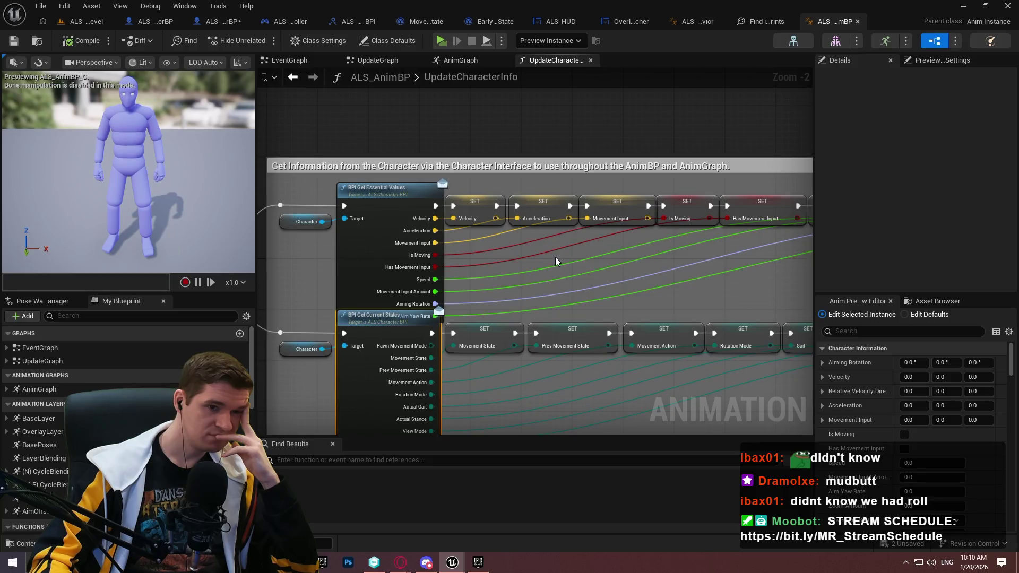
Look over the ALS_AnimBP AnimGraph's aim offset nodes, then close it and switch to ALS_PlayerCameraBehavior.
double_click(40, 389)
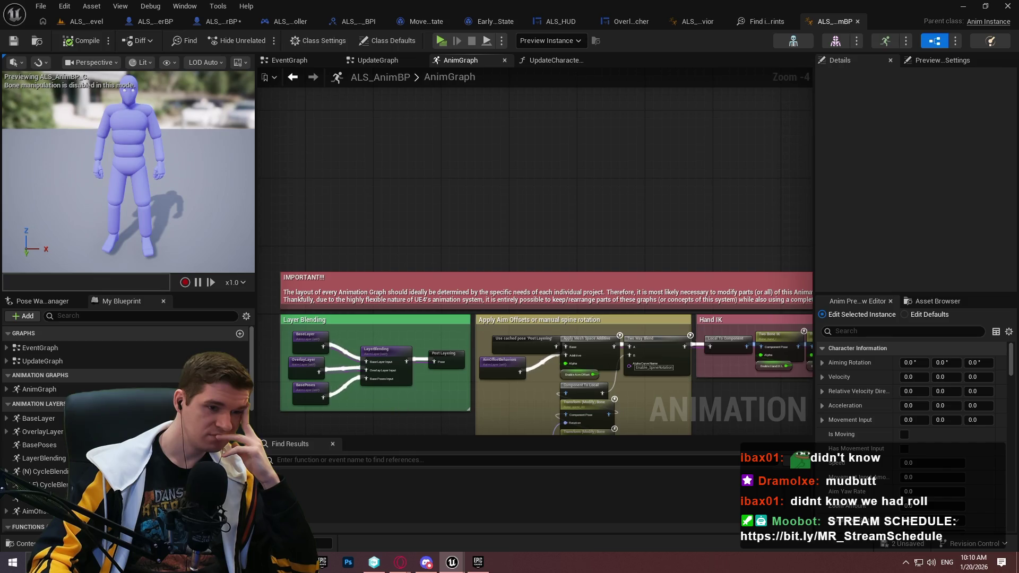
left_click_drag(405, 422, 396, 304)
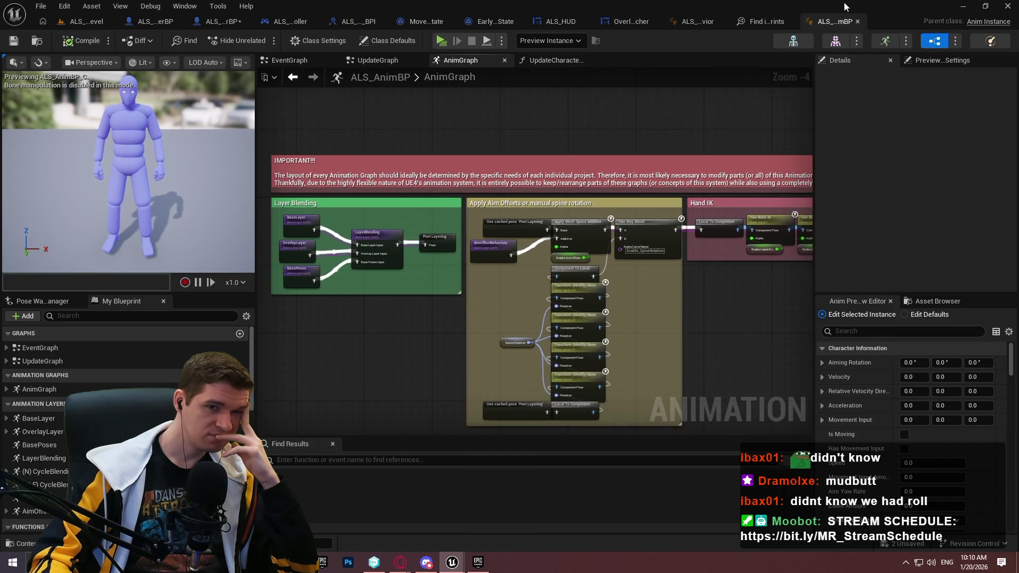
left_click(858, 21)
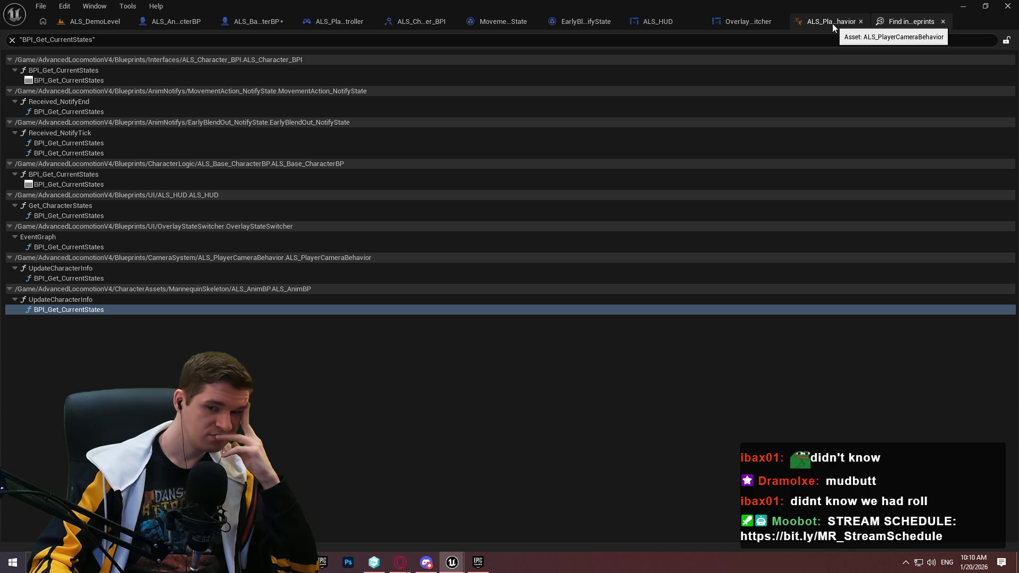
left_click(814, 22)
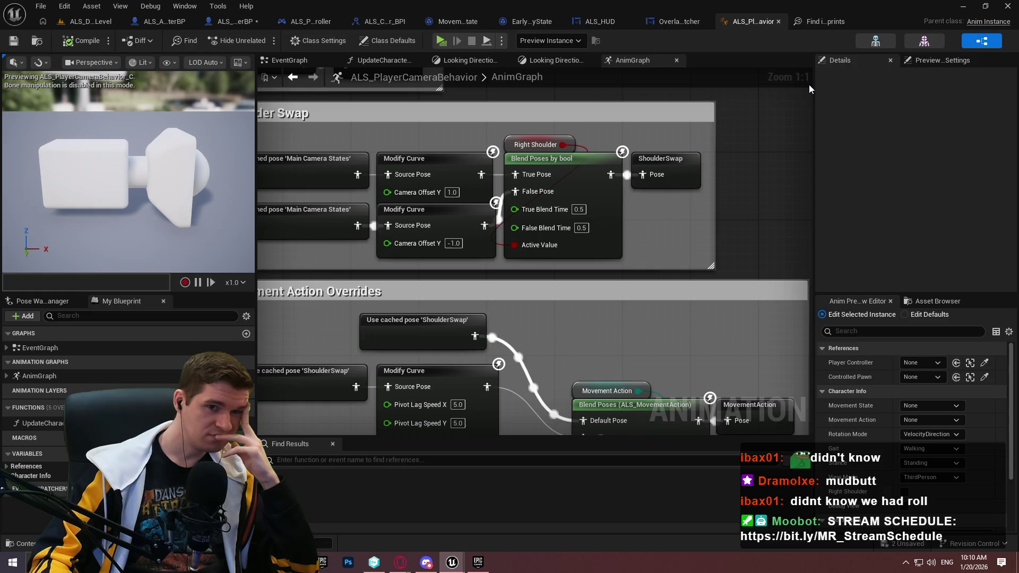
left_click_drag(812, 84, 864, 78)
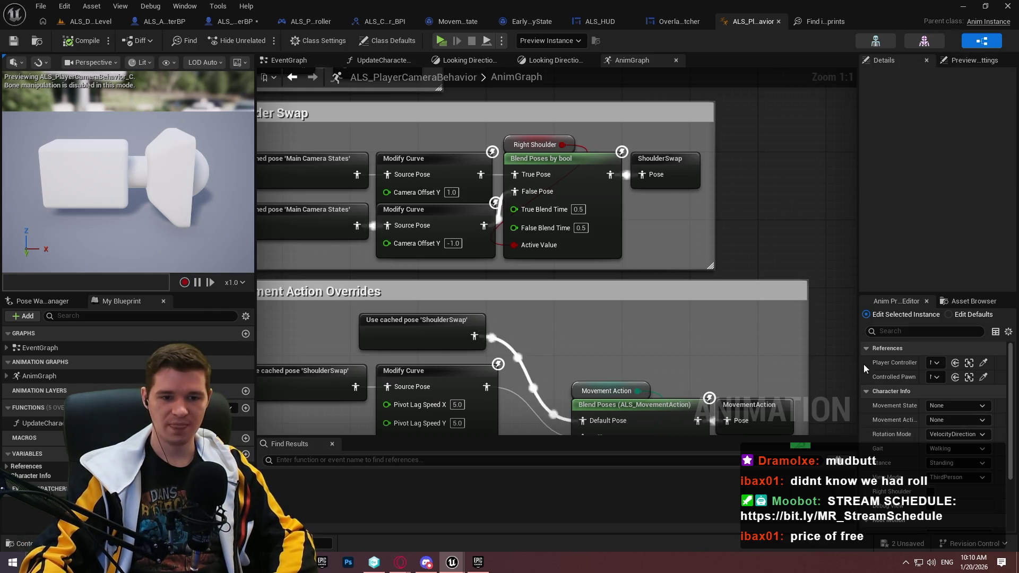
Jump to the Main Camera States cached pose source and view the Shoulder Swap and Action Overrides nodes.
scroll(924, 430, "down", 2)
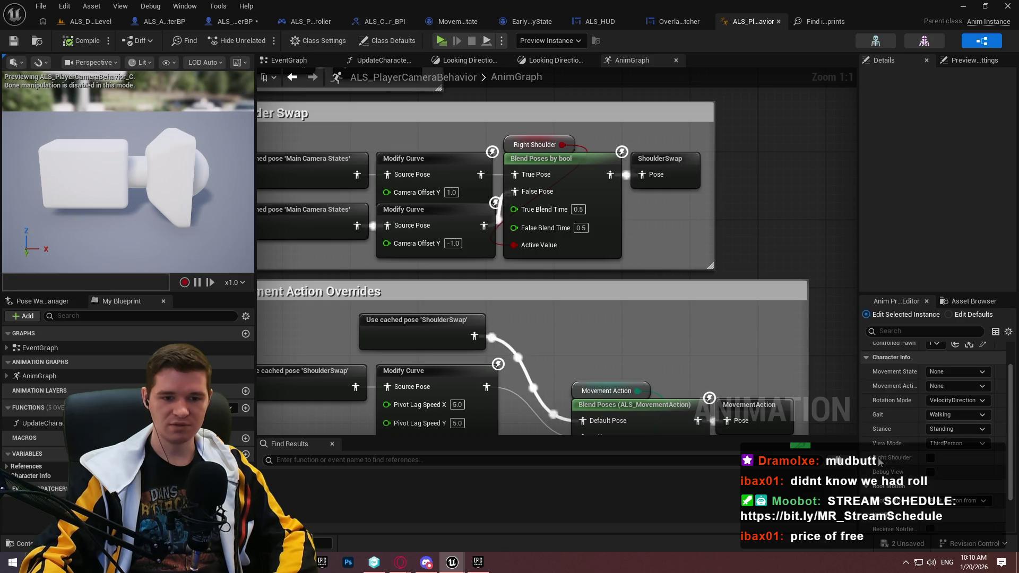
scroll(671, 327, "down", 2)
scroll(640, 295, "up", 2)
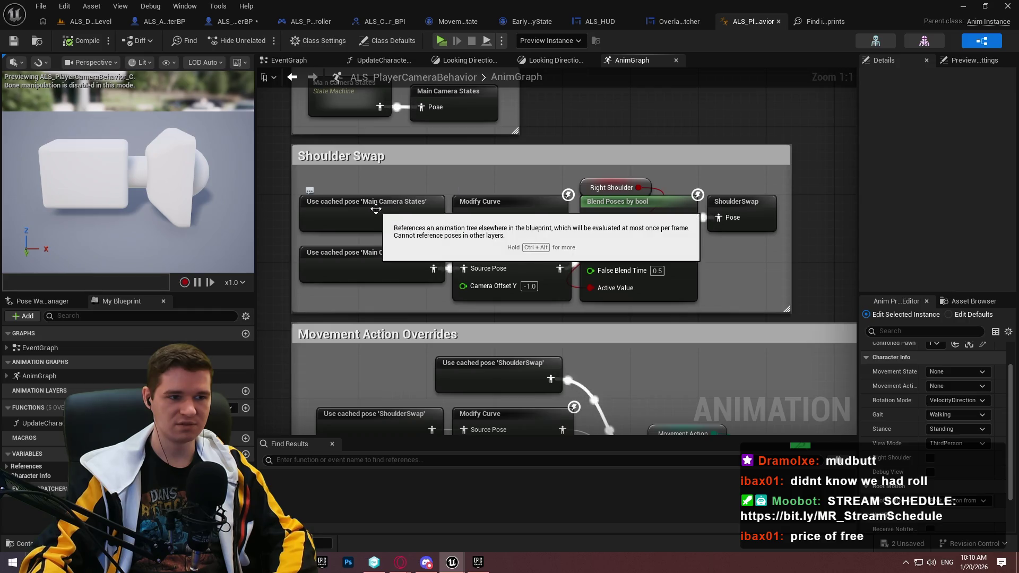
double_click(396, 265)
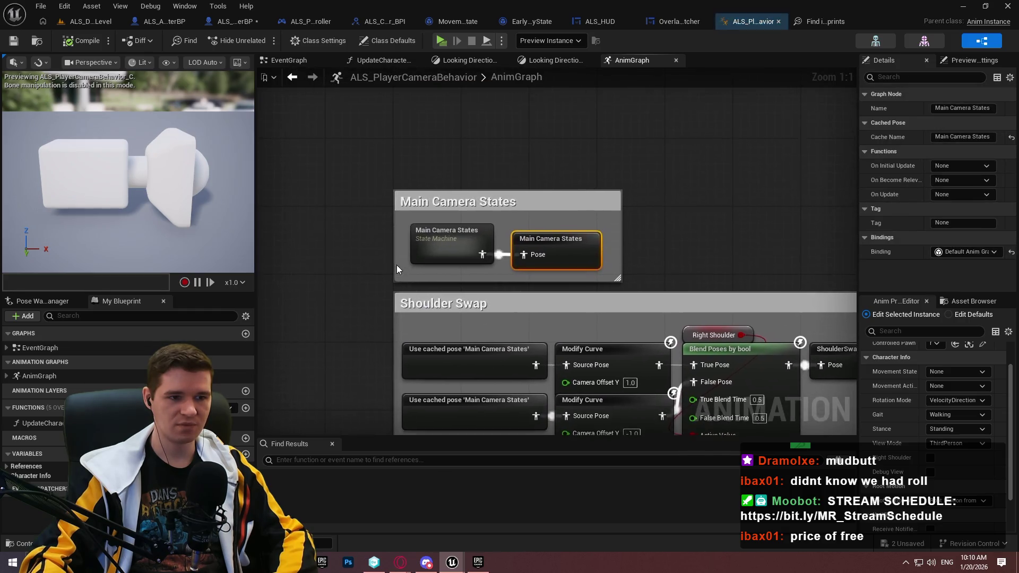
left_click_drag(717, 367, 507, 168)
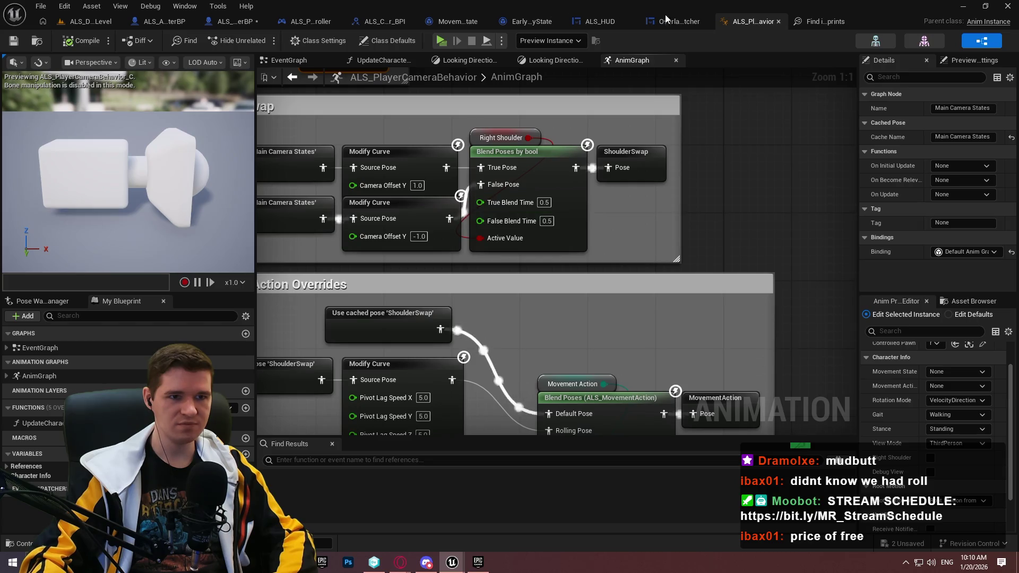
Close the Find in Blueprints results and open the Camera skeletal mesh asset.
left_click(812, 22)
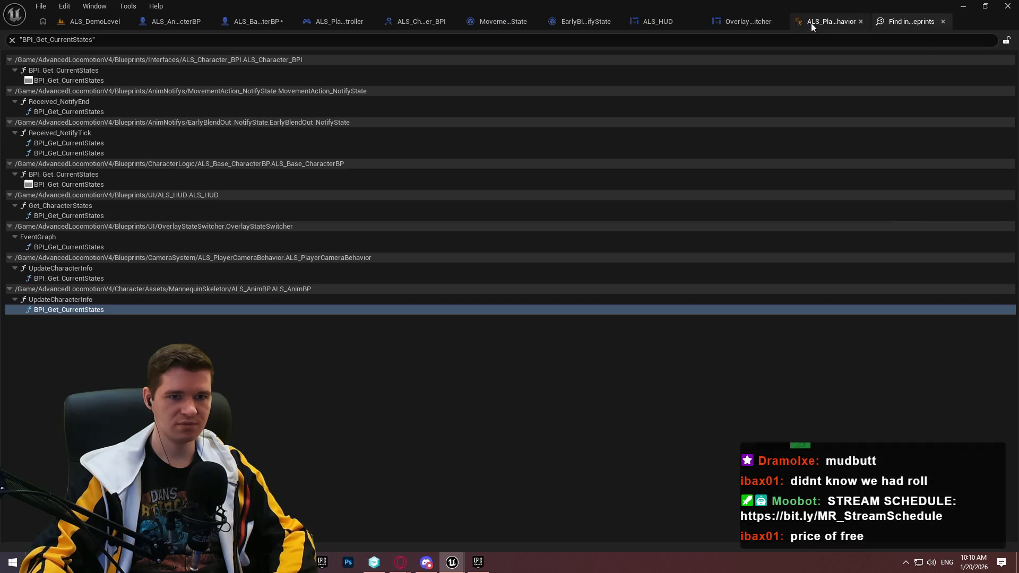
left_click(943, 21)
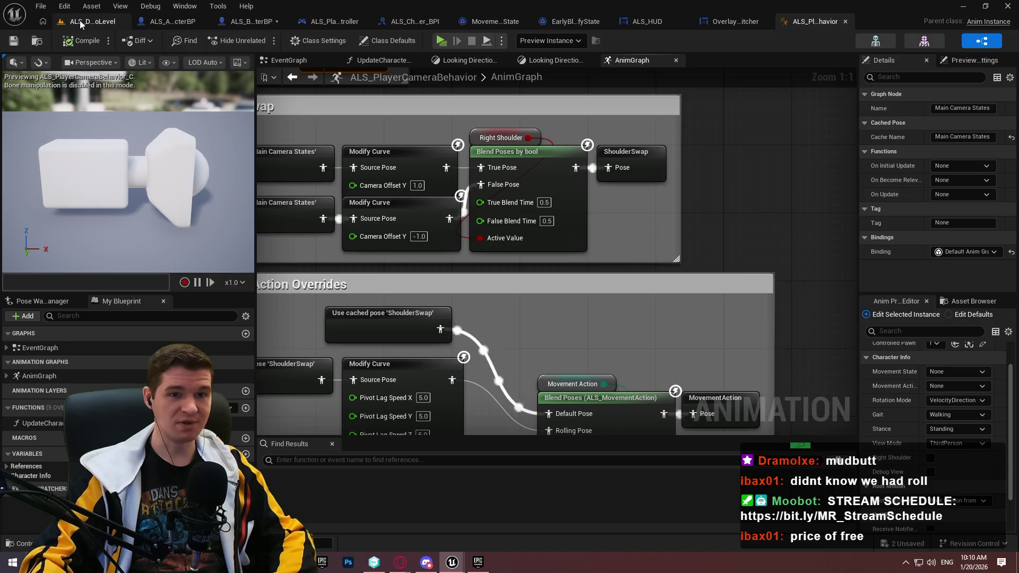
left_click(909, 40)
Open the Camera skeleton and inspect the cameraboom_root and cameraboom_end bones.
left_click(890, 43)
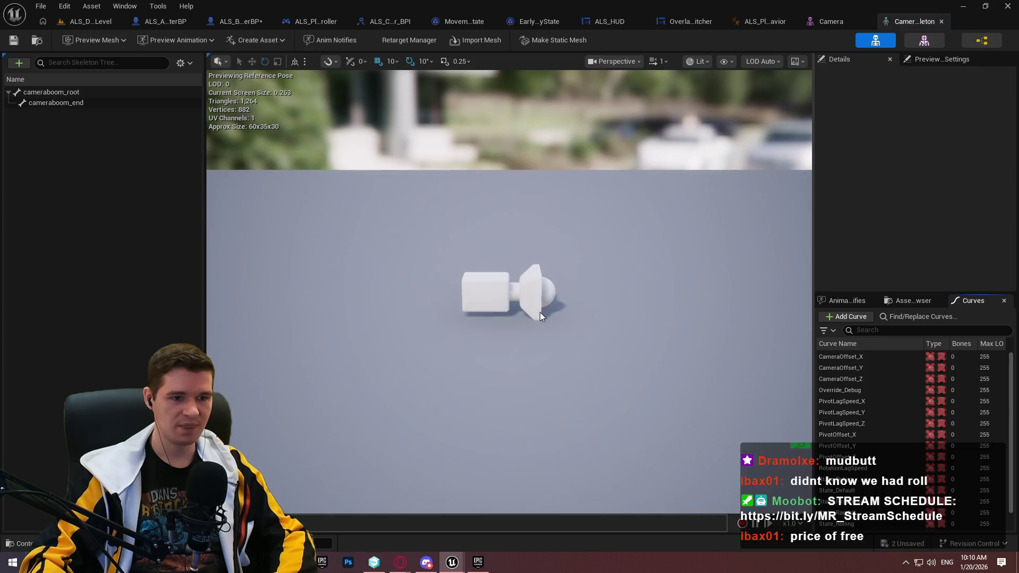
mouse_move(518, 310)
left_mouse_down()
mouse_move(478, 298)
mouse_move(552, 282)
left_mouse_up()
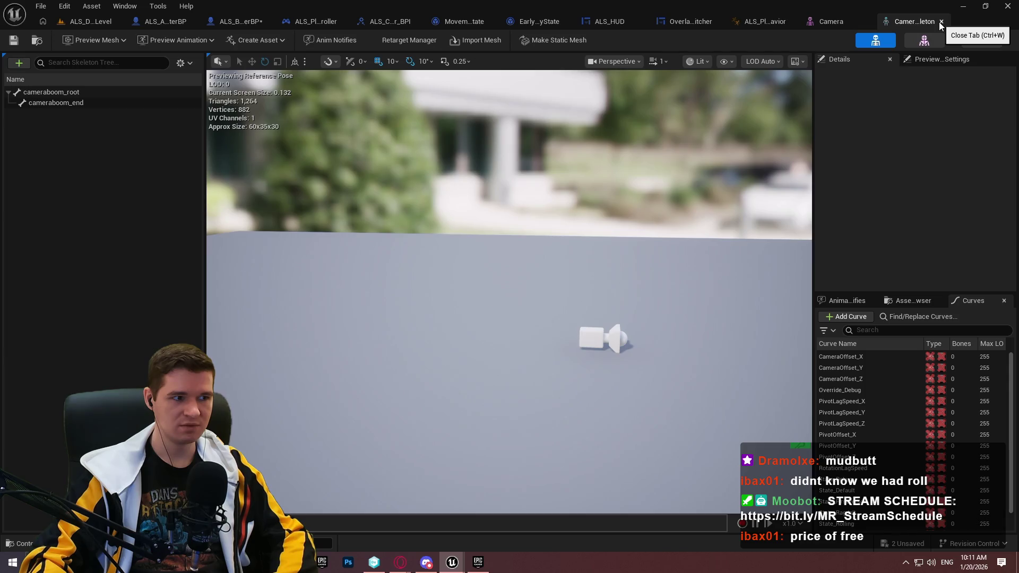
left_click(96, 94)
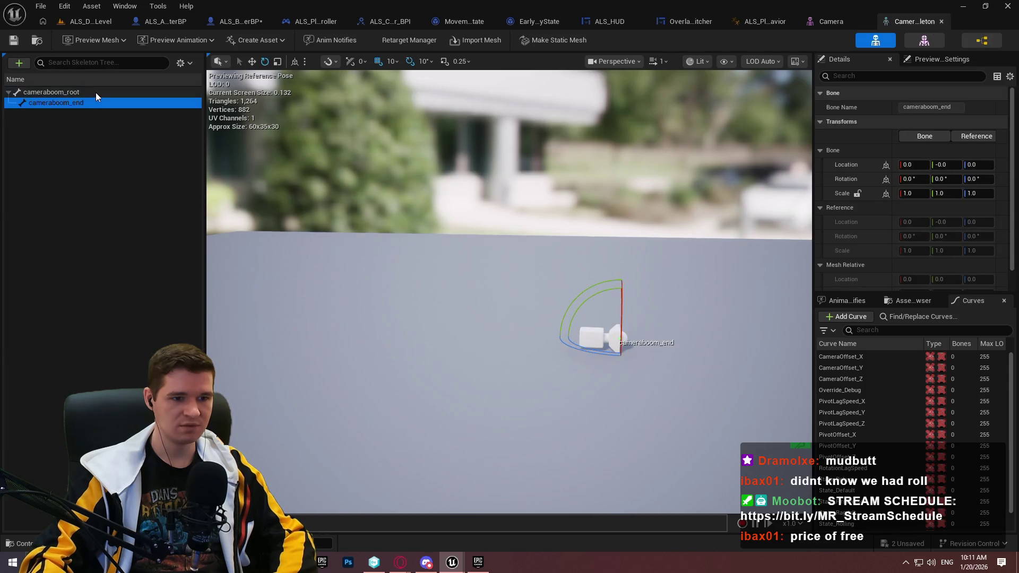
left_click(88, 103)
left_click(88, 94)
left_click(81, 103)
Compare the two camera bones' transforms, then close the skeleton editor and return to ALS_DemoLevel.
left_click(77, 94)
left_click(88, 103)
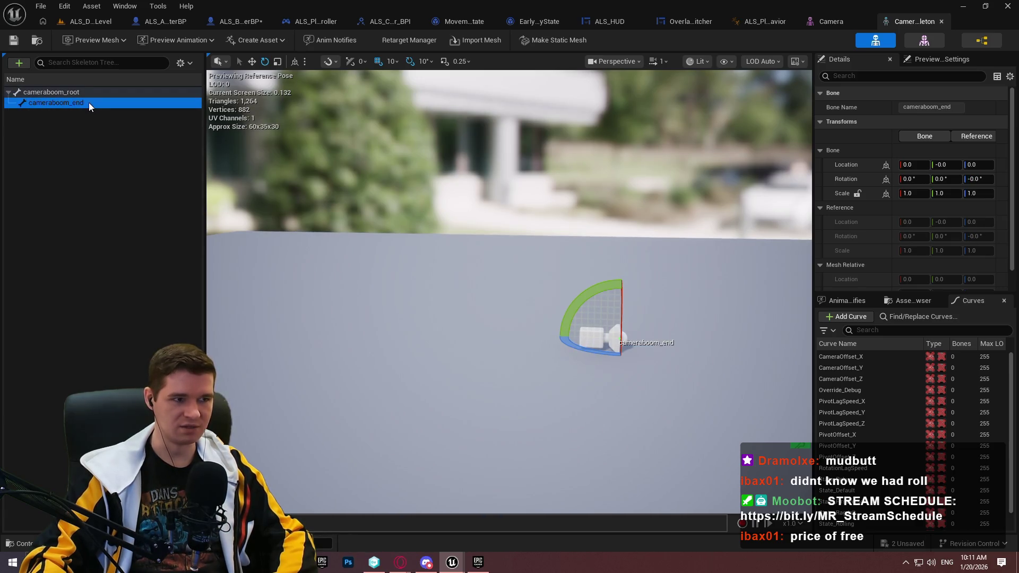
left_click(90, 96)
left_click(91, 98)
left_click(97, 92)
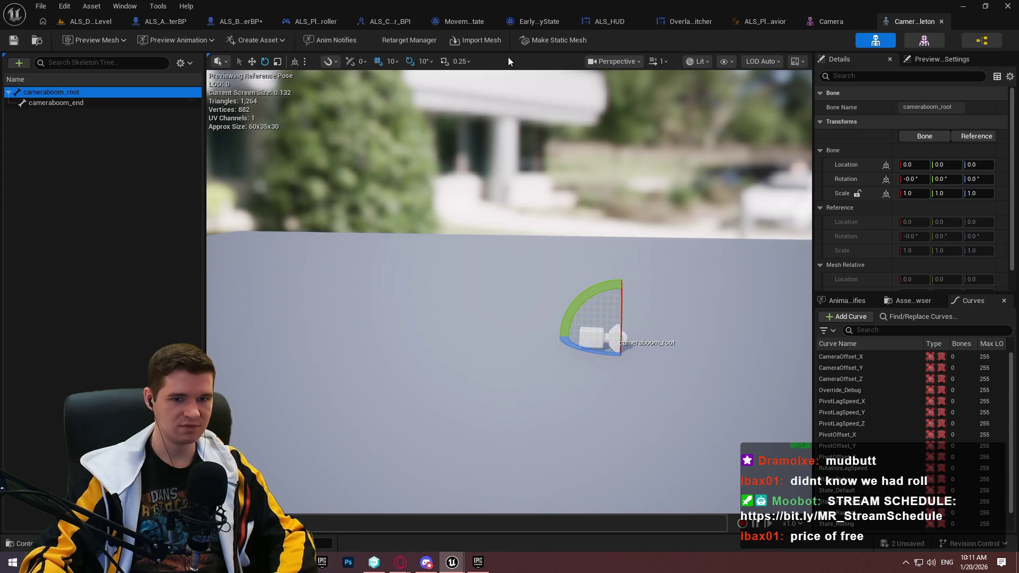
left_click(943, 20)
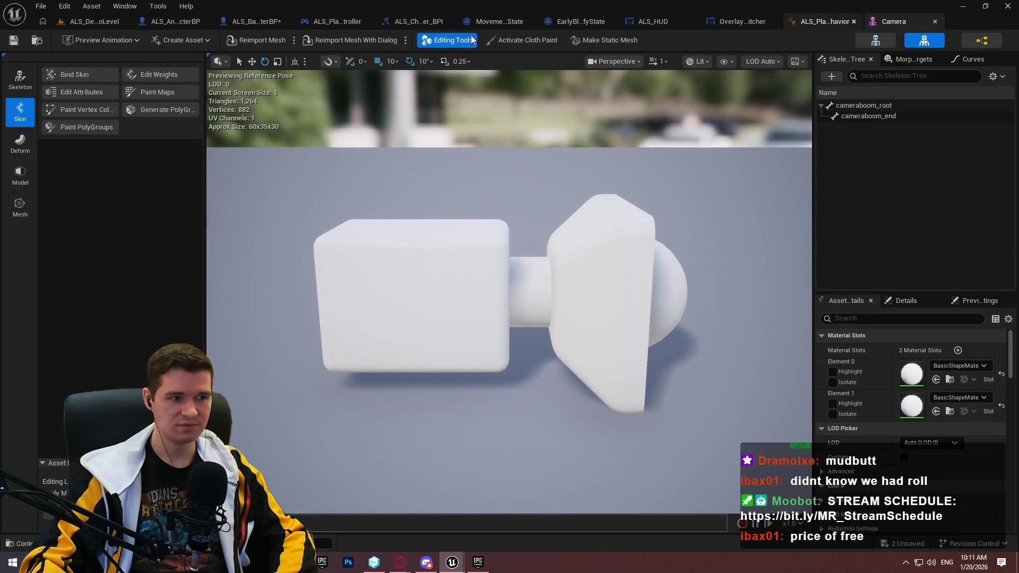
left_click(90, 23)
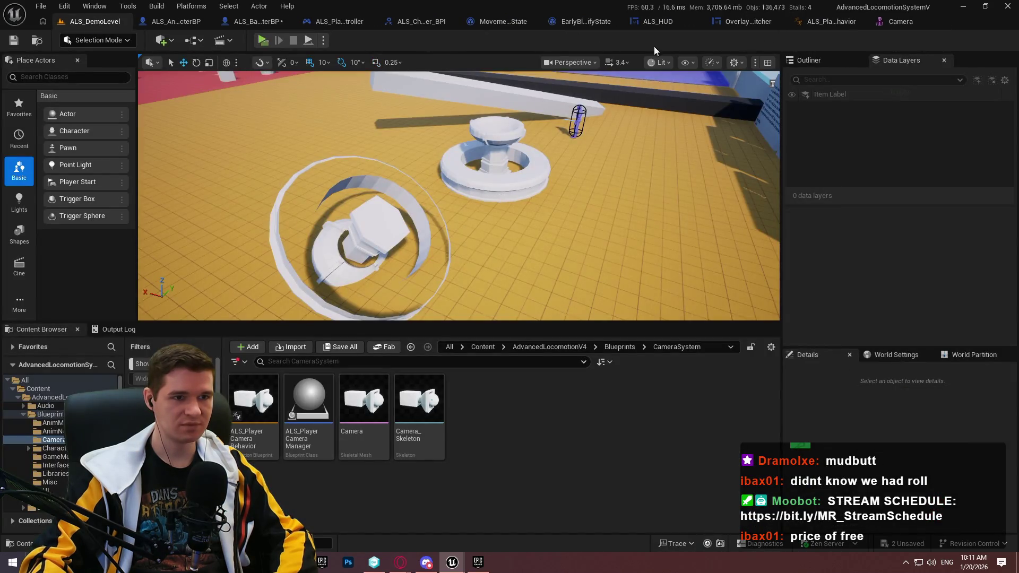
Review the mesh, HeldObjectRoot and BodyMesh components in ALS_Base_CharacterBP and ALS_AnimMan_CharacterBP.
left_click(255, 21)
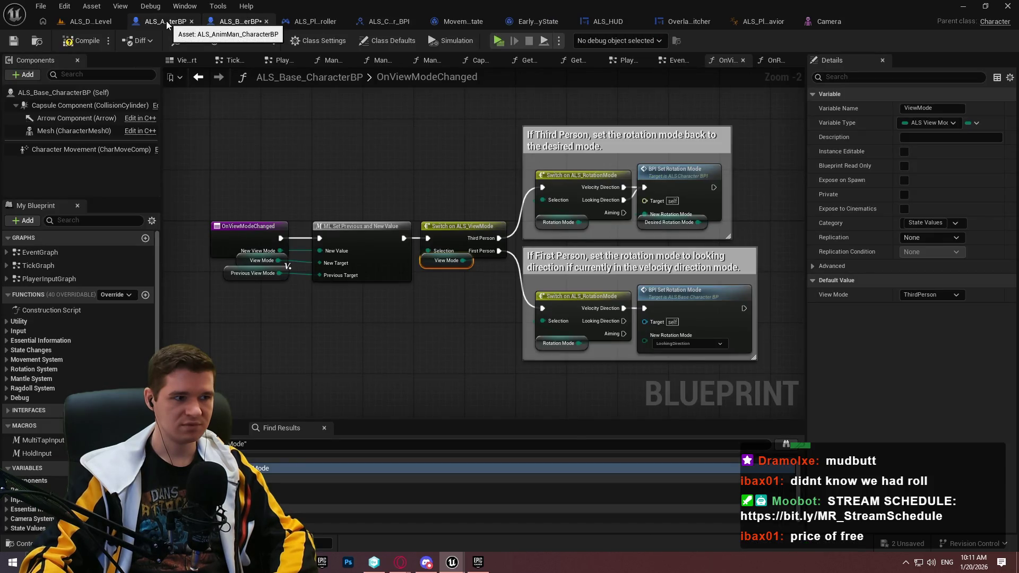
left_click(68, 131)
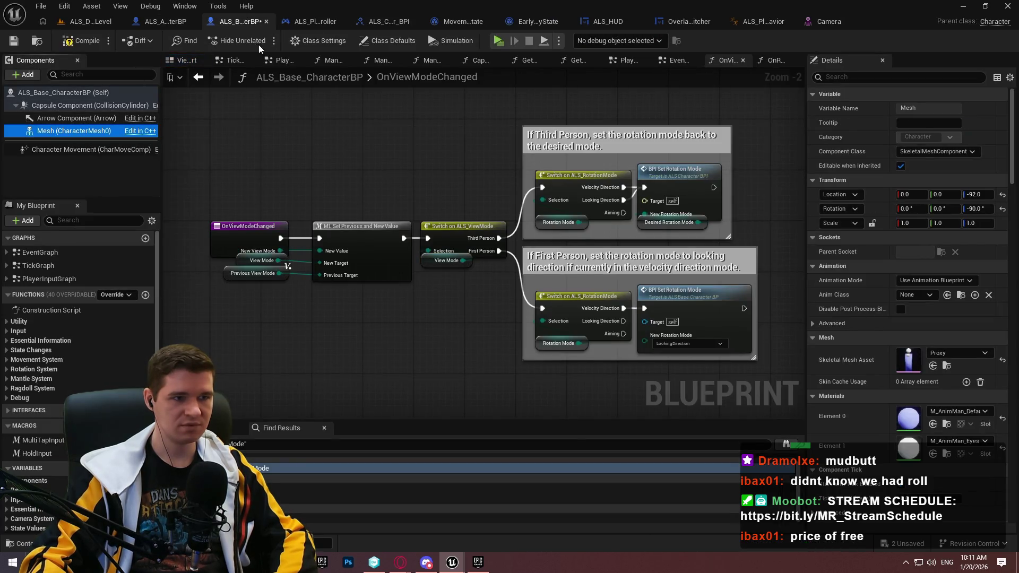
left_click(169, 21)
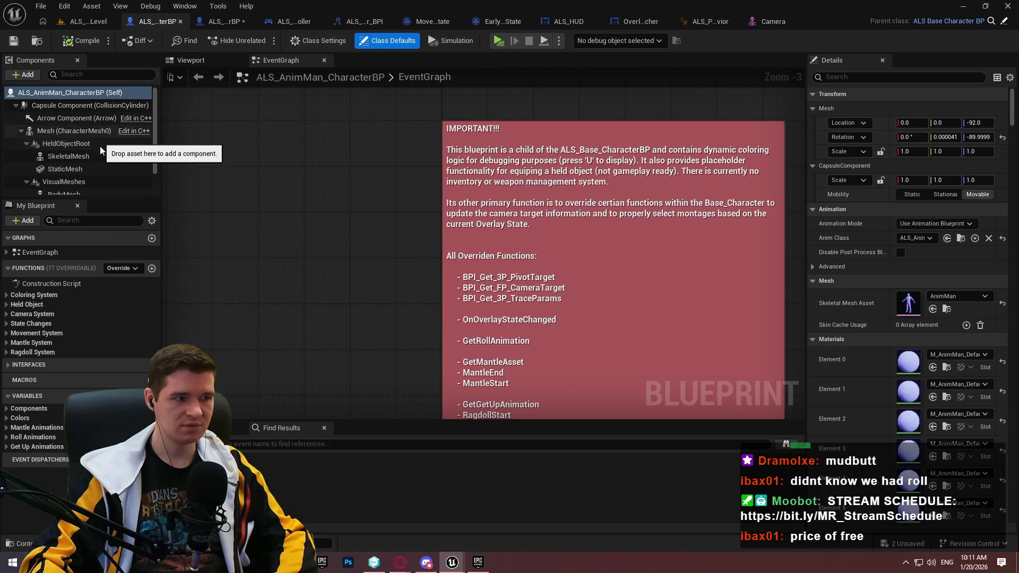
left_click(87, 145)
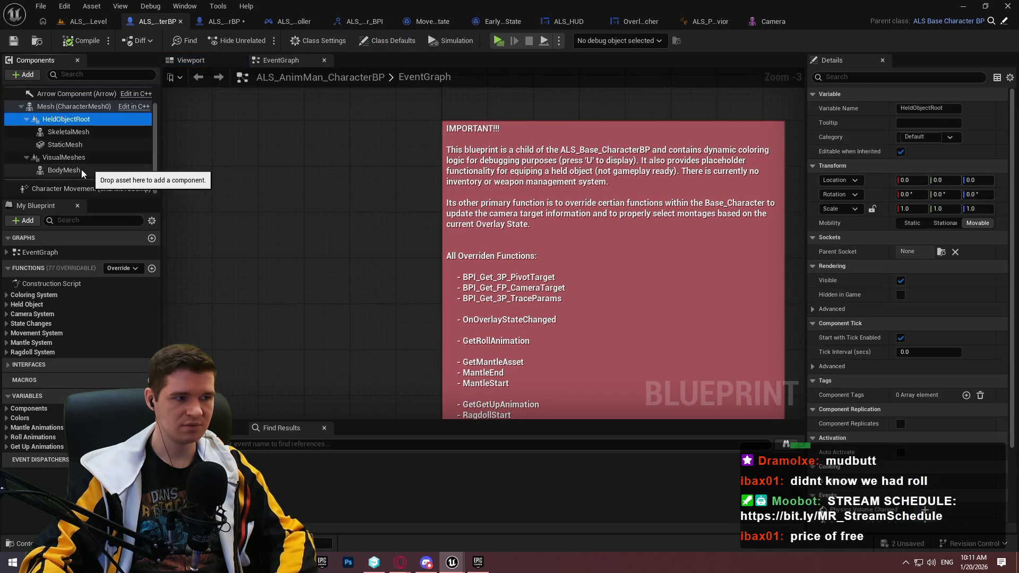
left_click(68, 167)
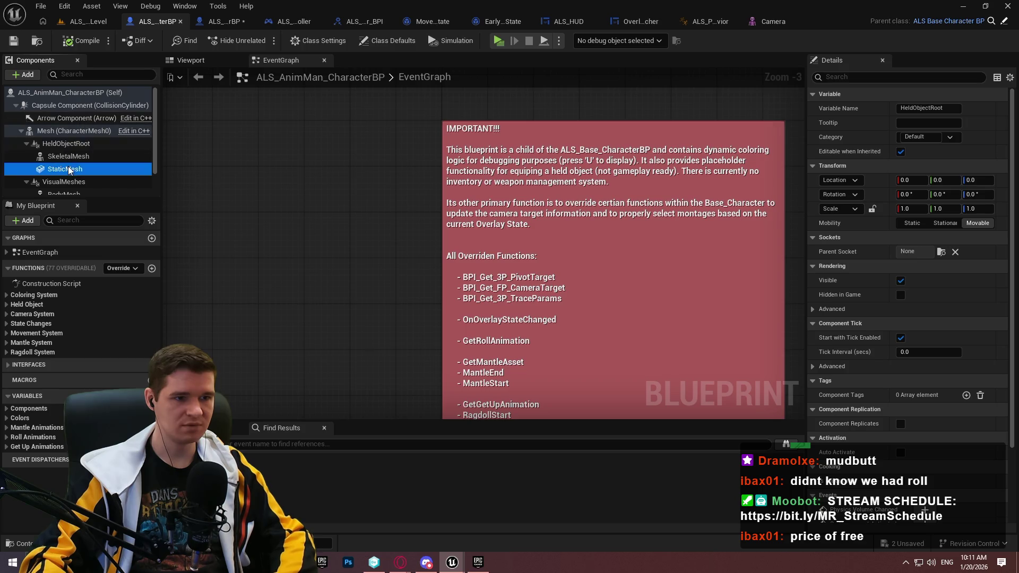
left_click(69, 155)
scroll(112, 157, "down", 1)
left_click(97, 166)
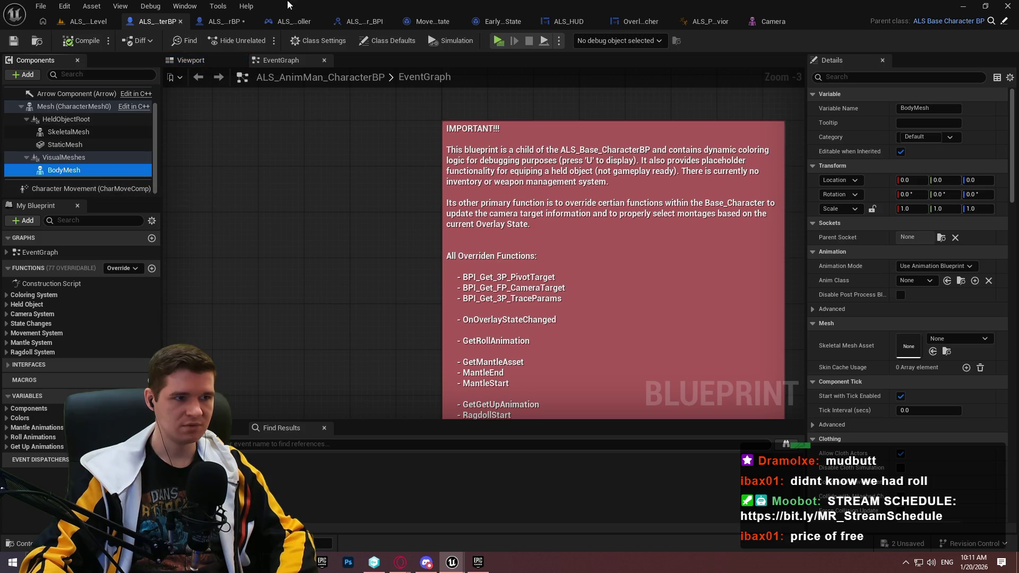
View ALS_Player_Controller, recheck the base character, and open the ALS_Character_BPI interface.
left_click(292, 25)
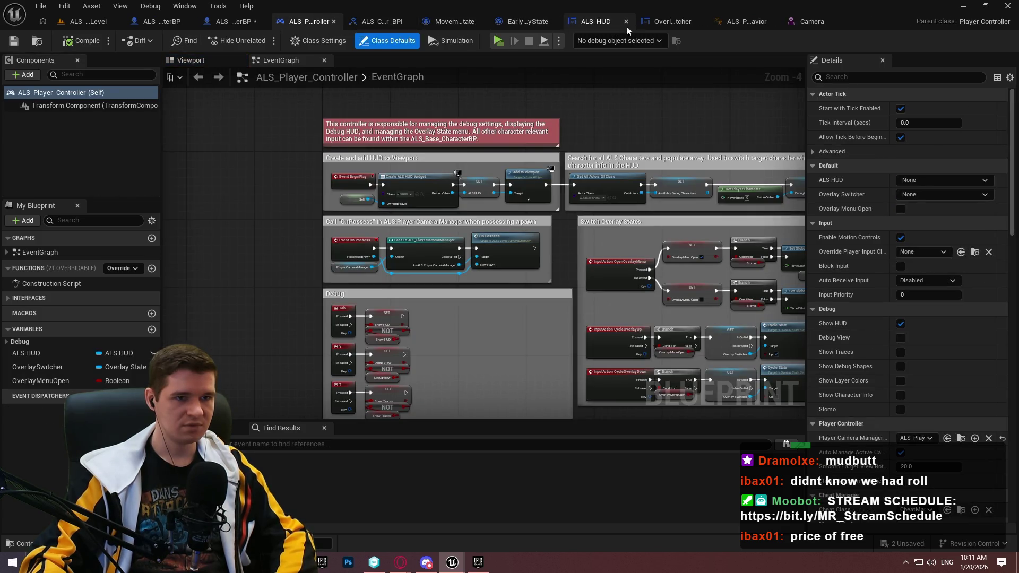
left_click(230, 25)
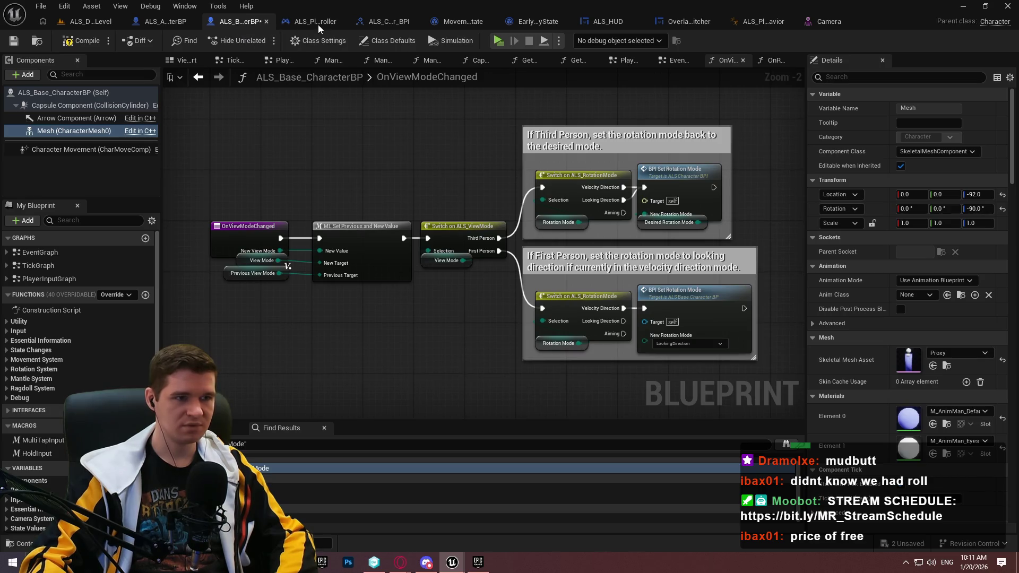
left_click(316, 24)
left_click(385, 21)
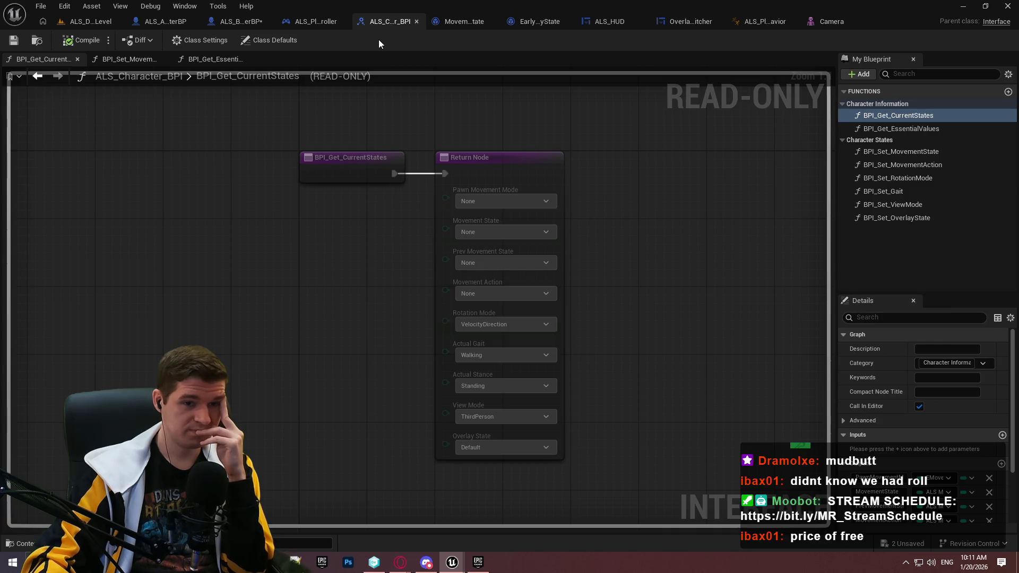
Close ALS_Character_BPI and look over the MovementAction notify state's Branch and Set Movement Action nodes.
left_click(416, 22)
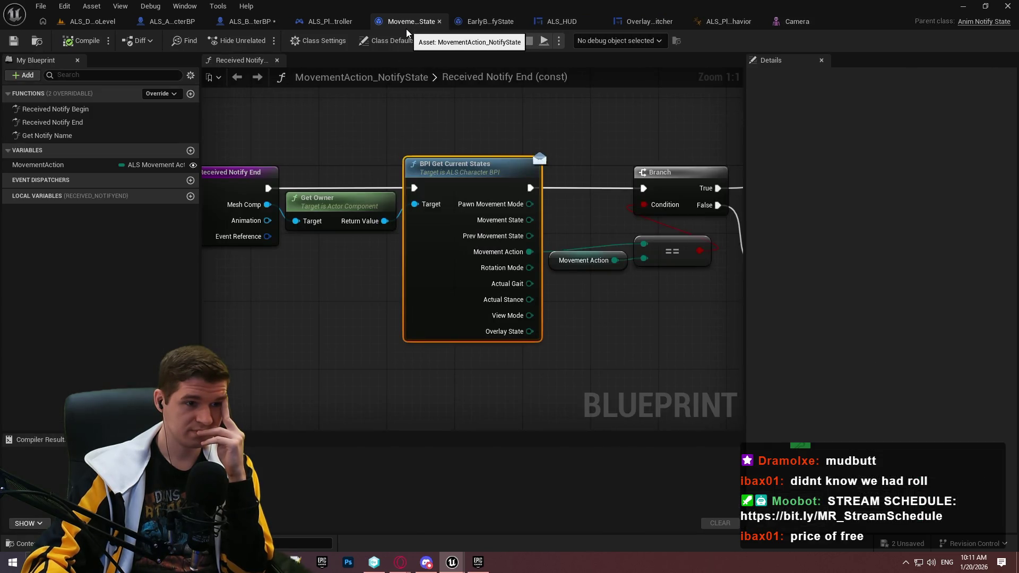
left_click_drag(626, 214, 360, 230)
scroll(412, 191, "down", 2)
scroll(412, 191, "up", 1)
left_click_drag(413, 191, 377, 184)
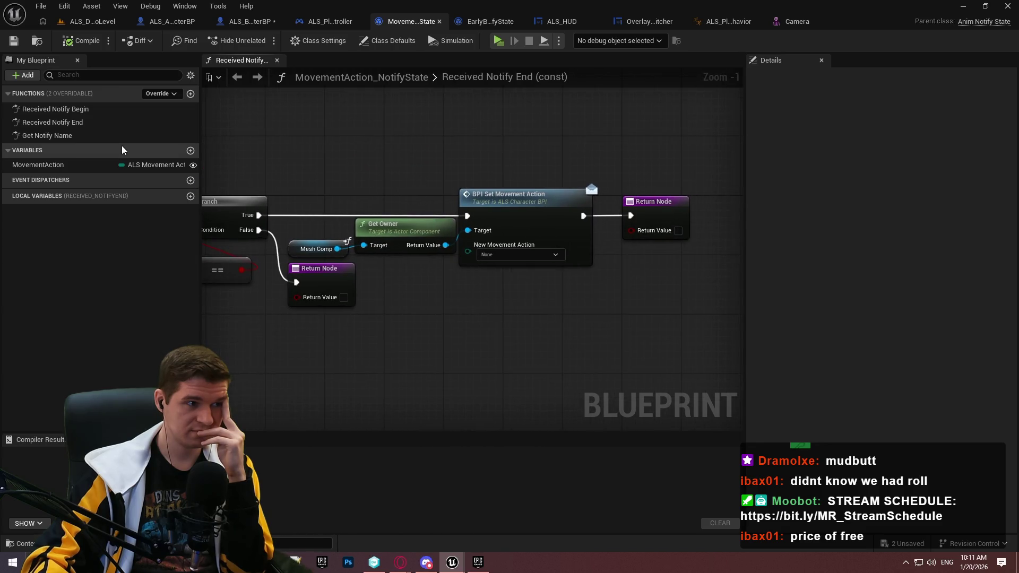
Close the MovementAction notify state, view EarlyBlendOut's Received Notify Tick nodes, and open ALS_HUD.
left_click(440, 22)
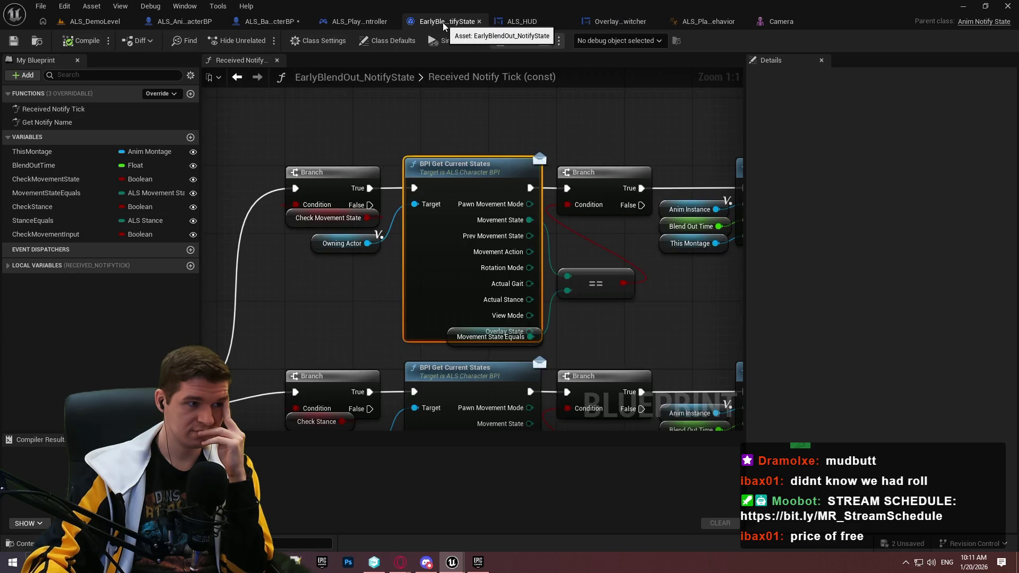
scroll(444, 119, "down", 1)
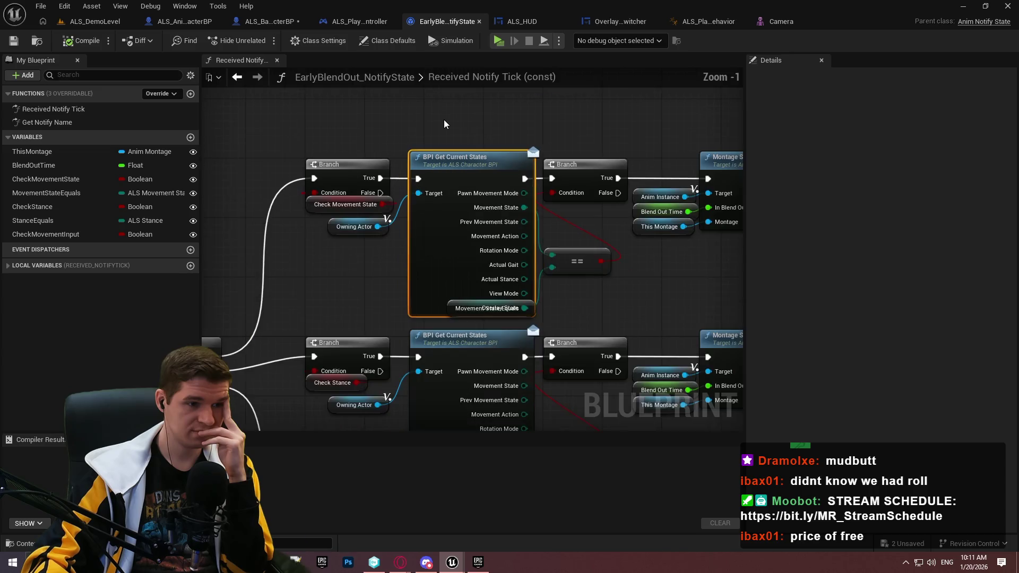
scroll(444, 119, "down", 3)
scroll(440, 131, "up", 2)
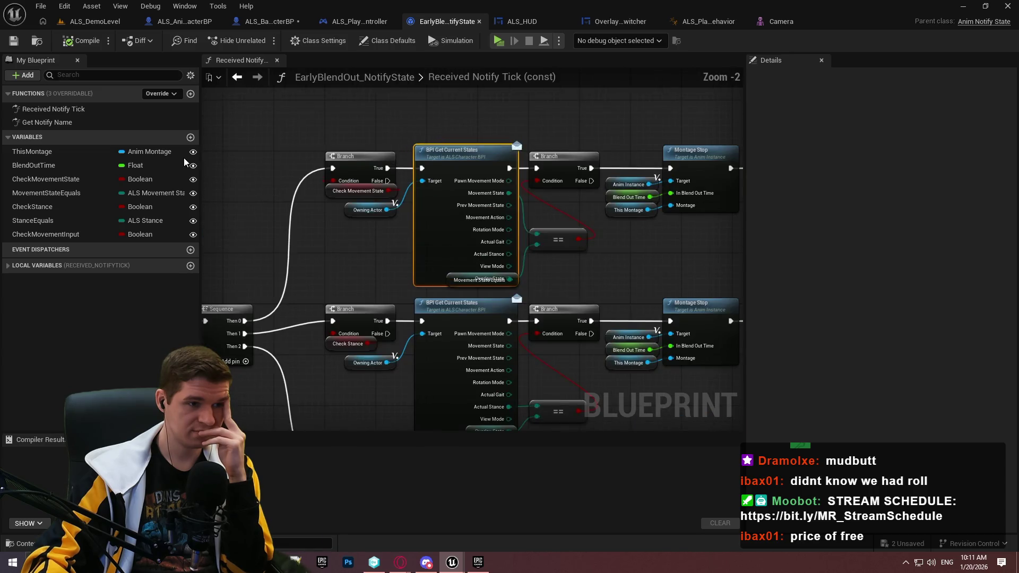
left_click_drag(222, 159, 583, 155)
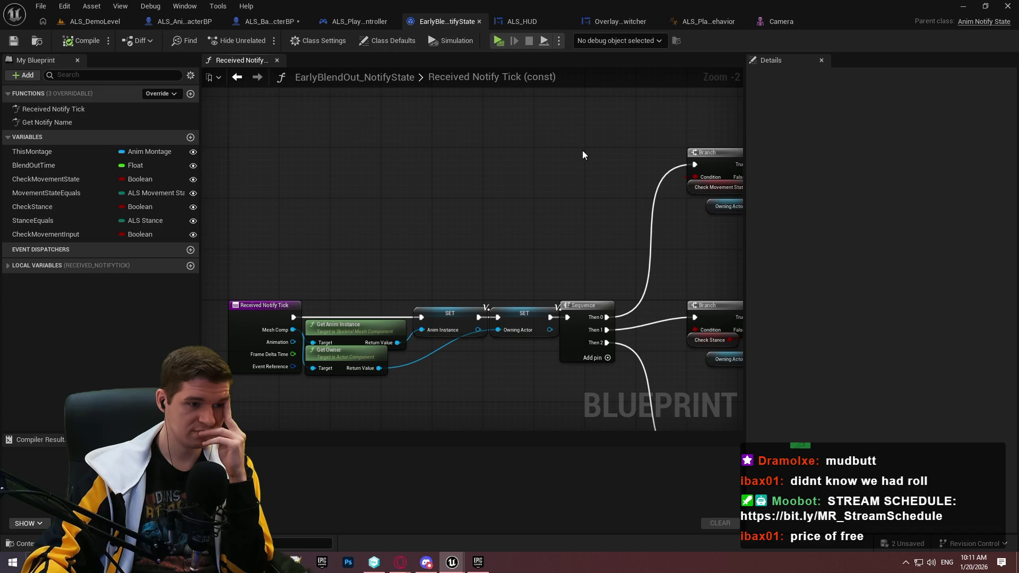
left_click(476, 24)
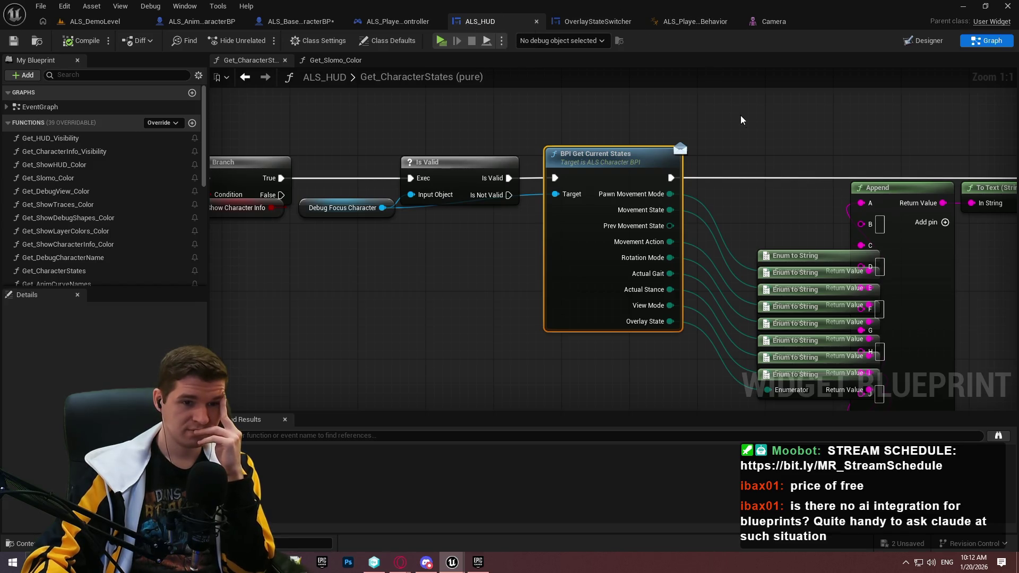
Check the Get_CharacterStates function entry in ALS_HUD, then close the ALS_HUD blueprint.
mouse_move(780, 156)
left_mouse_down()
mouse_move(542, 95)
mouse_move(533, 104)
mouse_move(844, 136)
left_mouse_up()
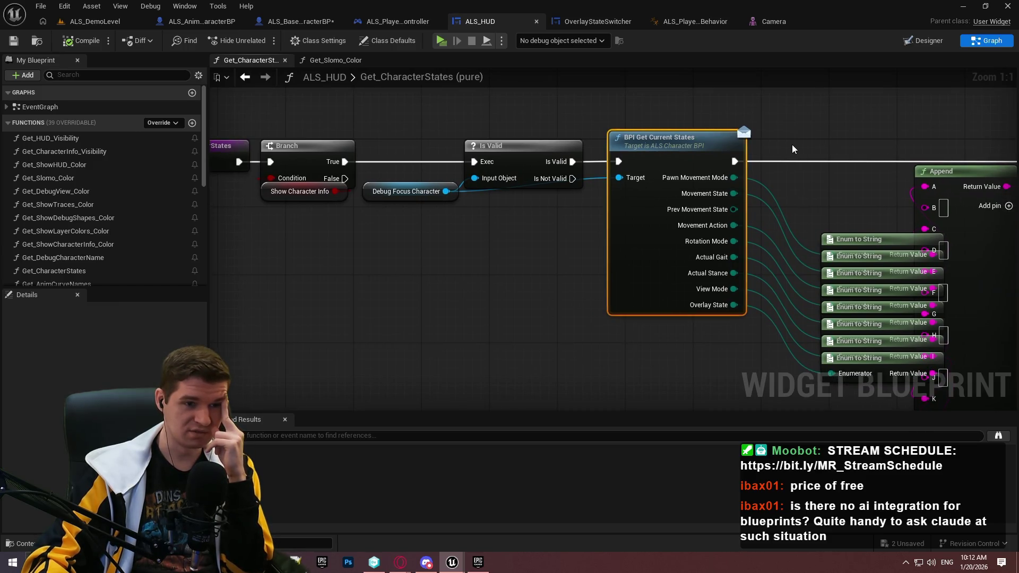
double_click(54, 271)
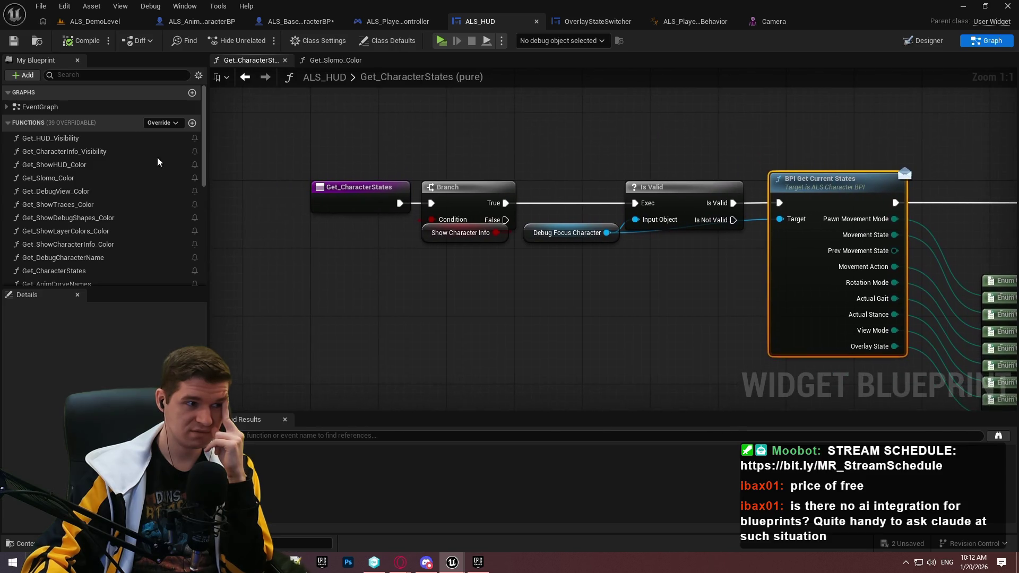
scroll(160, 162, "down", 5)
scroll(149, 165, "down", 2)
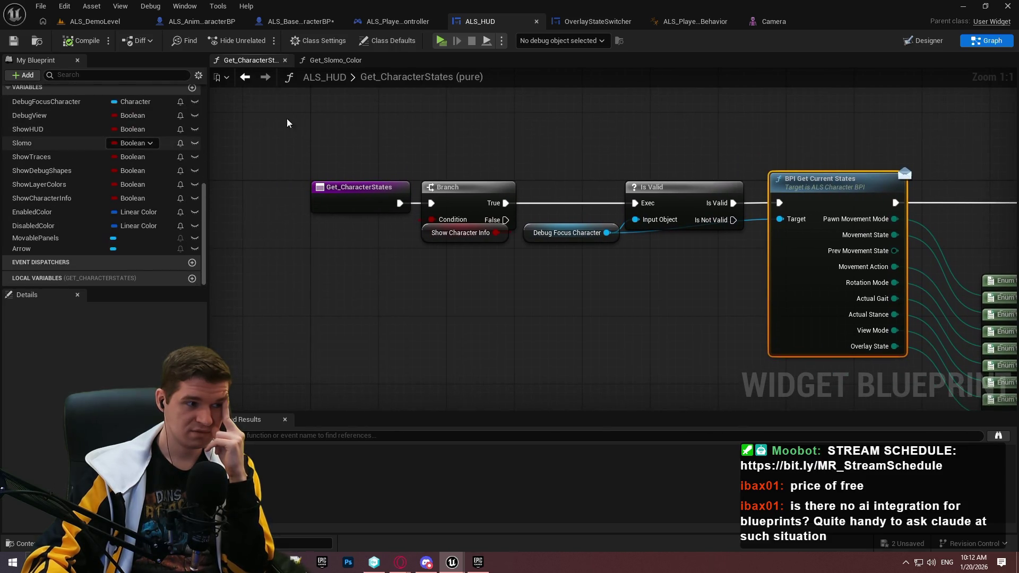
left_click(536, 22)
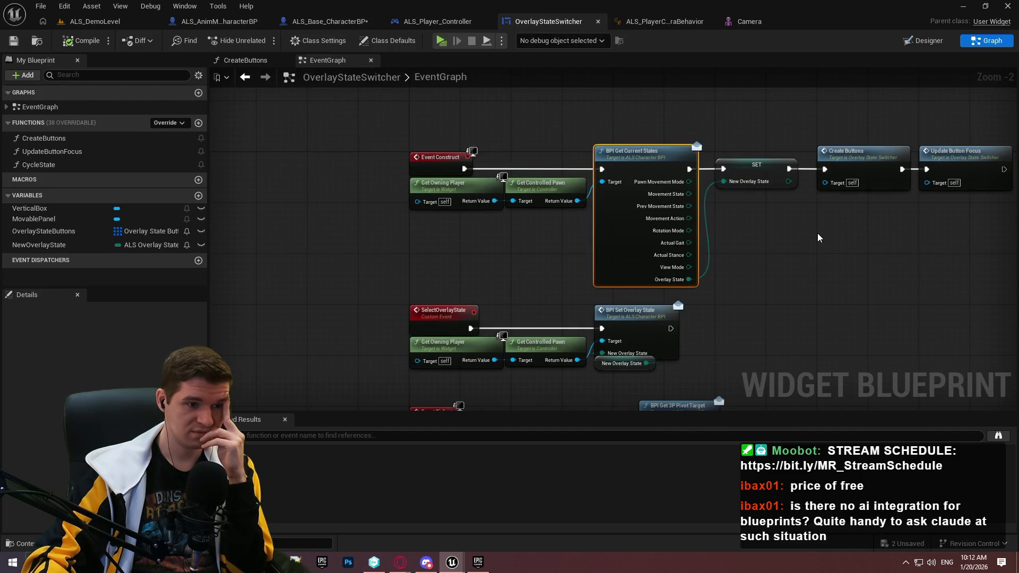
Follow the Event Tick pivot-target chain in OverlayStateSwitcher's graph.
left_click_drag(814, 246, 746, 101)
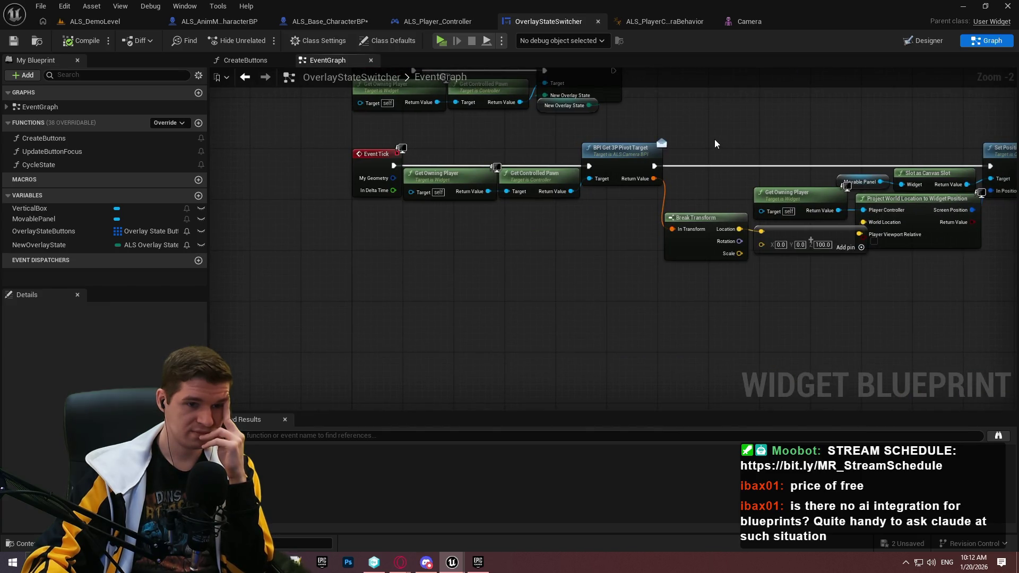
scroll(715, 143, "up", 2)
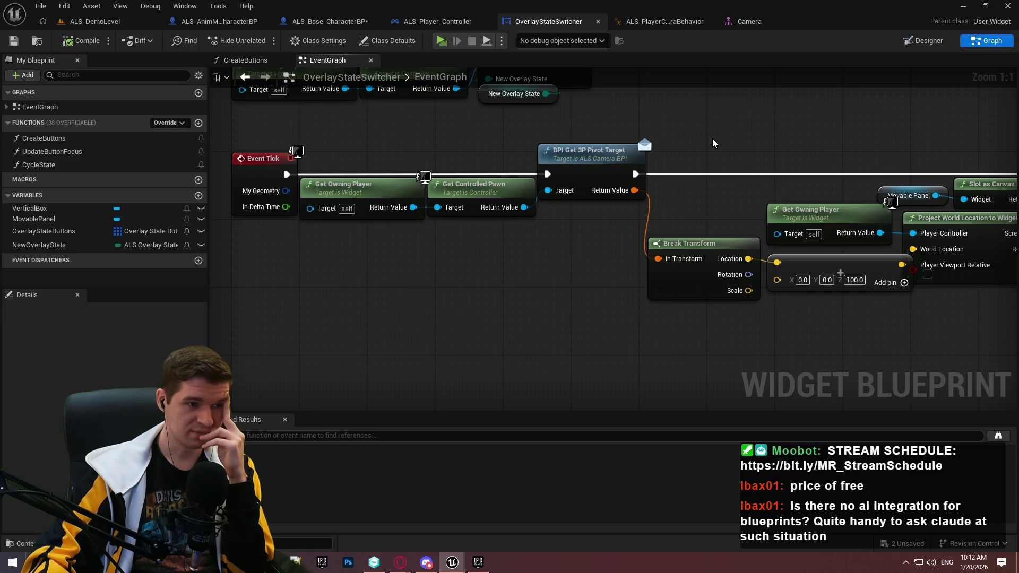
mouse_move(713, 143)
left_mouse_down()
mouse_move(403, 146)
mouse_move(844, 165)
left_mouse_up()
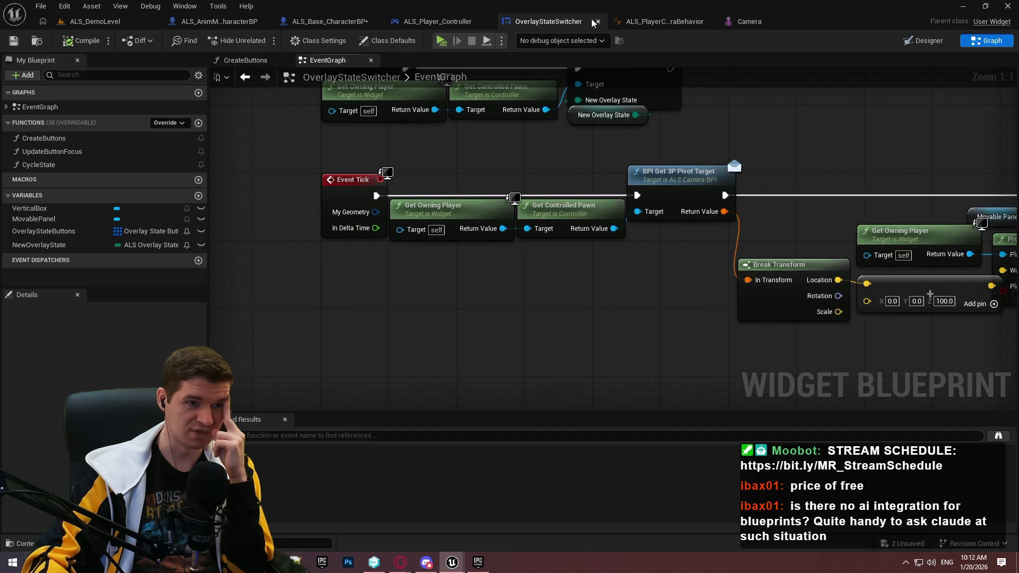
Open the Camera skeletal mesh and show its cameraboom_root and cameraboom_end bone list.
left_click(807, 21)
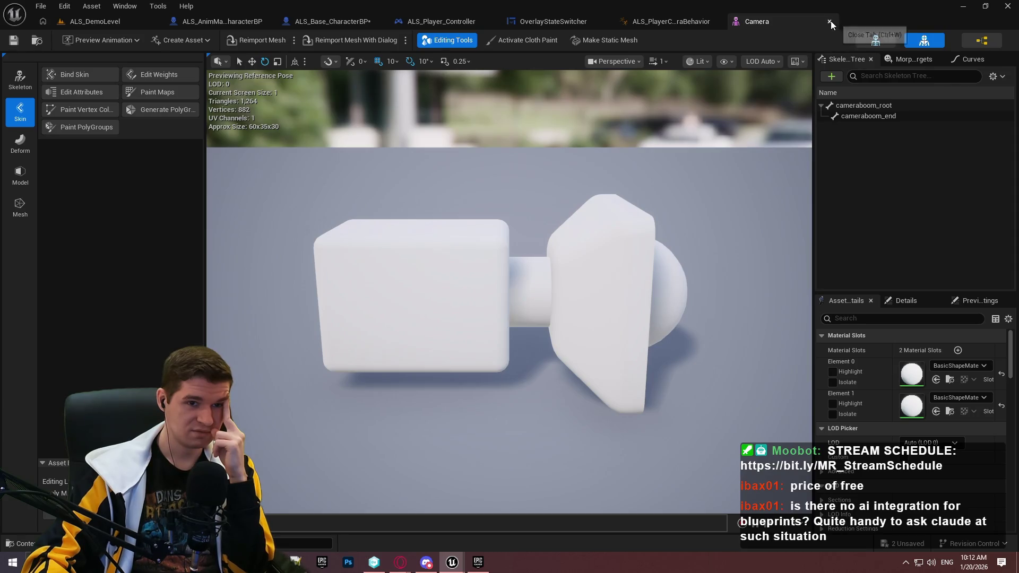
left_click(905, 60)
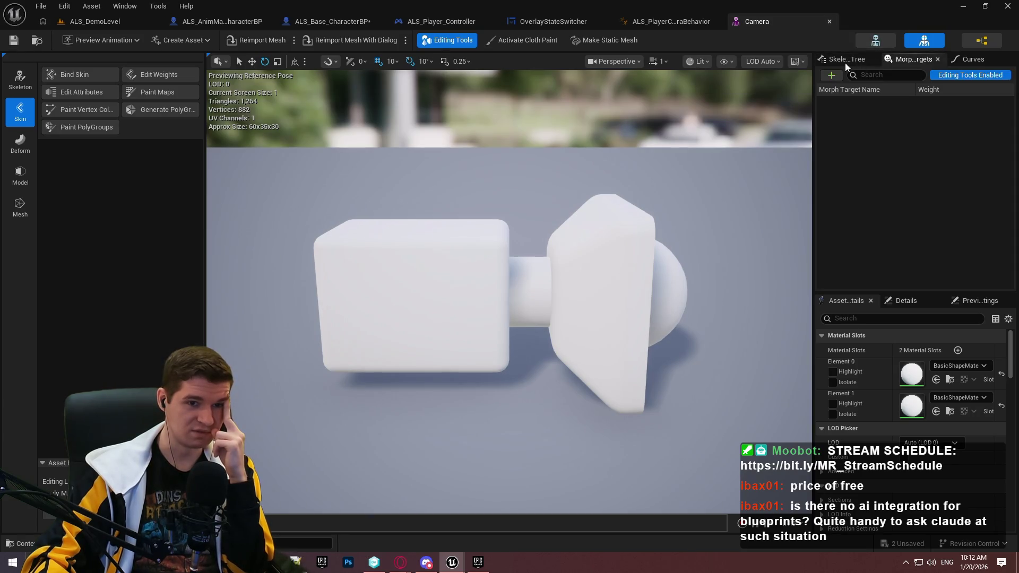
left_click(975, 59)
left_click(826, 60)
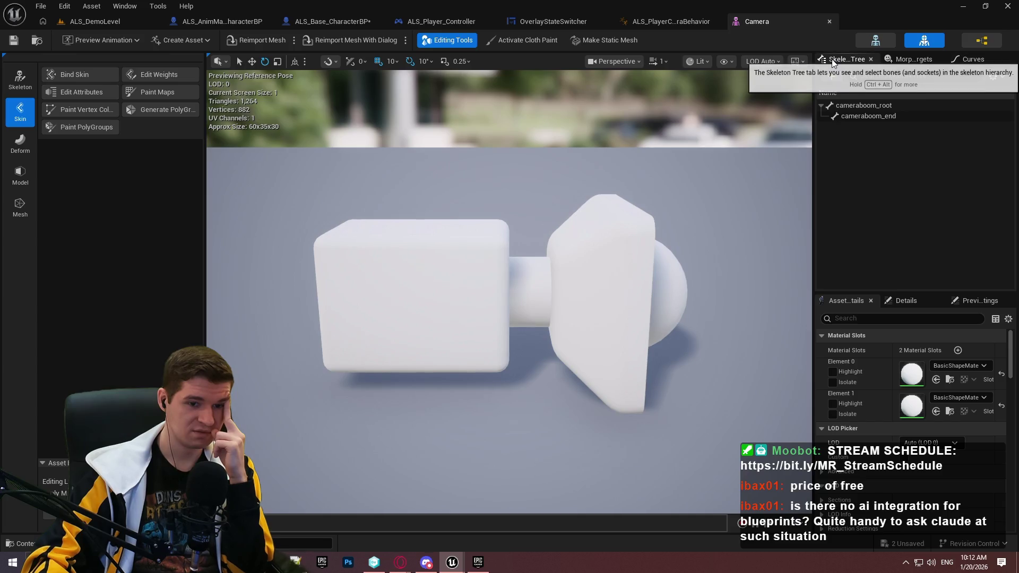
Switch to the ALS_PlayerCameraBehavior anim blueprint and narrow its side panel.
scroll(871, 373, "down", 5)
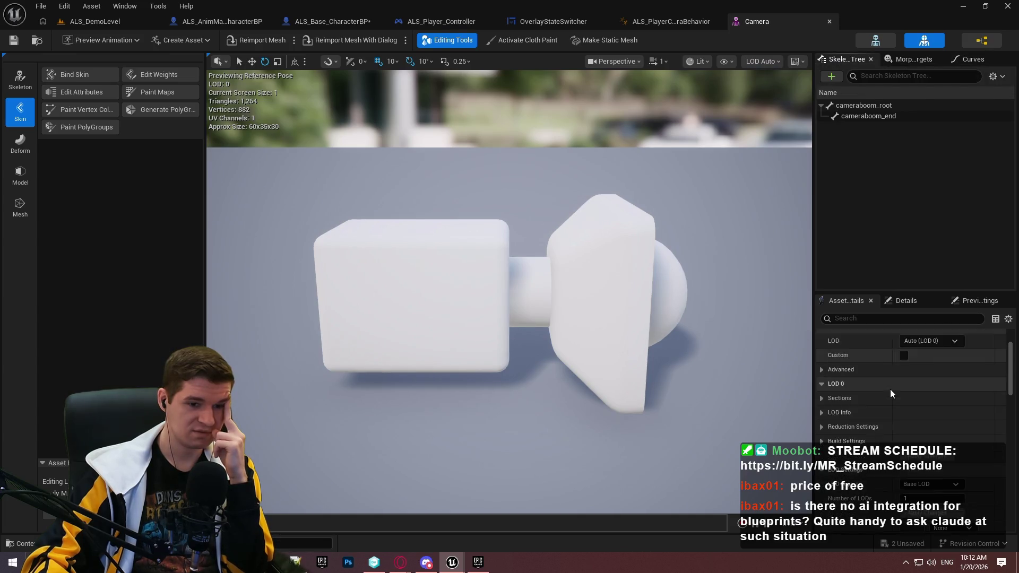
left_click(977, 41)
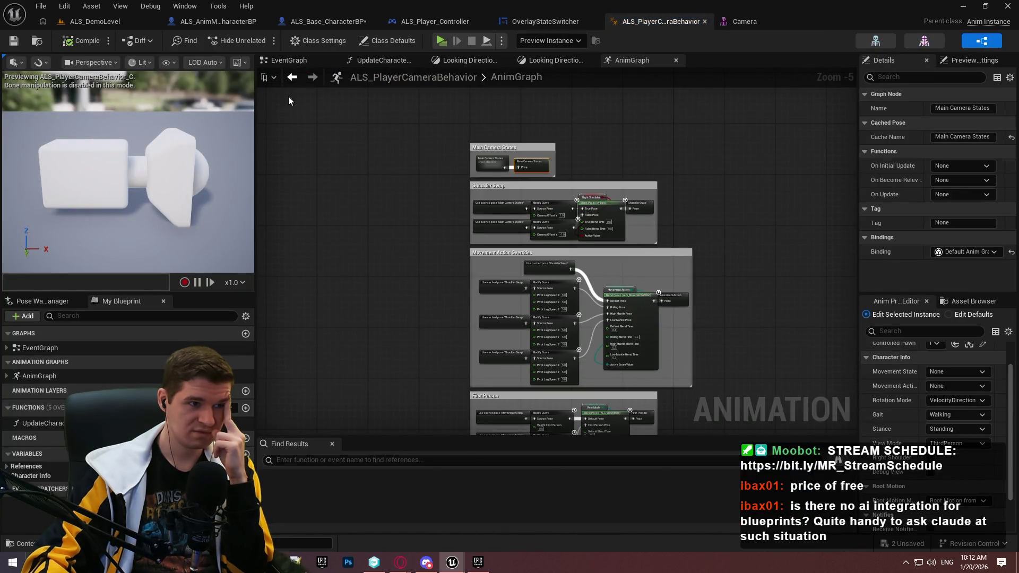
left_click_drag(256, 111, 214, 114)
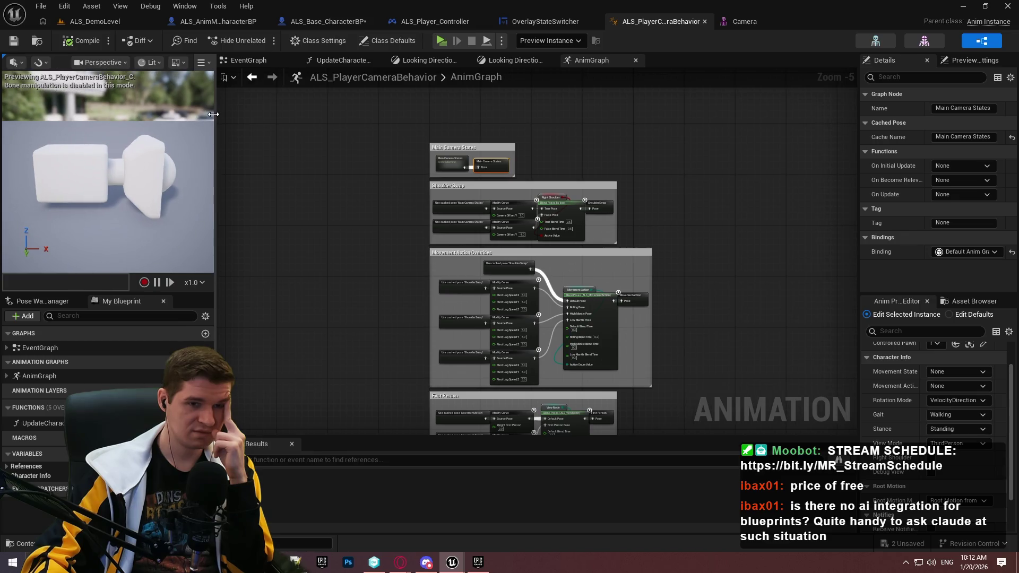
Open the UpdateCharacterInfo function and expand the References and Character Info variable groups.
double_click(31, 419)
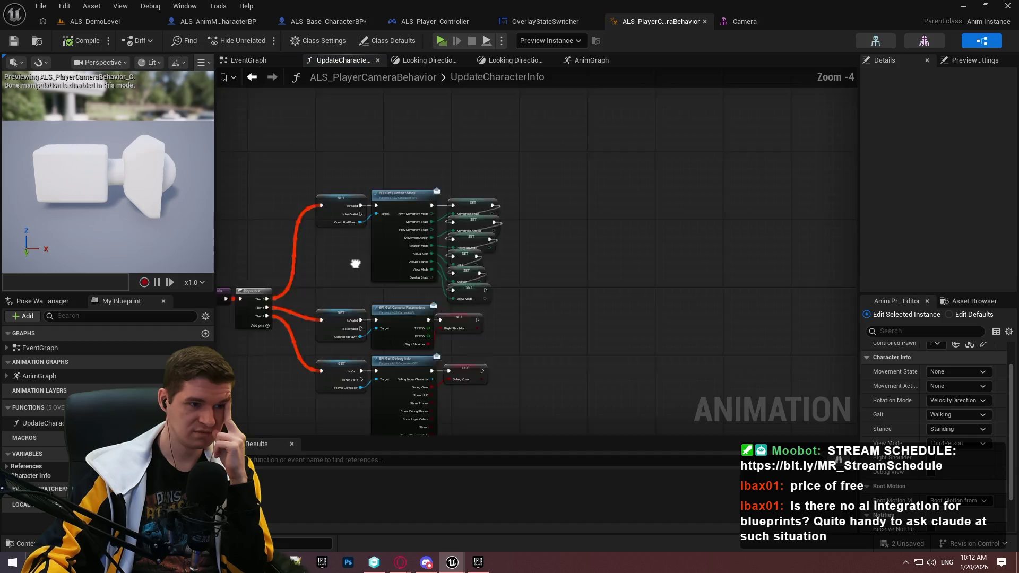
scroll(464, 154, "up", 1)
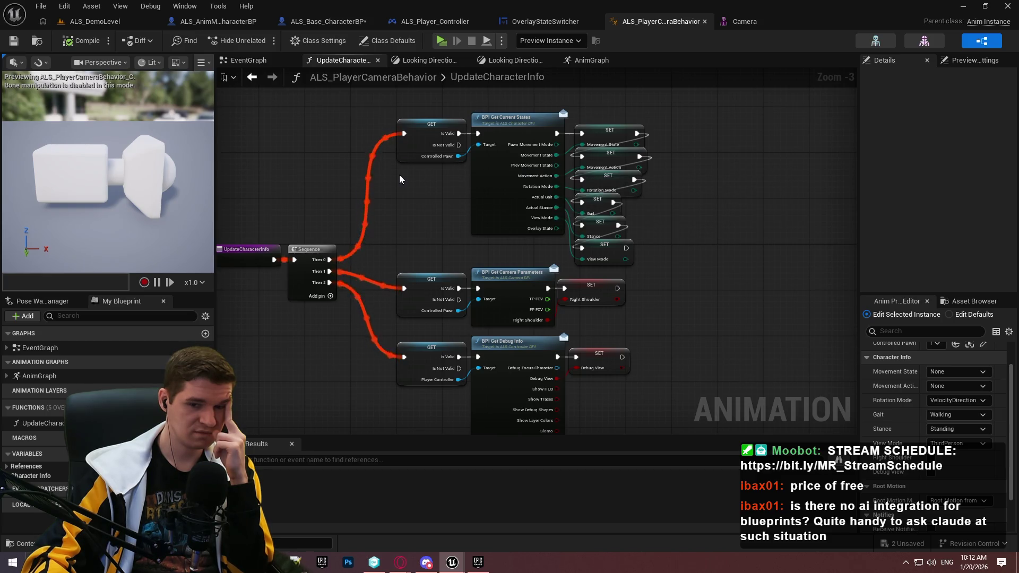
left_click(48, 466)
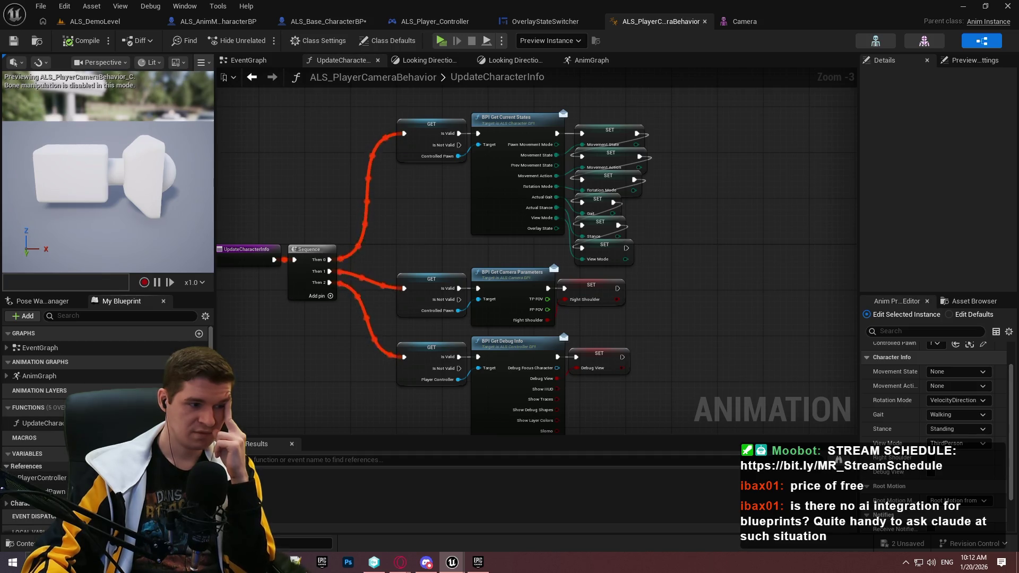
left_click(21, 503)
scroll(21, 503, "down", 3)
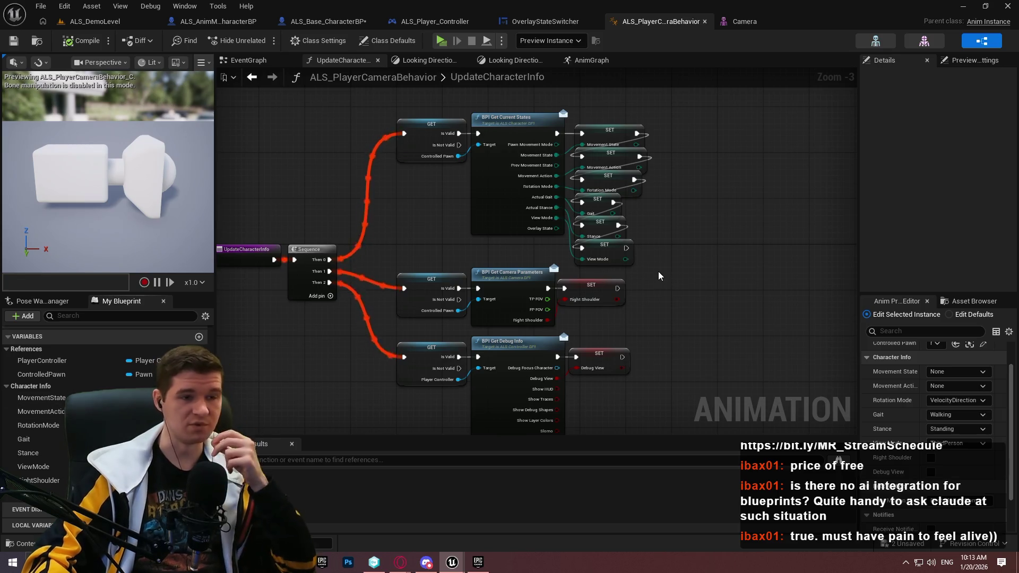
Inspect the Shoulder Swap Blend Poses by bool node, leaving its blend curve on Custom.
left_click(590, 60)
scroll(527, 187, "up", 3)
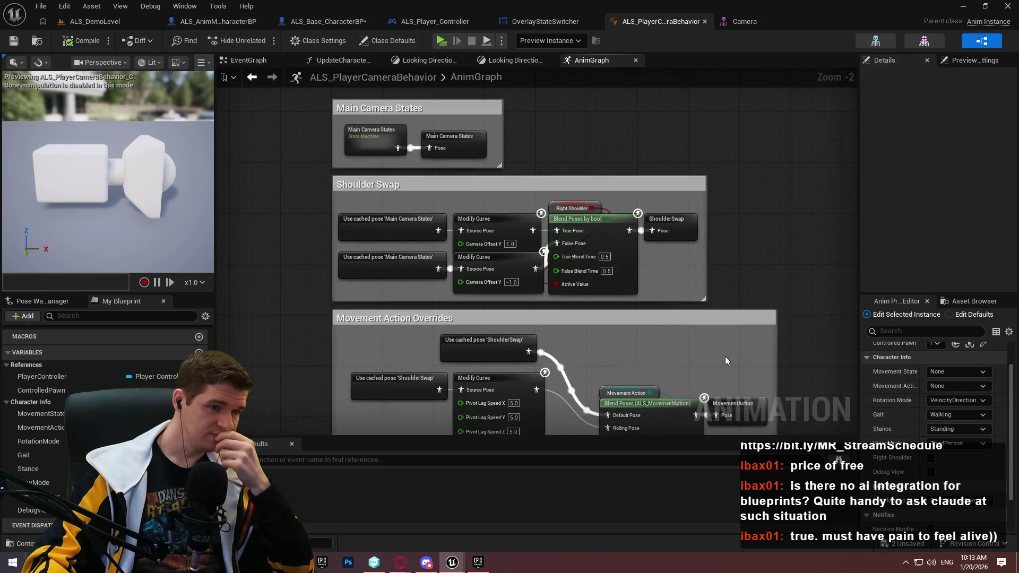
scroll(507, 236, "up", 2)
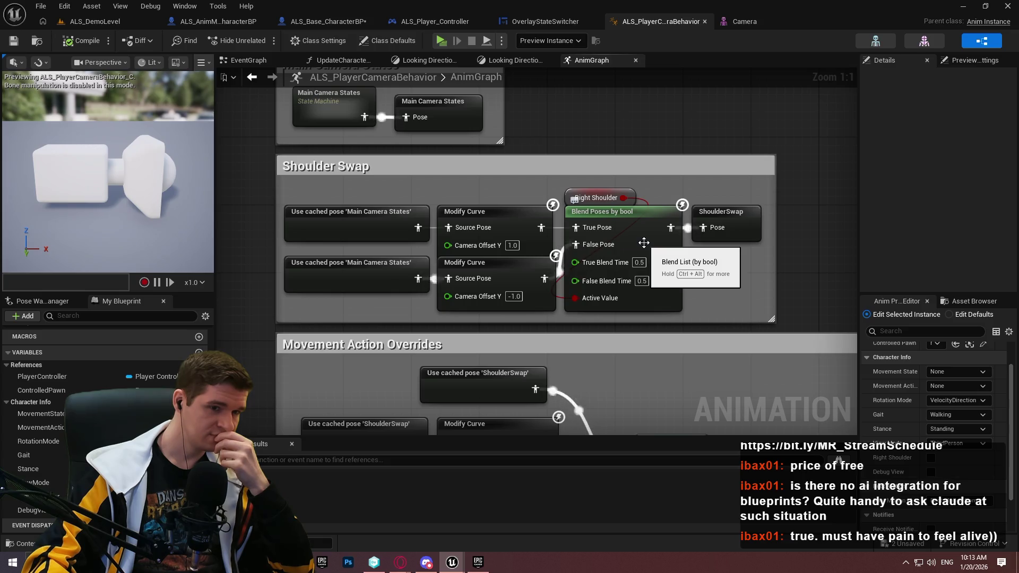
left_click(644, 242)
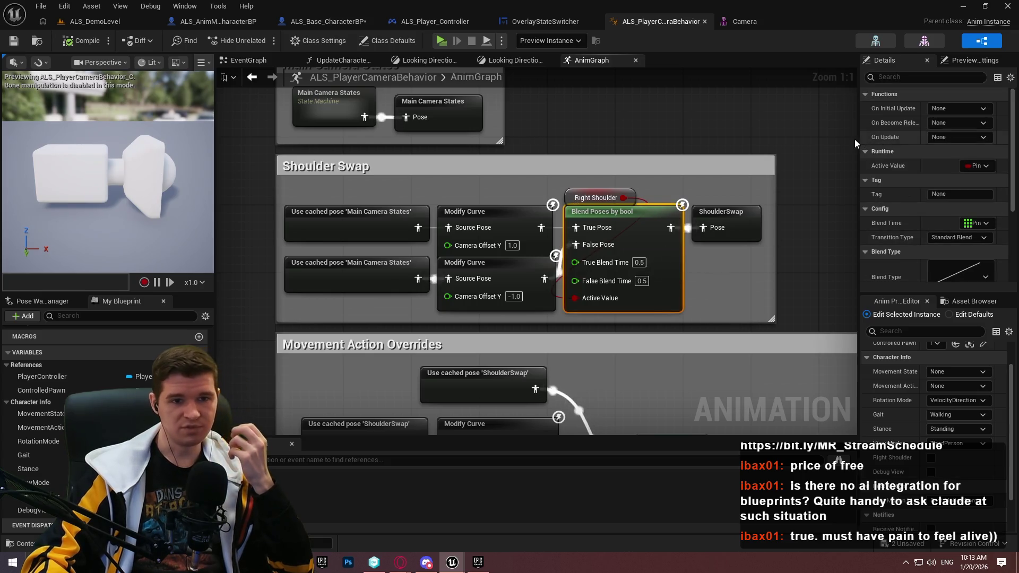
mouse_move(858, 153)
left_mouse_down()
mouse_move(683, 158)
mouse_move(775, 158)
left_mouse_up()
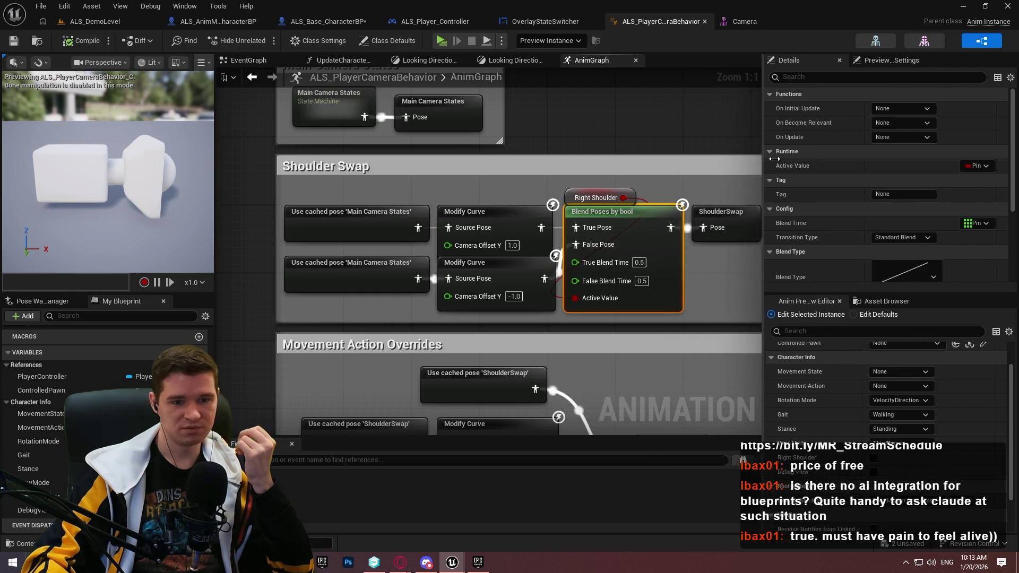
scroll(855, 188, "down", 5)
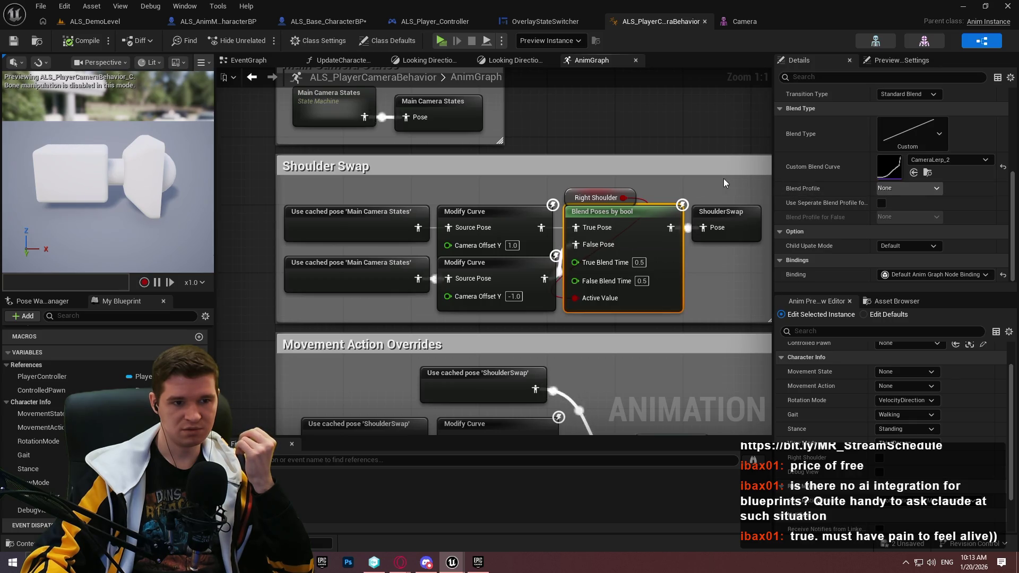
left_click(919, 141)
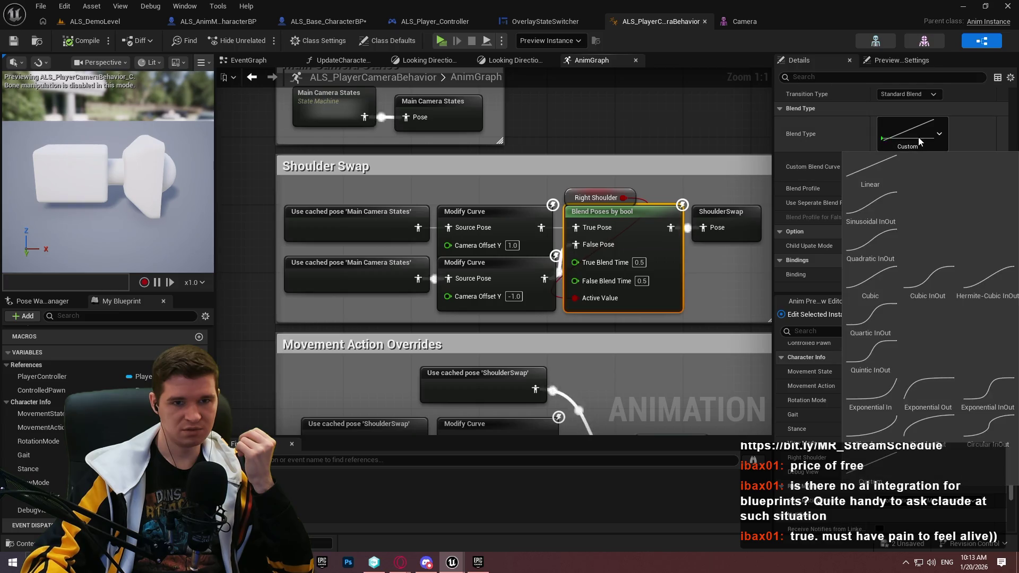
left_click(935, 132)
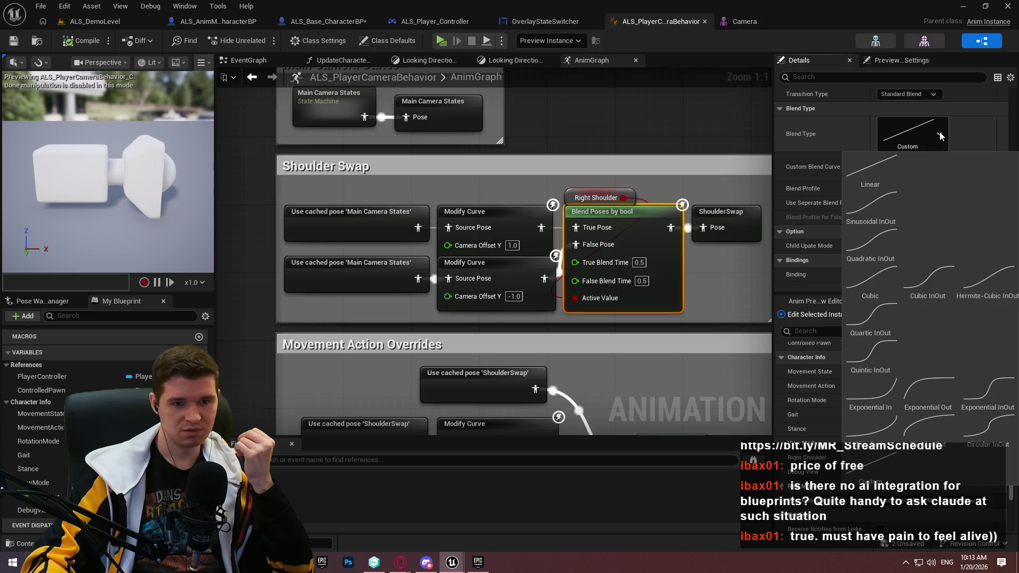
left_click(960, 132)
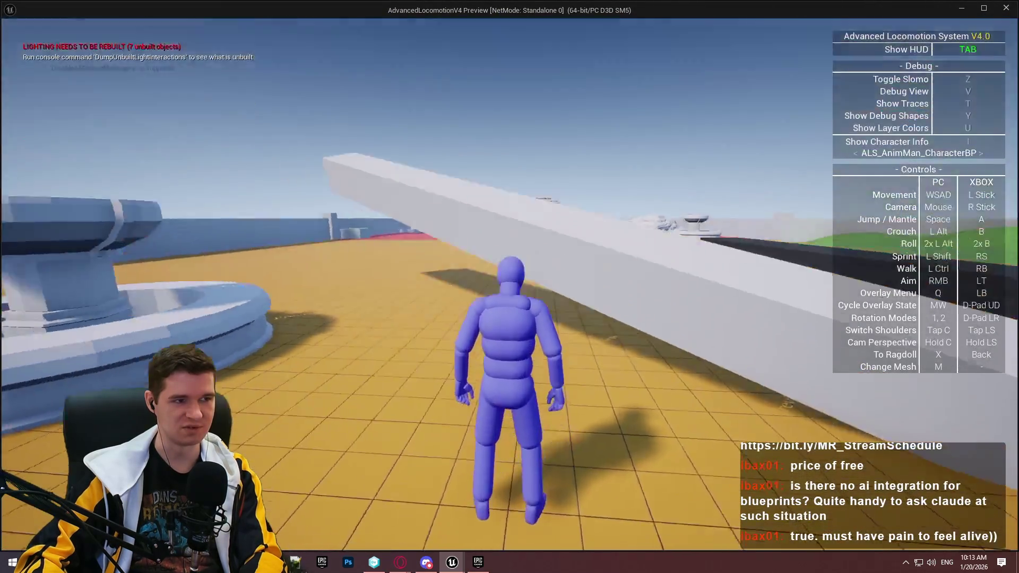
Run, jump and mantle the character onto the fountain rim and white wall, then stop playing.
key("w")
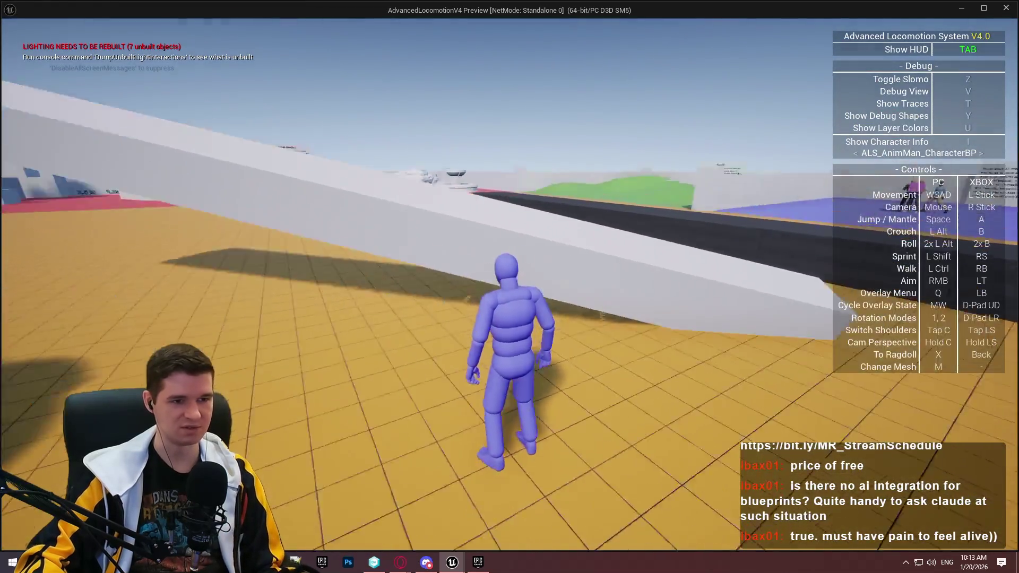
key("space")
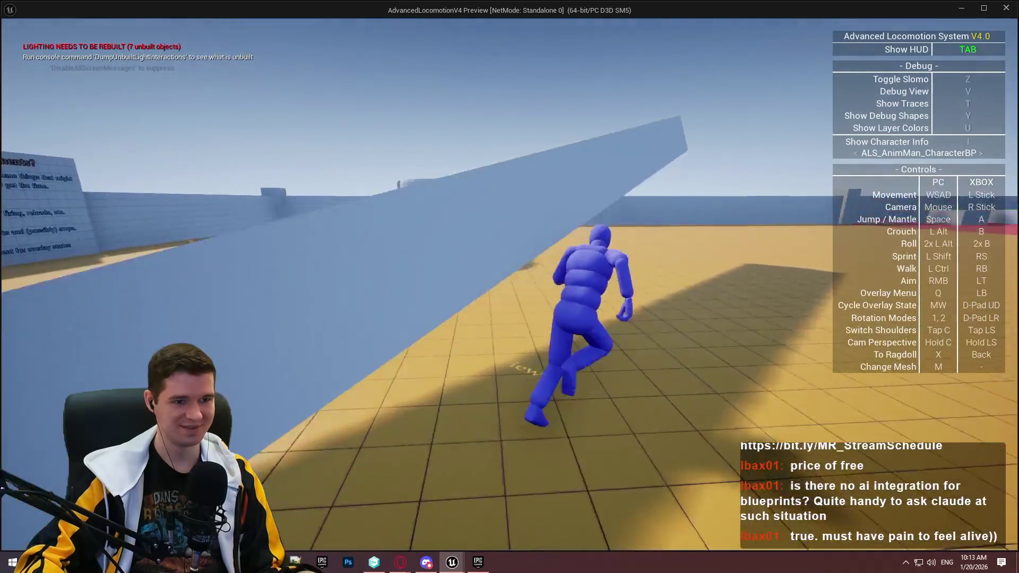
key("space")
key("space")
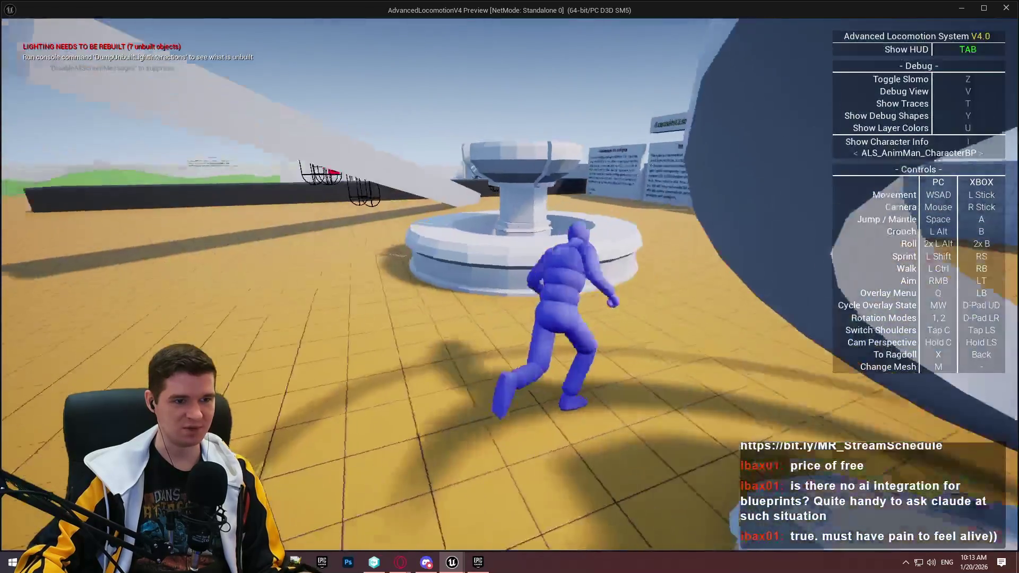
key("space")
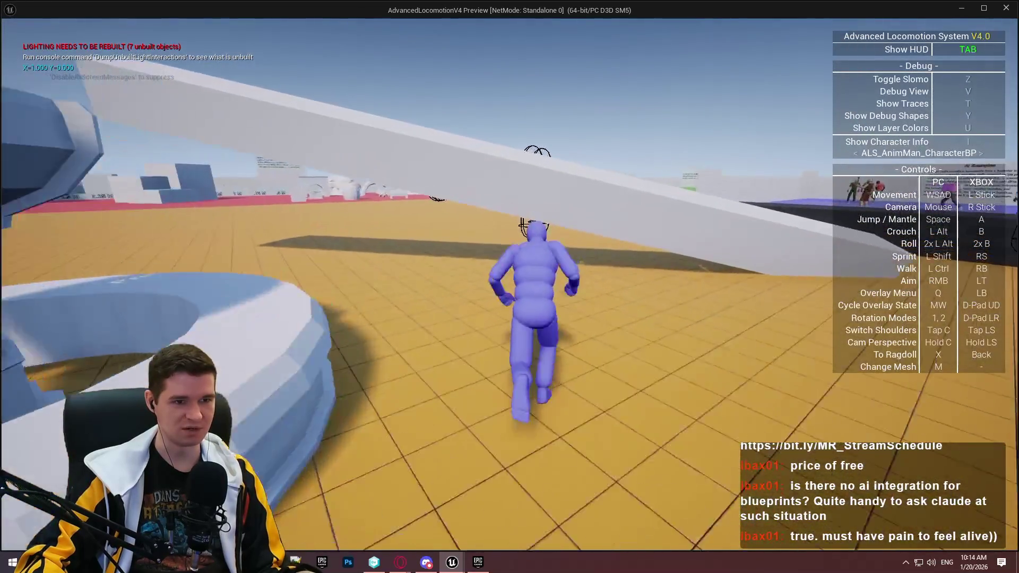
key("space")
key("w")
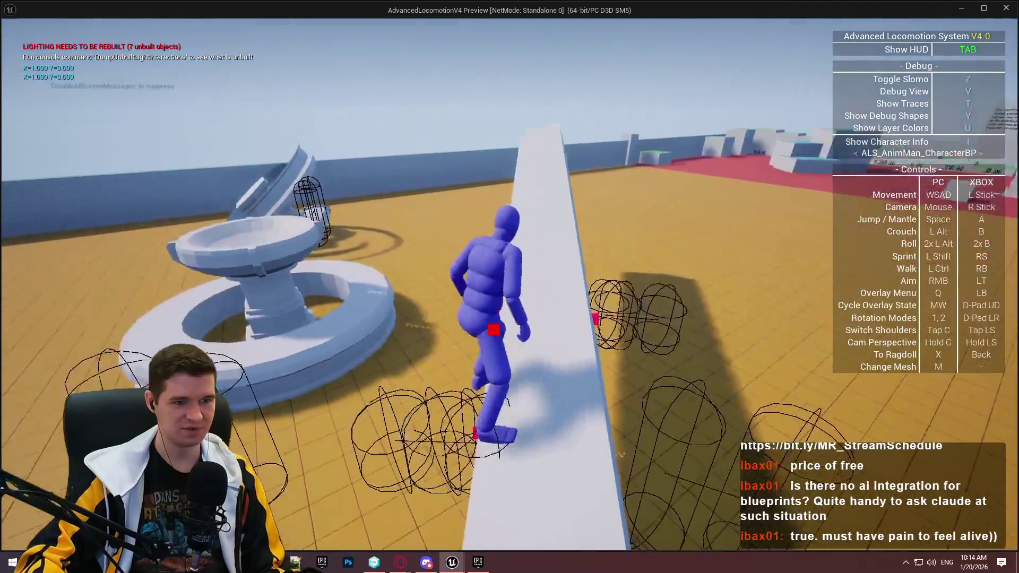
key("space")
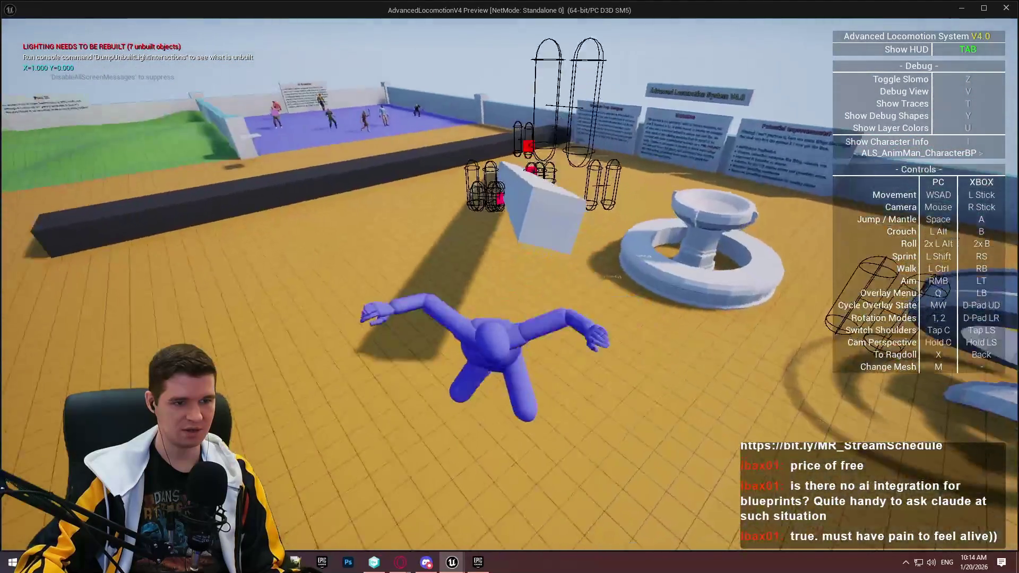
key("w")
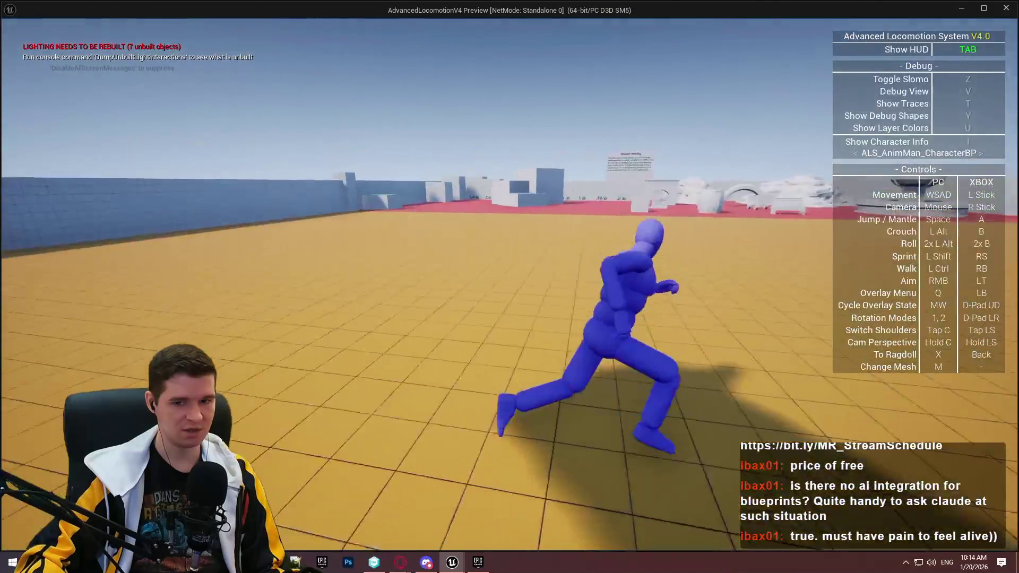
key("Escape")
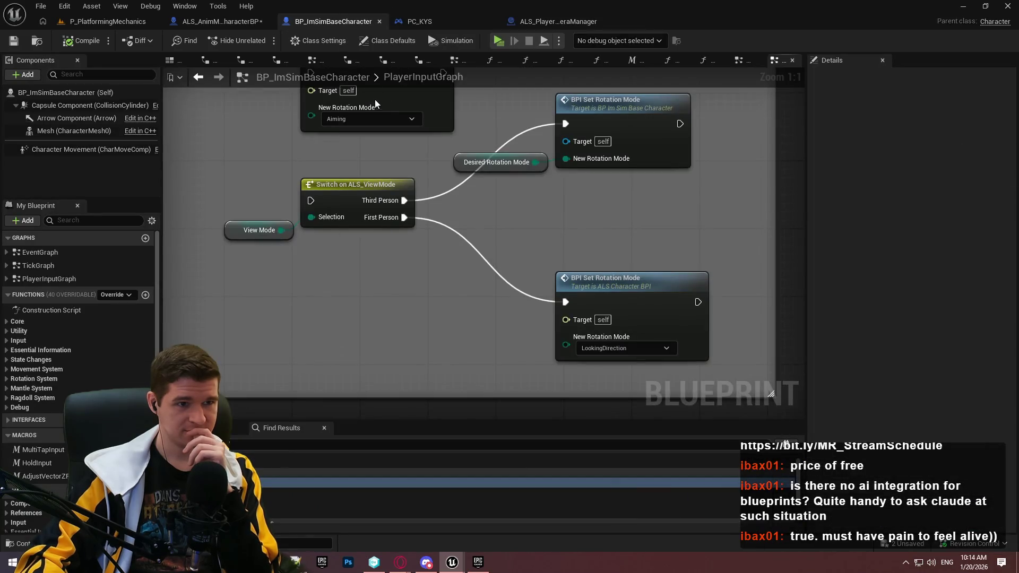
Open ALS_PlayerCameraBehavior from the CameraSystem folder and return to its top-level AnimGraph.
left_click(107, 21)
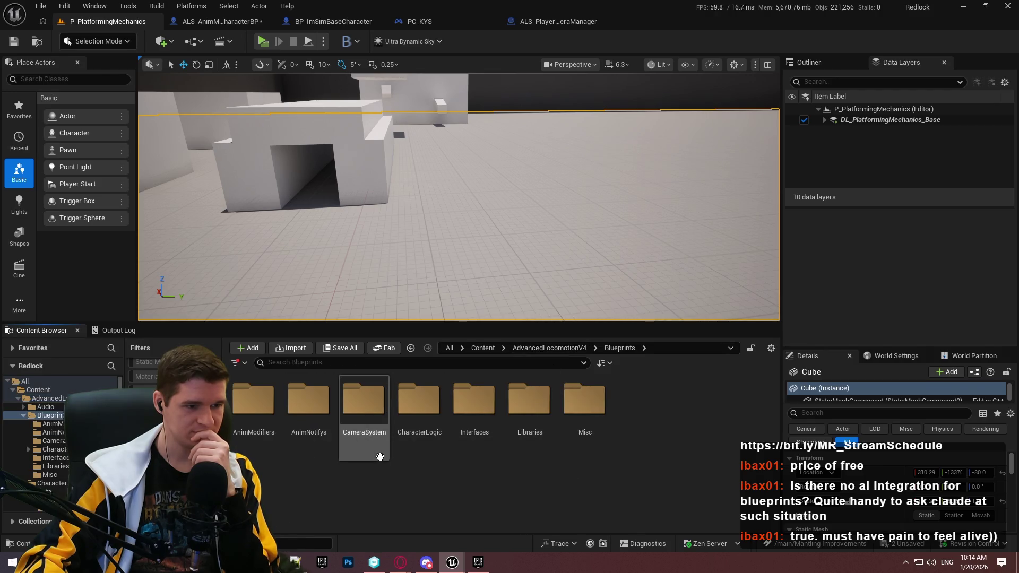
double_click(364, 403)
double_click(254, 404)
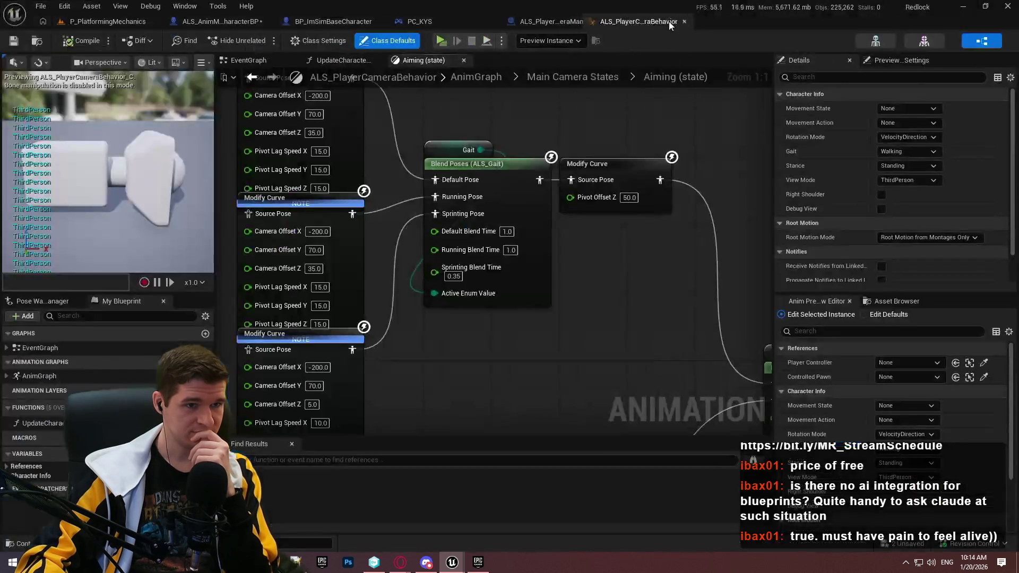
scroll(481, 249, "down", 1)
left_click(545, 80)
left_click(452, 81)
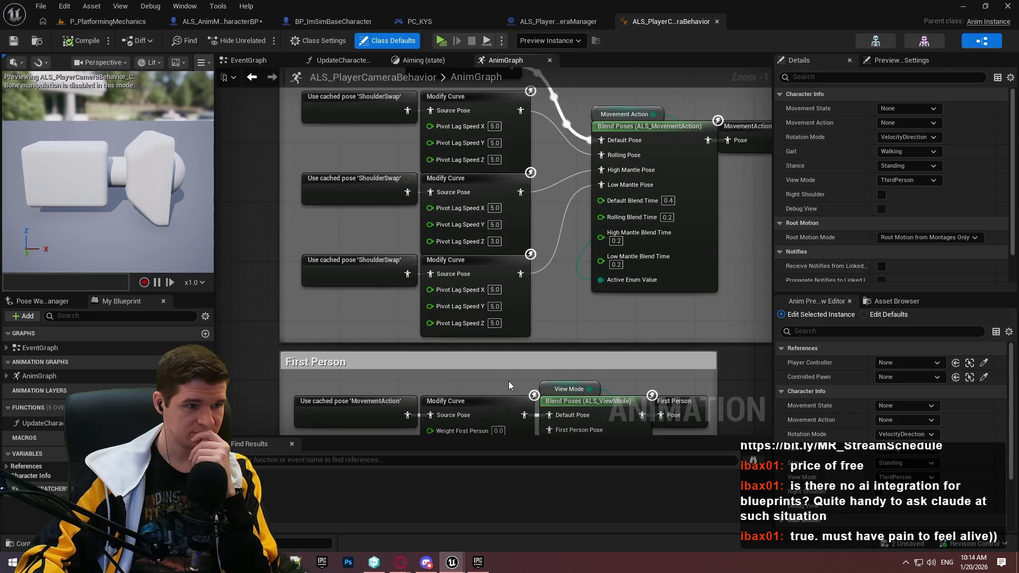
Set the Shoulder Swap Camera Offset Y value to 0 and save the blueprint.
left_click_drag(557, 87, 540, 405)
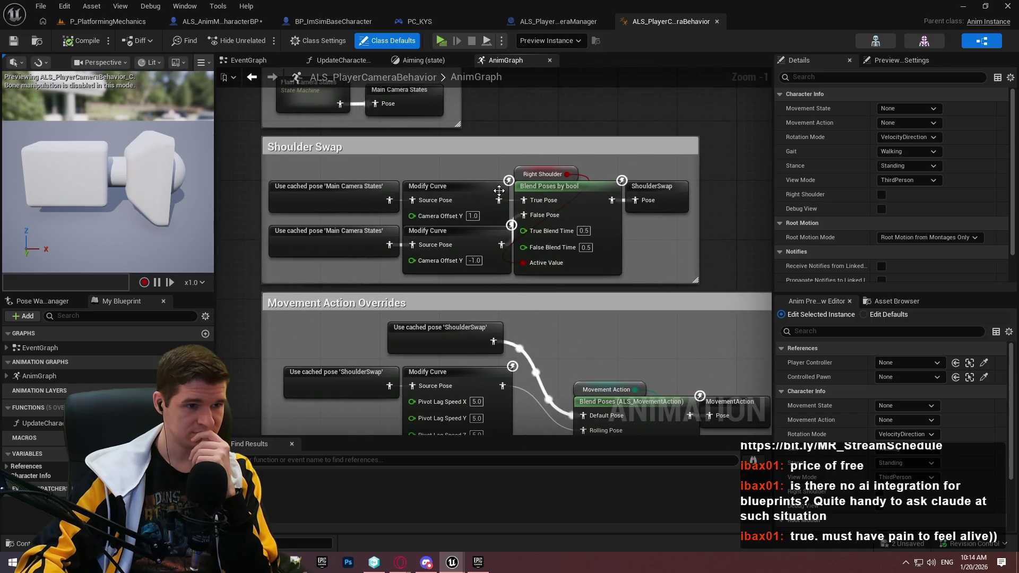
type("0")
key("Return")
type("0")
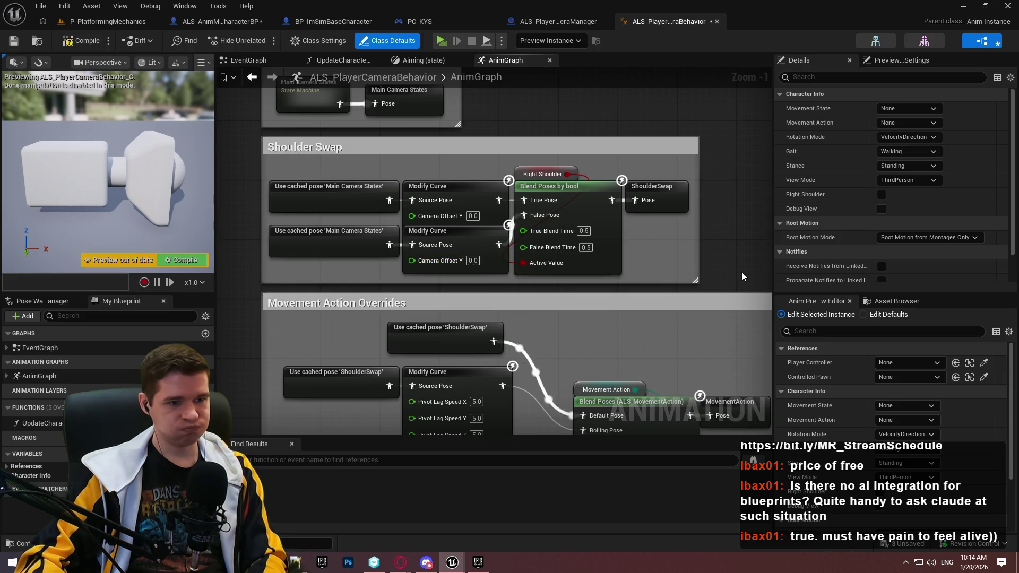
key("ctrl+s")
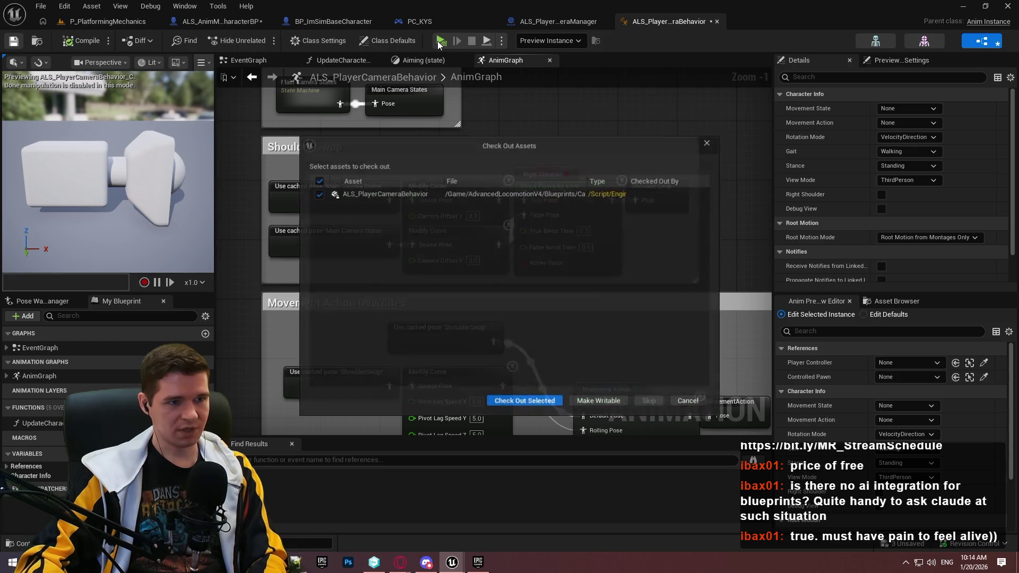
Check out ALS_PlayerCameraBehavior and start a Redlock standalone preview past the welcome dialog.
left_click(530, 402)
left_click(442, 41)
left_click(525, 459)
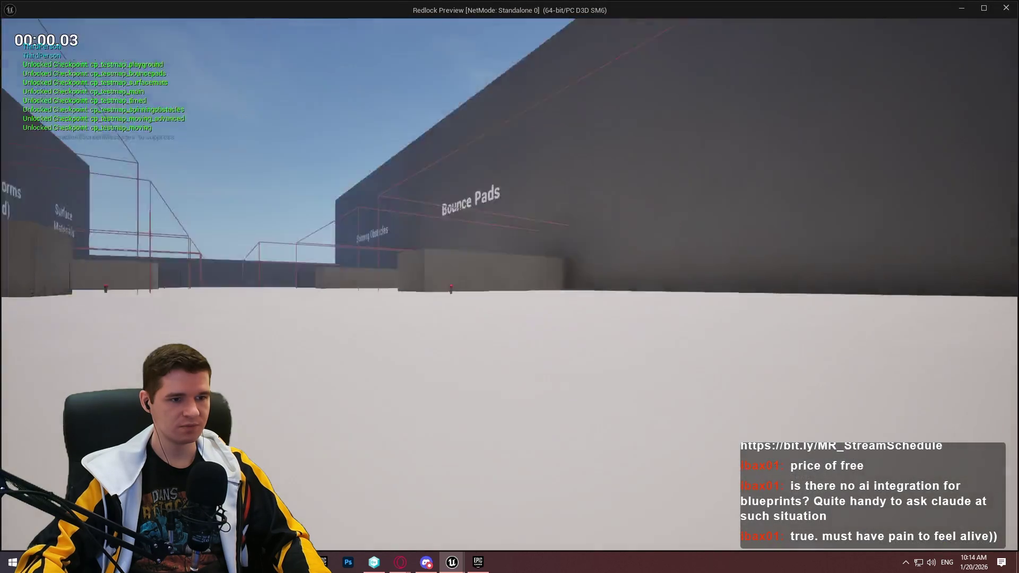
Run and jump the character around the red-ball pole, then stop the playtest.
key("w")
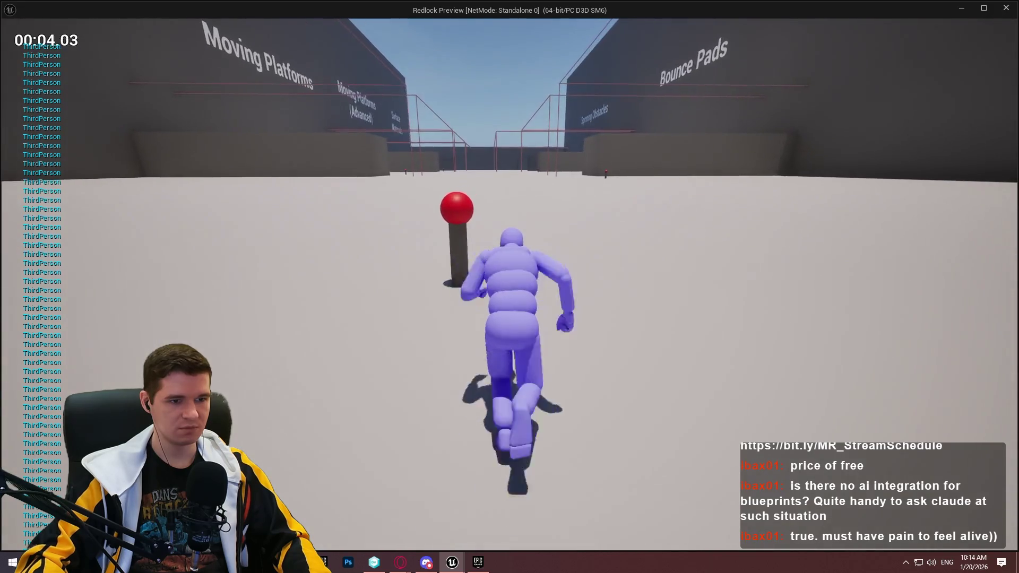
key("d")
key("w")
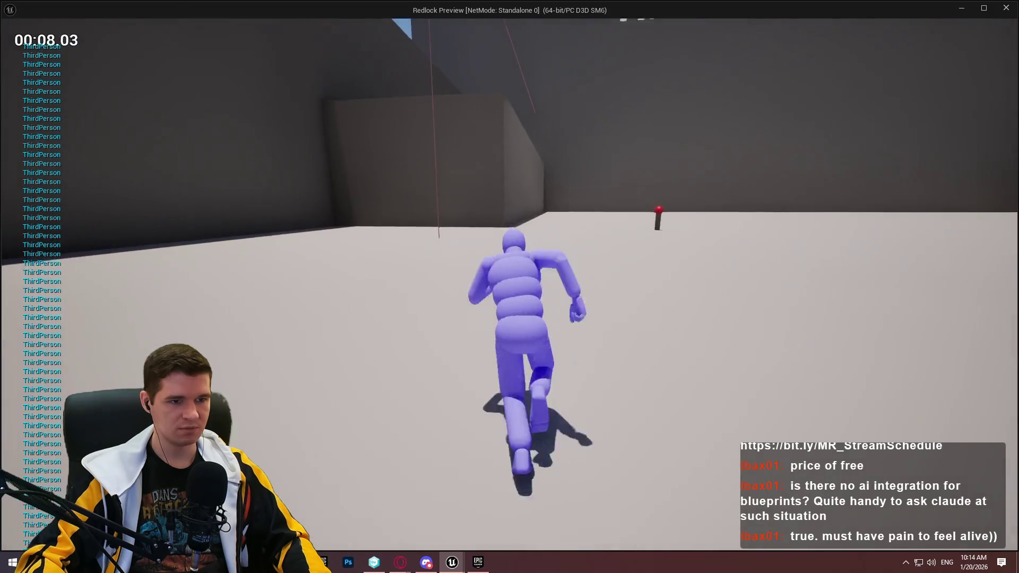
key("space")
key("Escape")
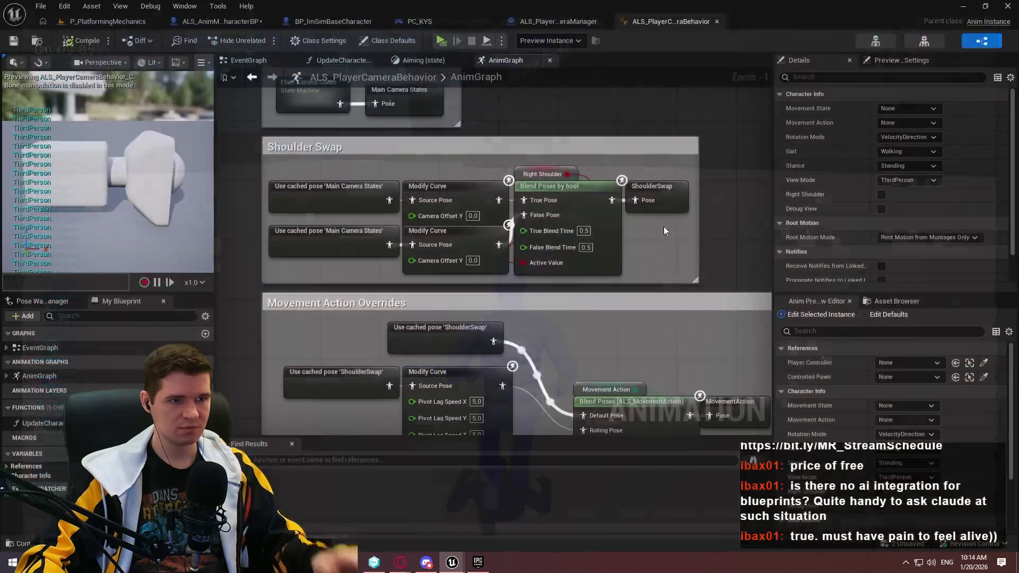
left_click(317, 17)
Bring the TEMP DEATH CODE comment nodes into view in the ALS_AnimMan_CharacterBP EventGraph.
left_click(215, 20)
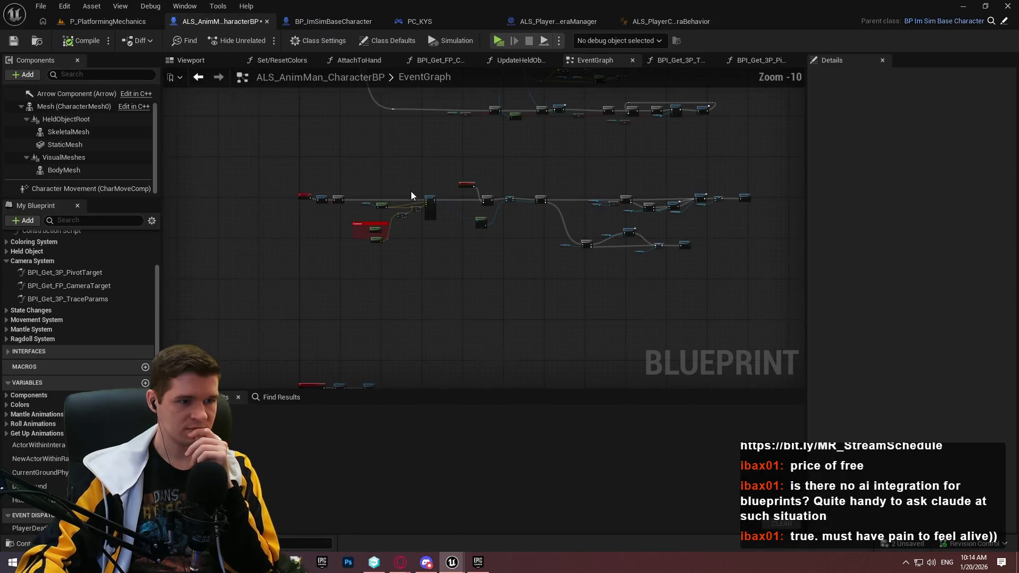
scroll(410, 191, "up", 2)
scroll(448, 163, "up", 1)
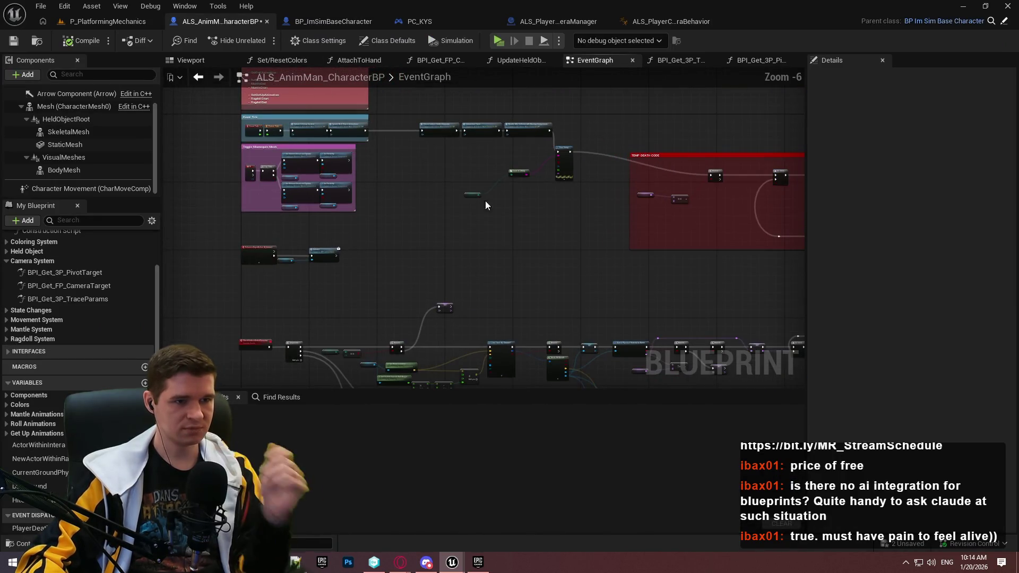
scroll(549, 128, "up", 2)
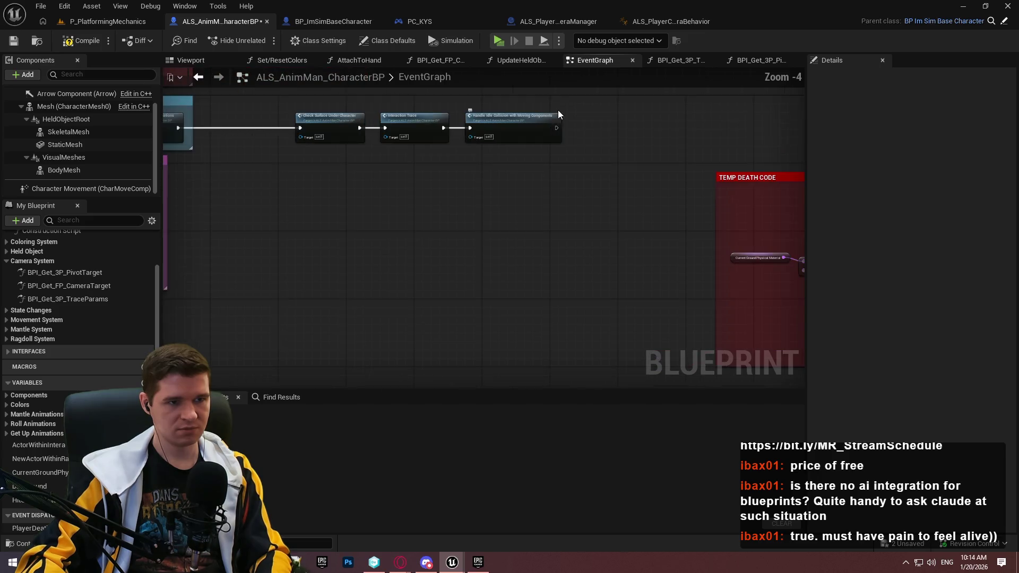
left_click_drag(793, 219, 575, 219)
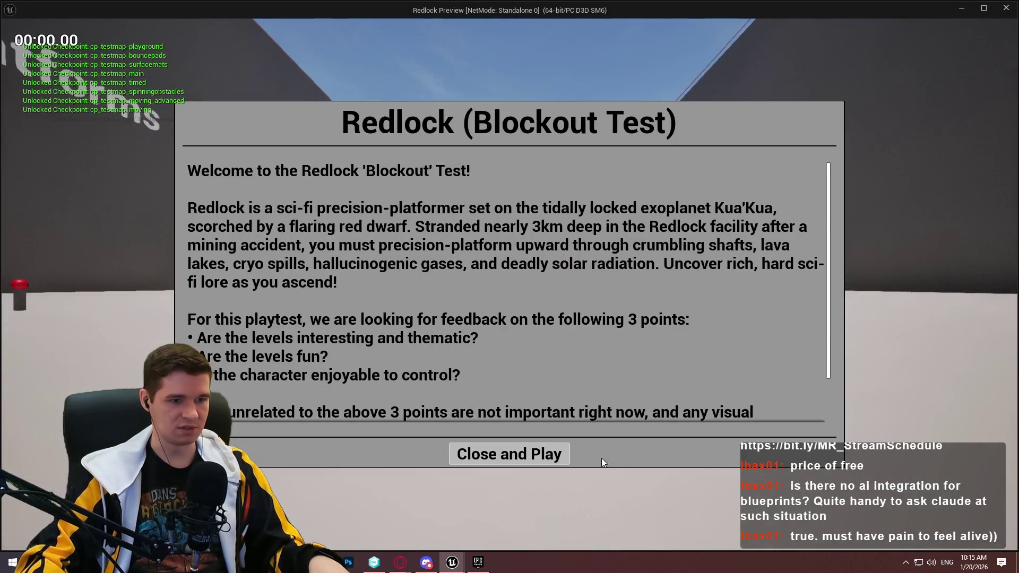
Run the character down the corridor and back toward the camera, then stop the Redlock preview.
left_click(511, 452)
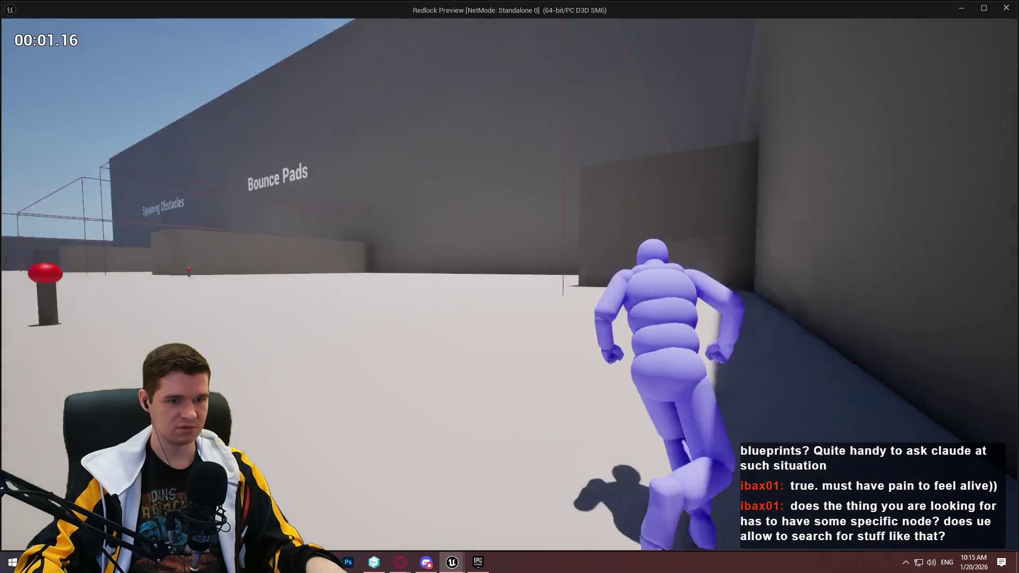
key("w")
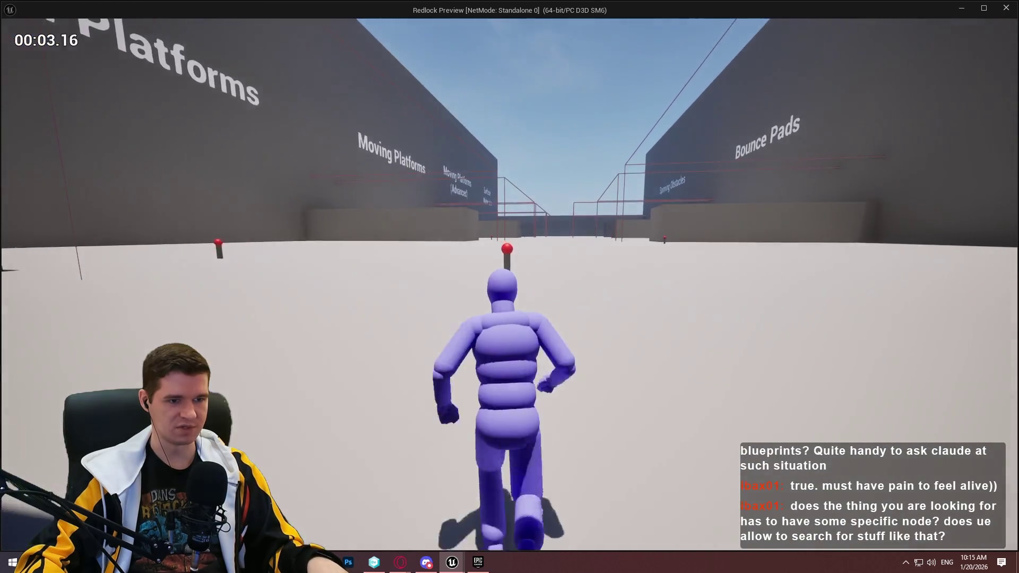
key("w")
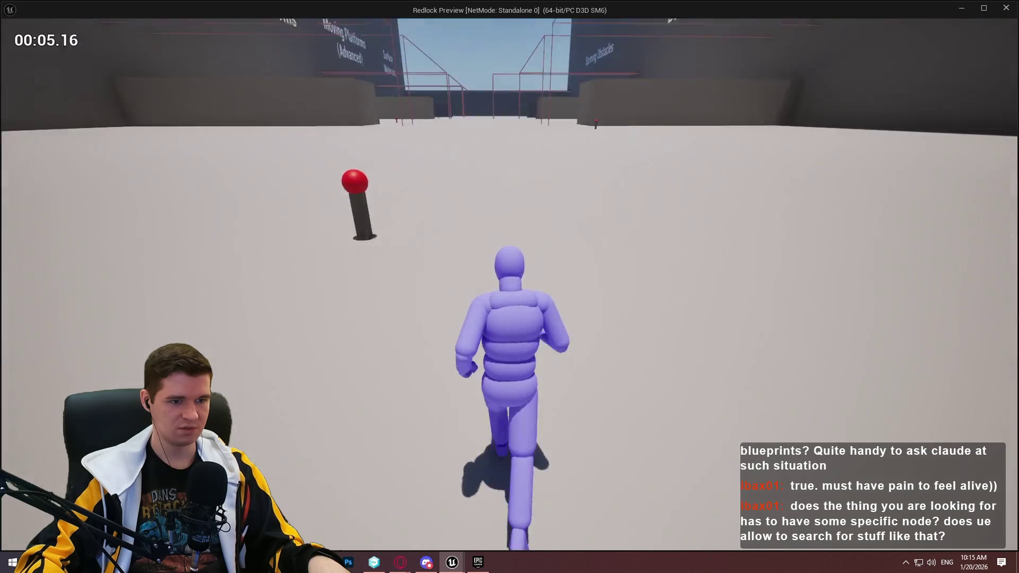
key("w")
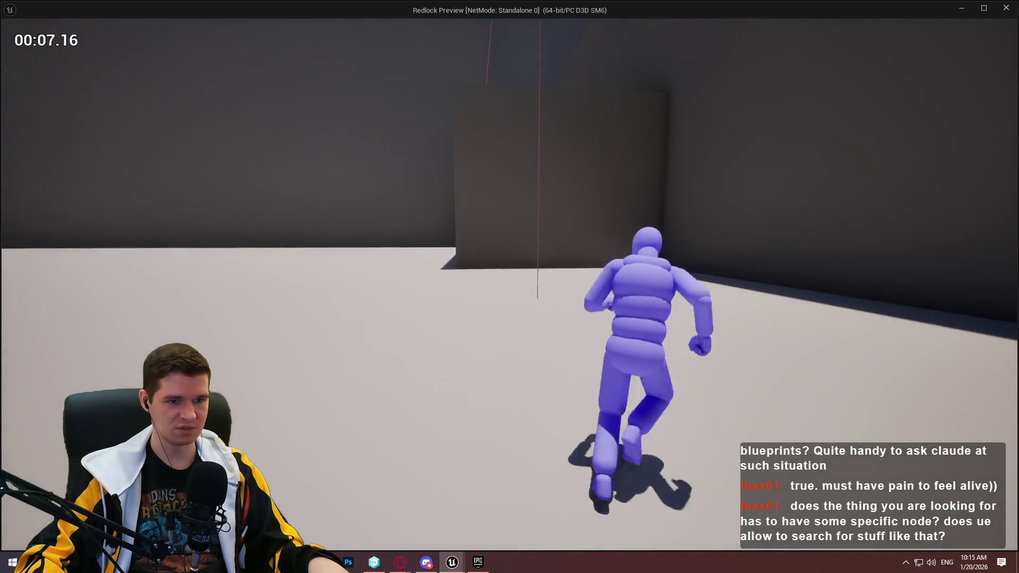
key("w")
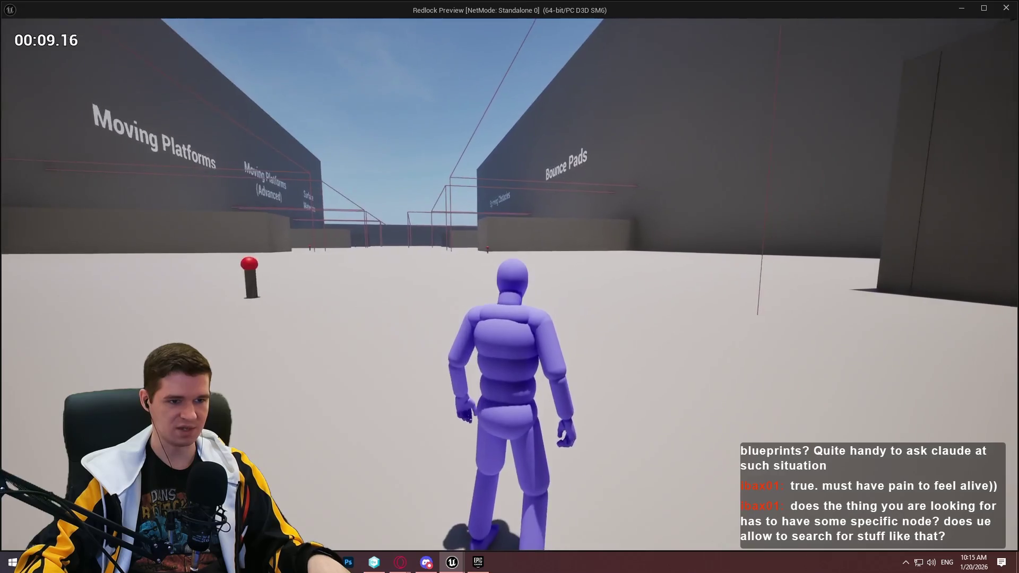
key("s")
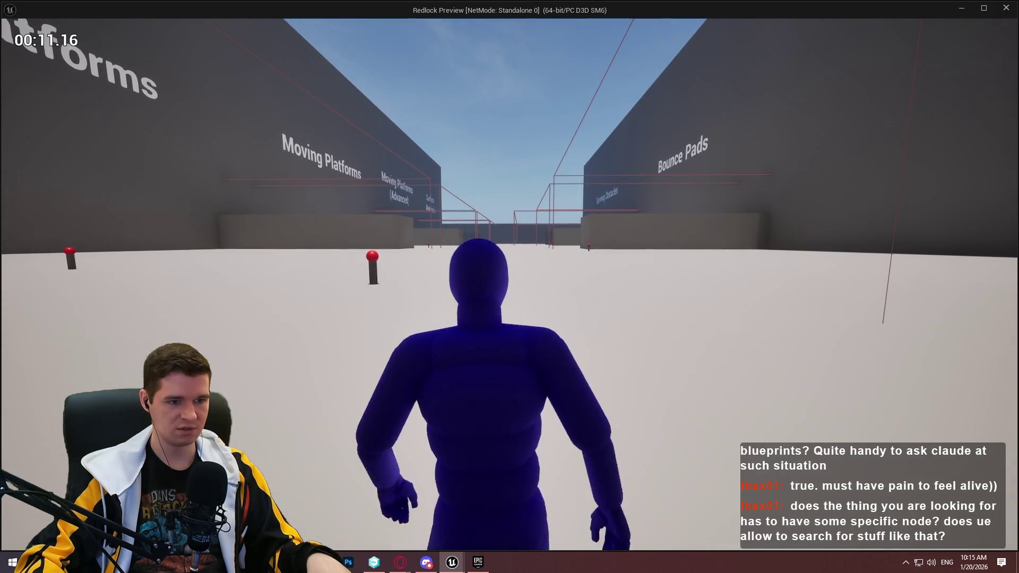
key("w")
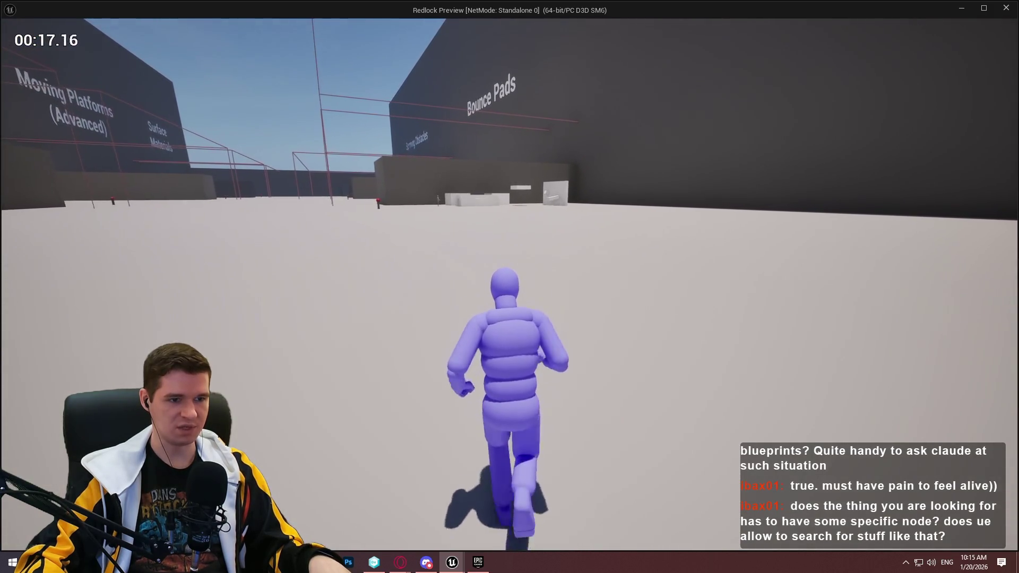
key("Escape")
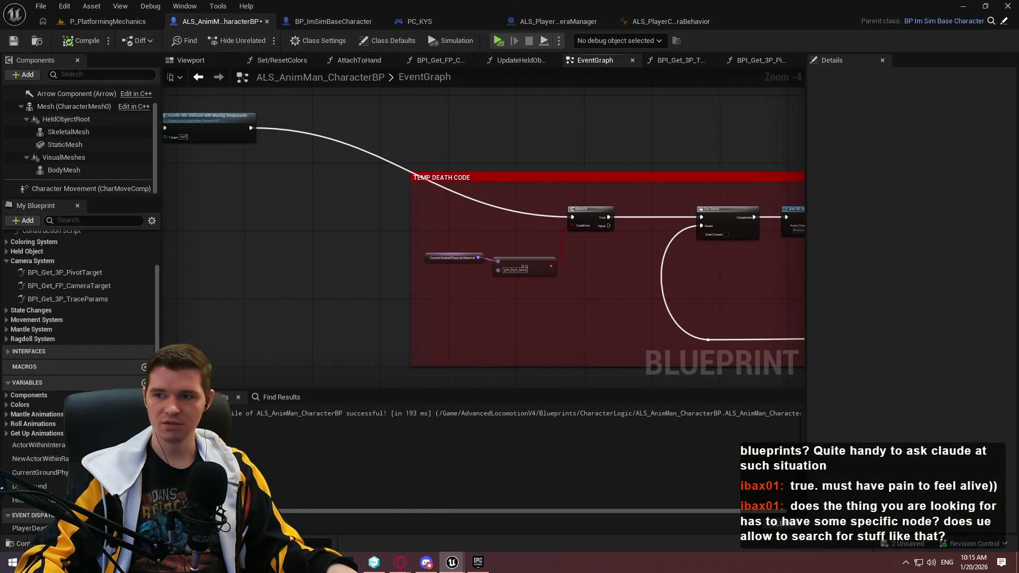
Minimize the Camera mesh editor and launch P_PlatformingMechanics in a standalone game preview.
key("alt+Tab")
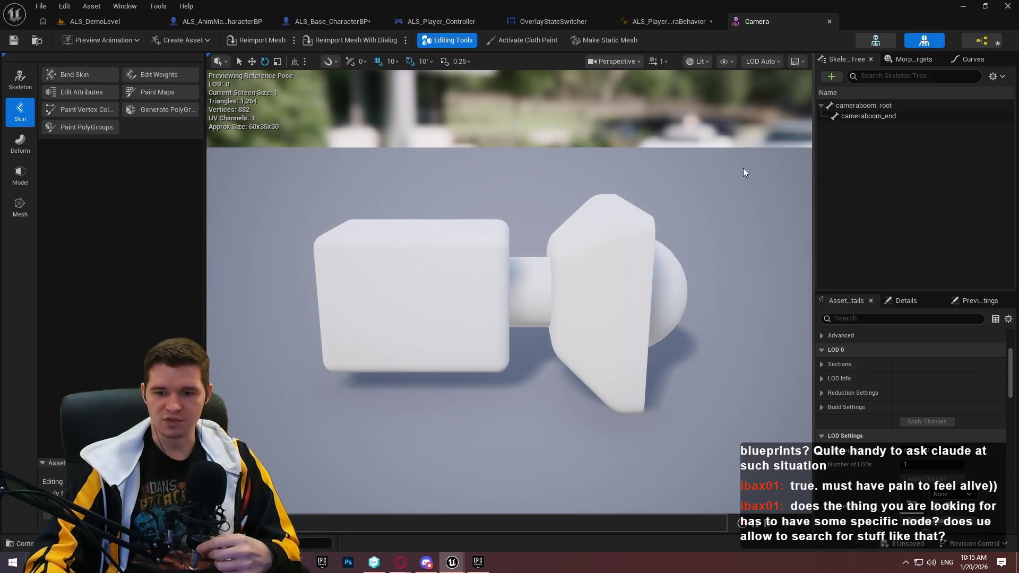
left_click(964, 9)
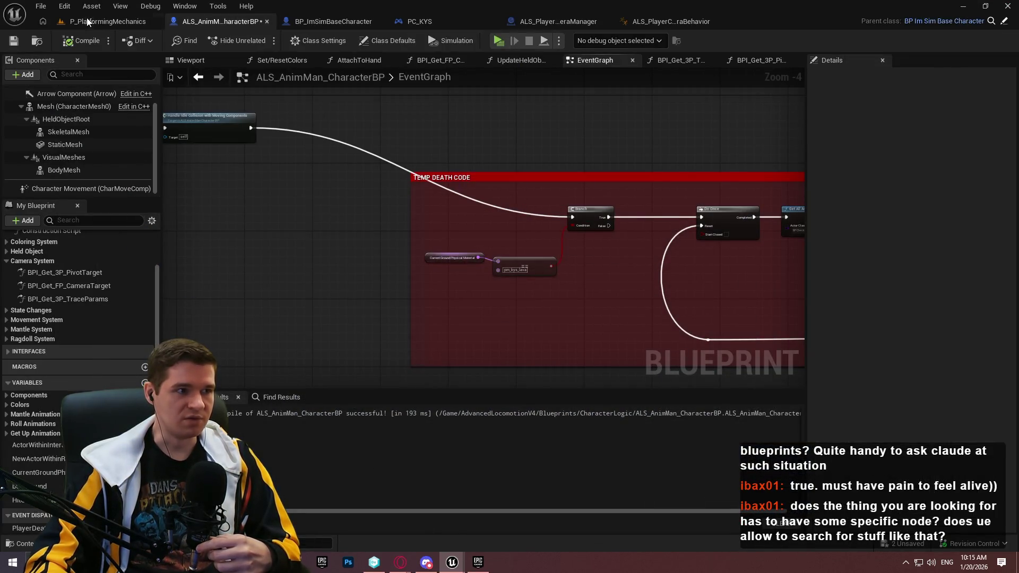
left_click(87, 19)
left_click(263, 42)
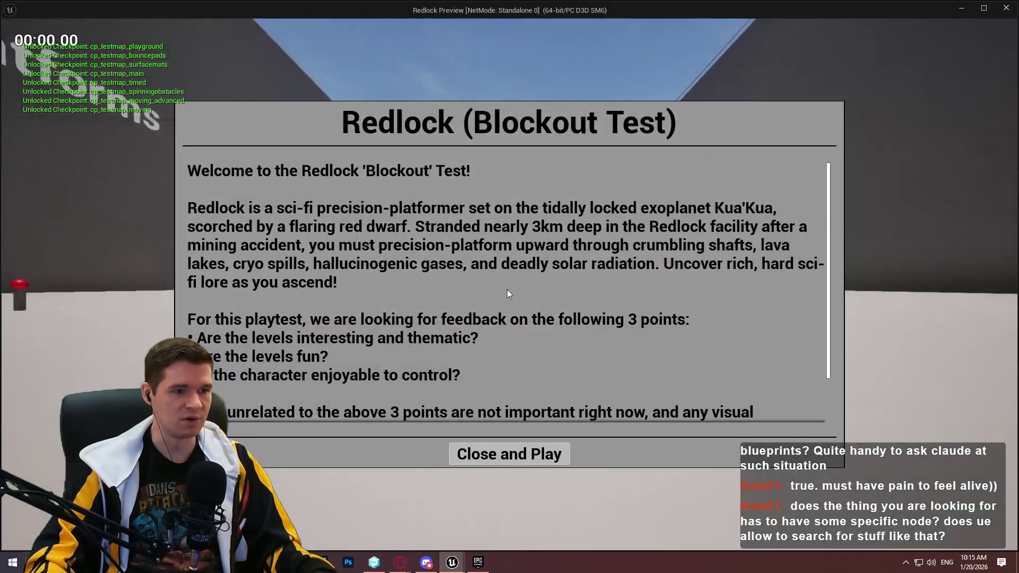
Run the character through the tunnel and climb and mantle over the block ledges.
left_click(543, 456)
key("w")
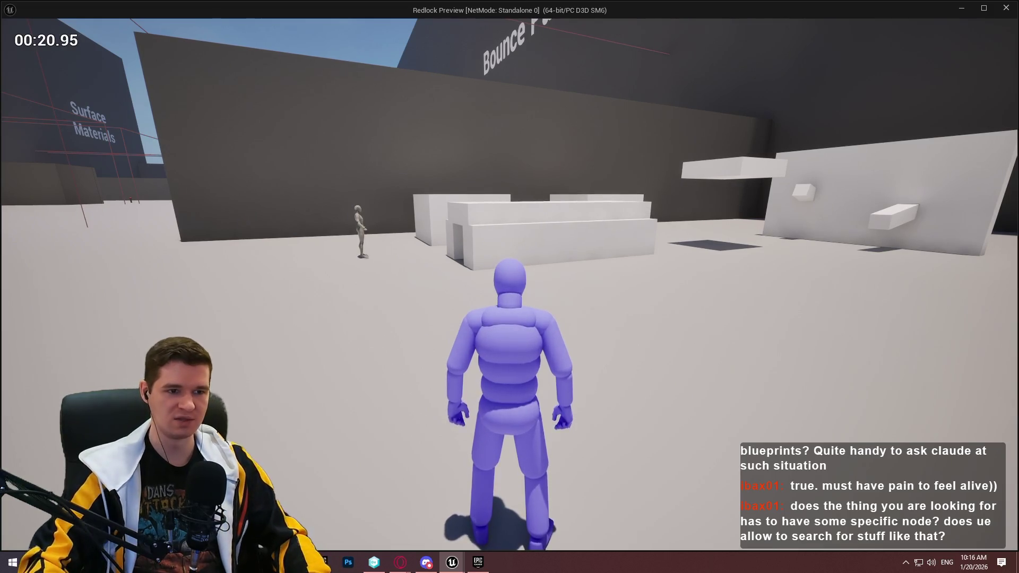
key("w")
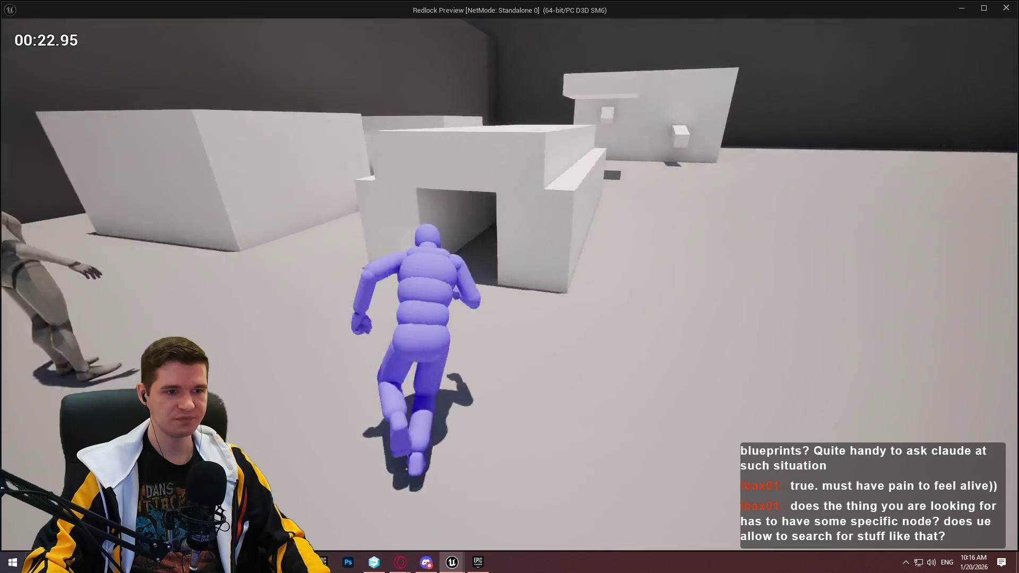
key("w")
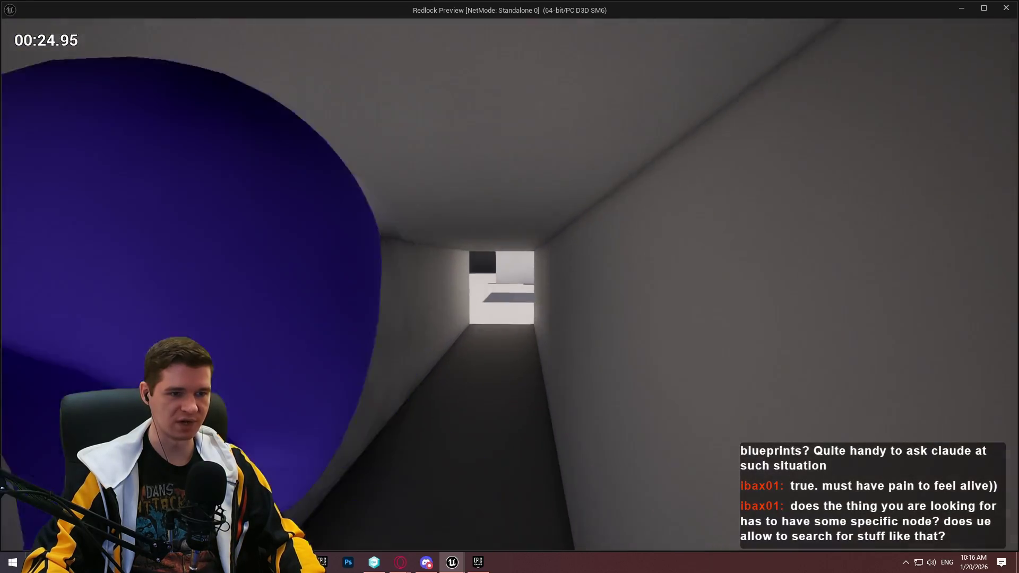
key("w")
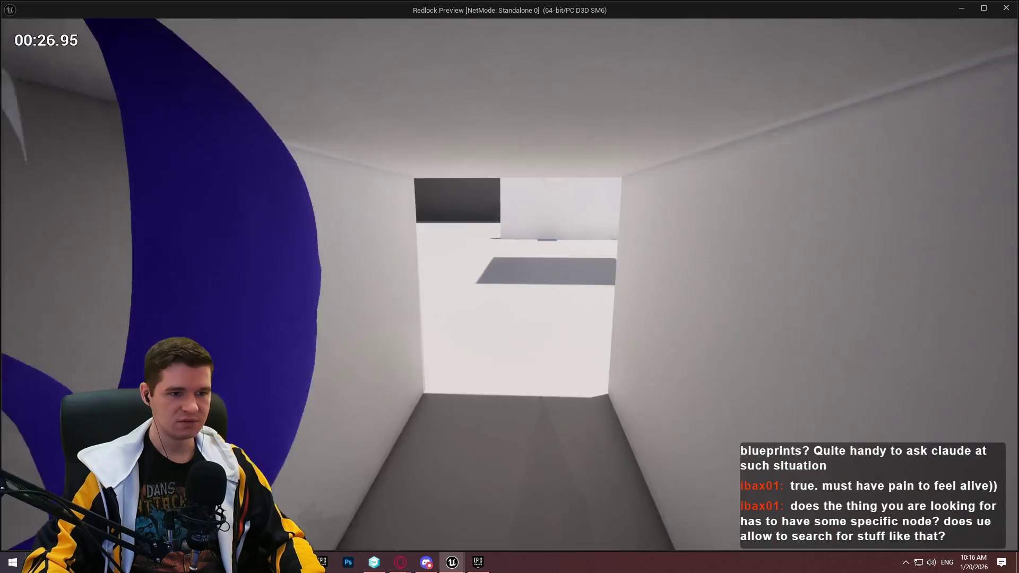
key("w")
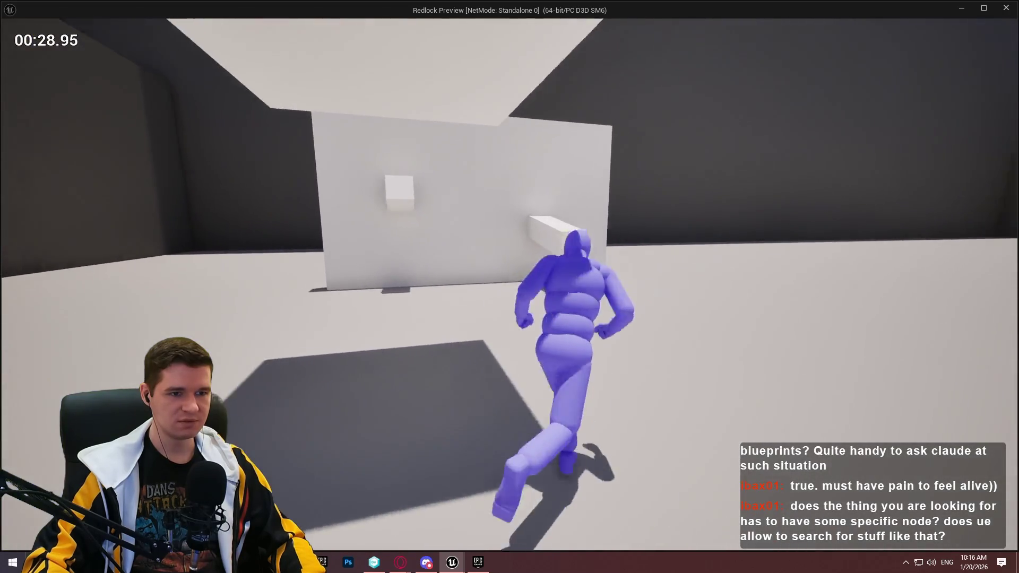
key("w")
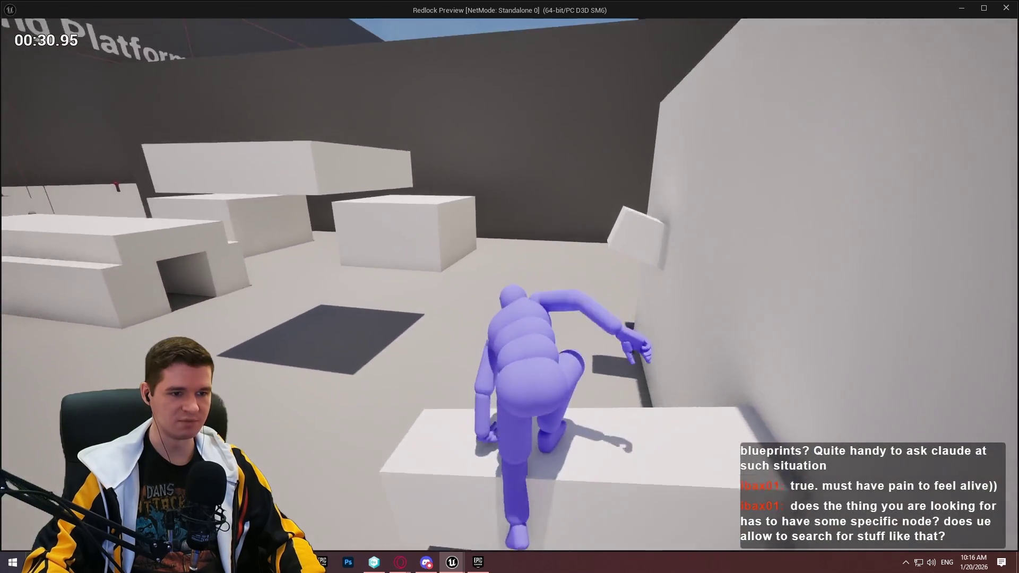
key("w")
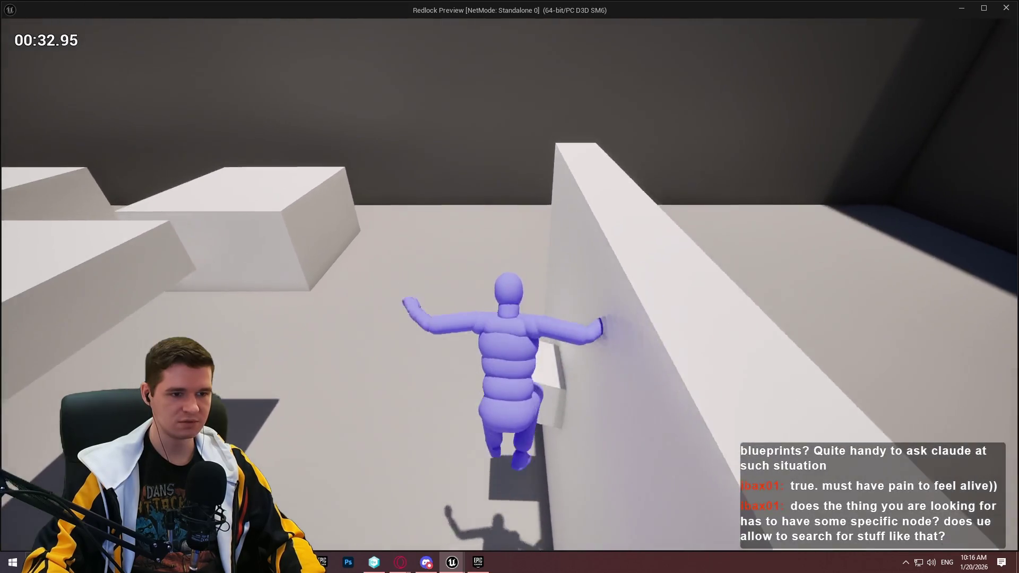
key("w")
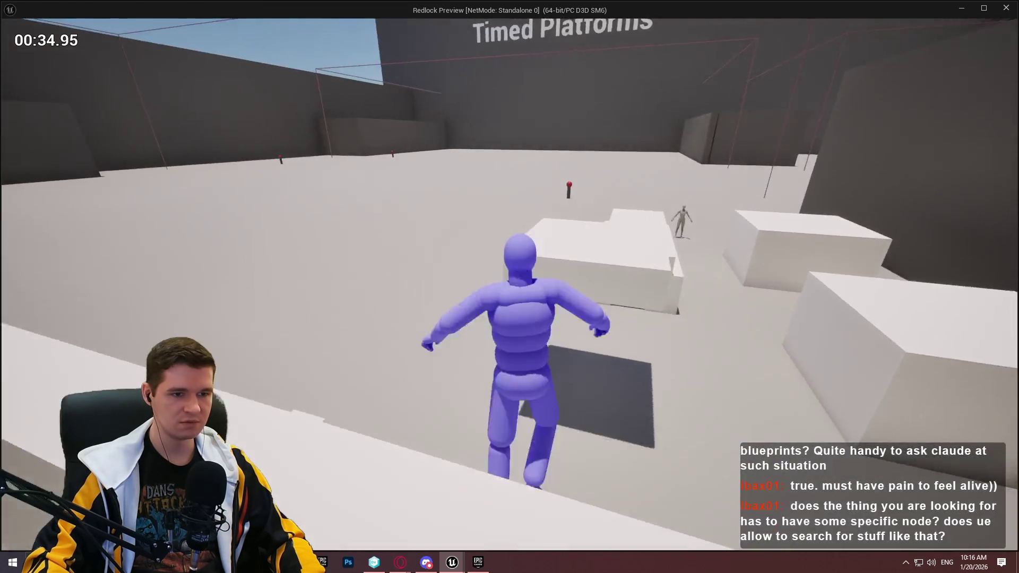
key("w")
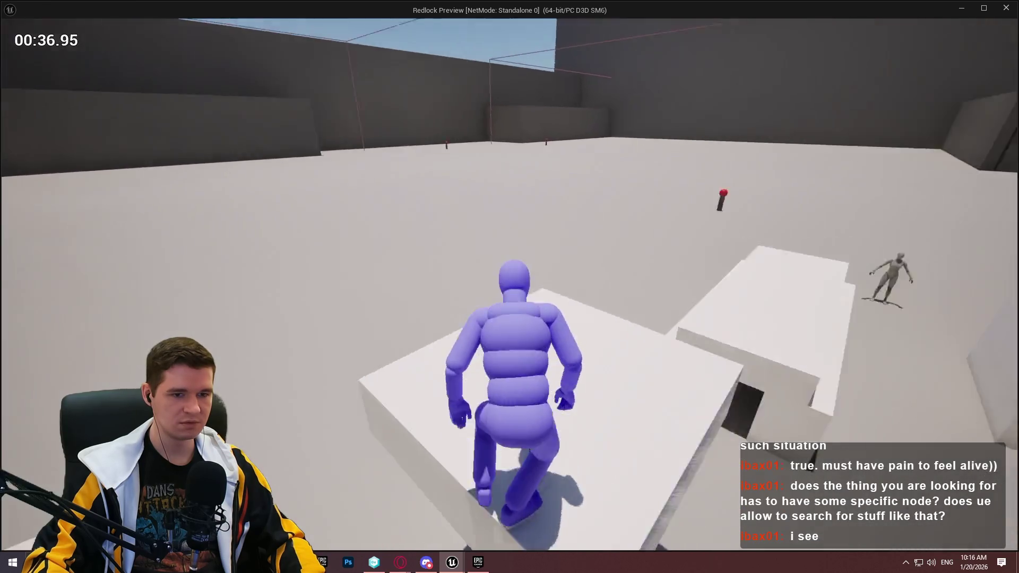
key("w")
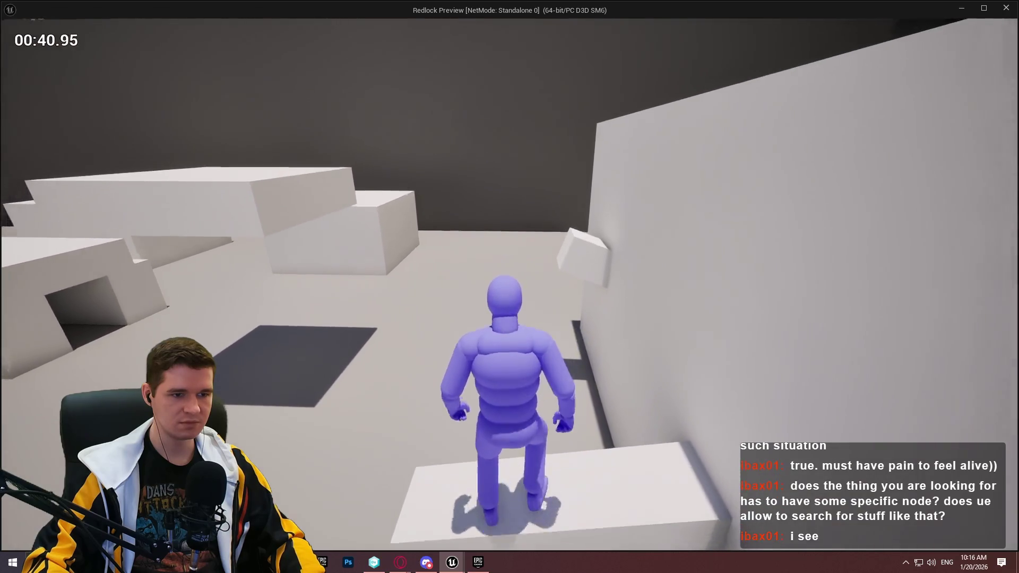
key("w")
key("w")
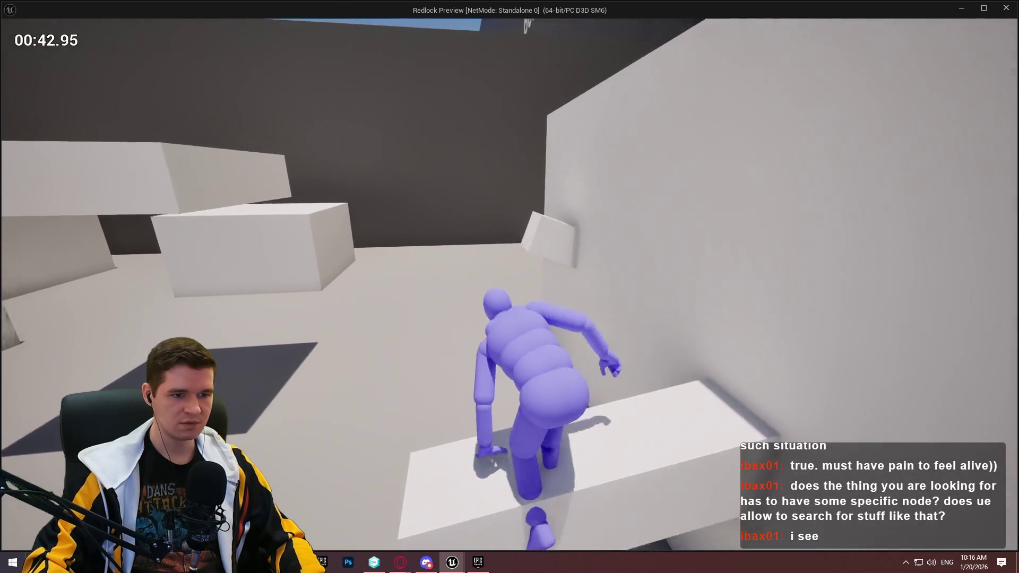
Jump across the Moving Platforms blocks and climb over the following walls and ledges.
key("w")
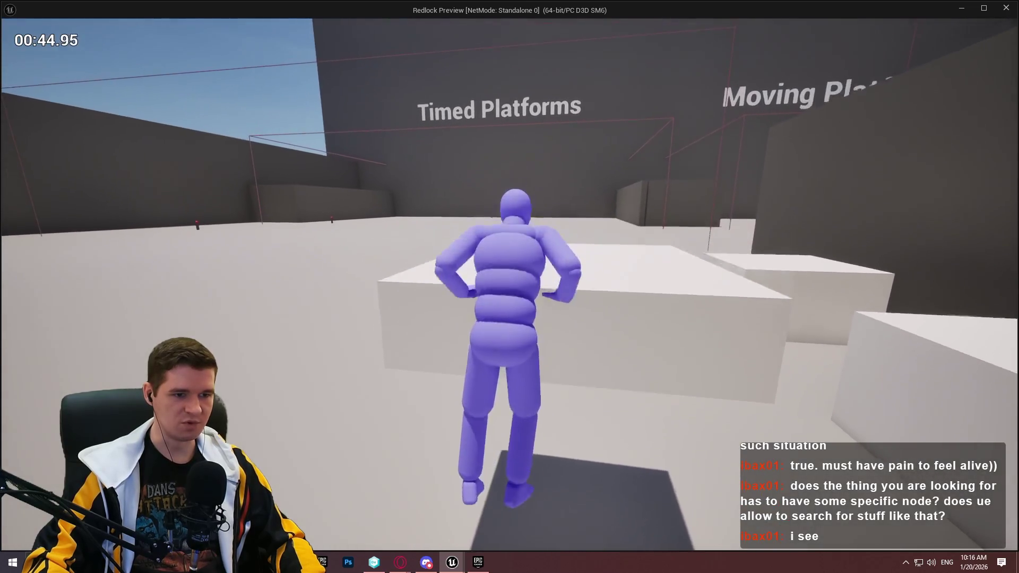
key("w")
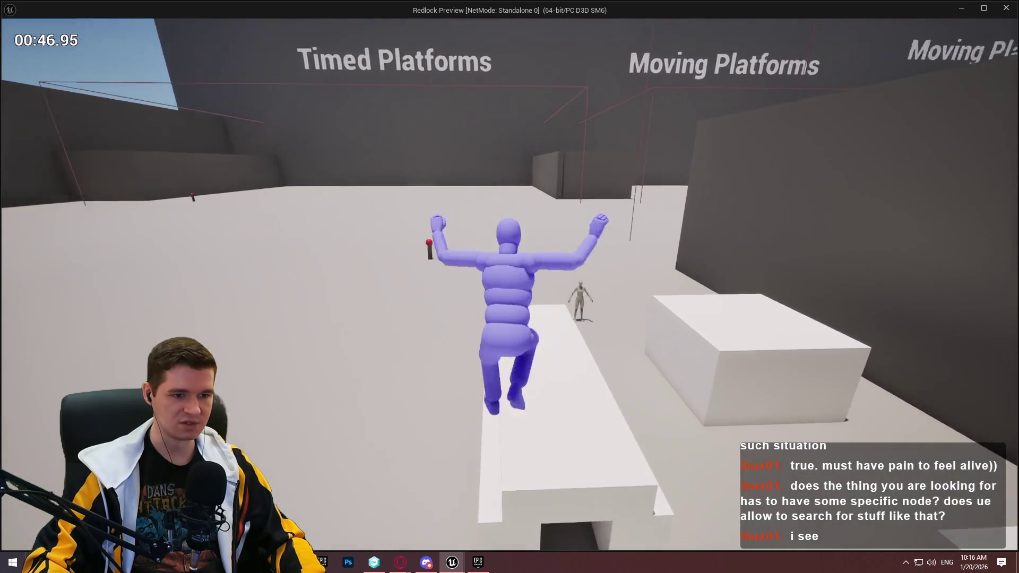
key("w")
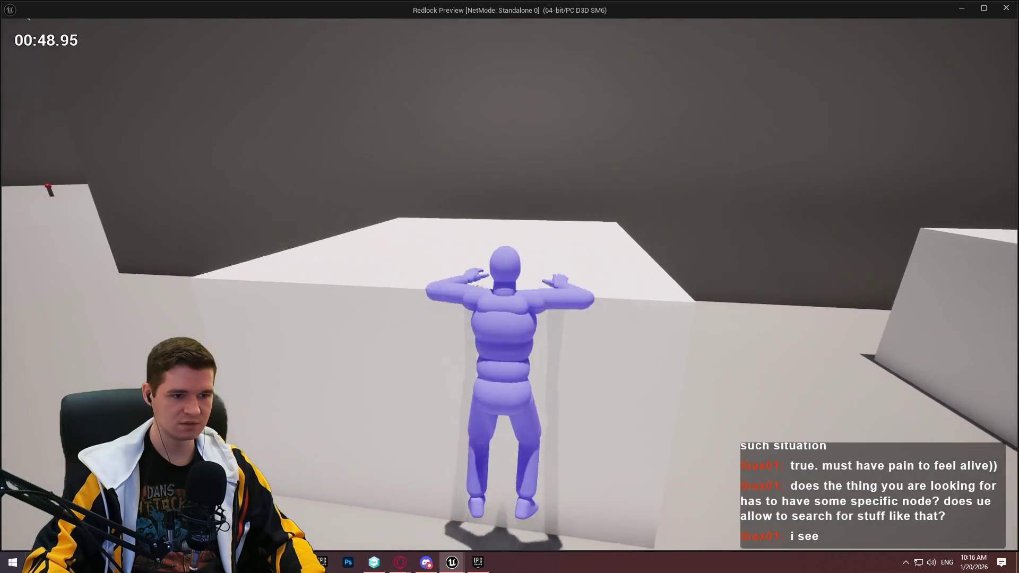
key("w")
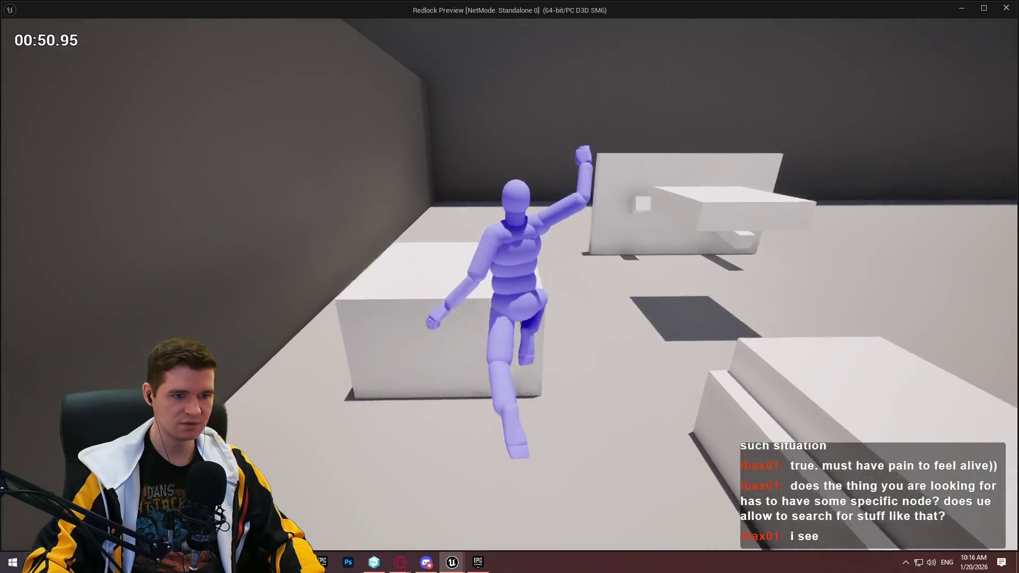
key("w")
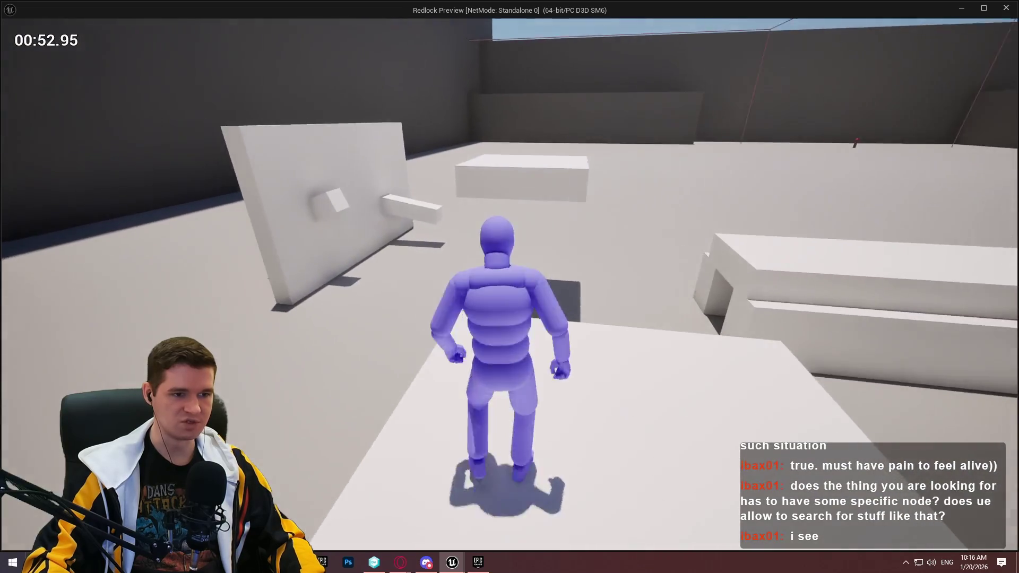
key("w")
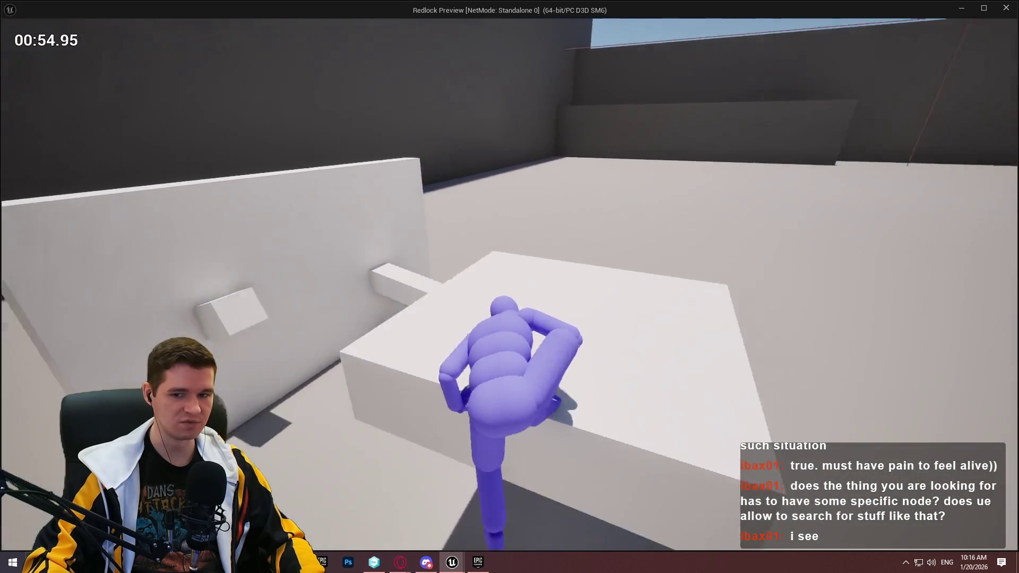
key("w")
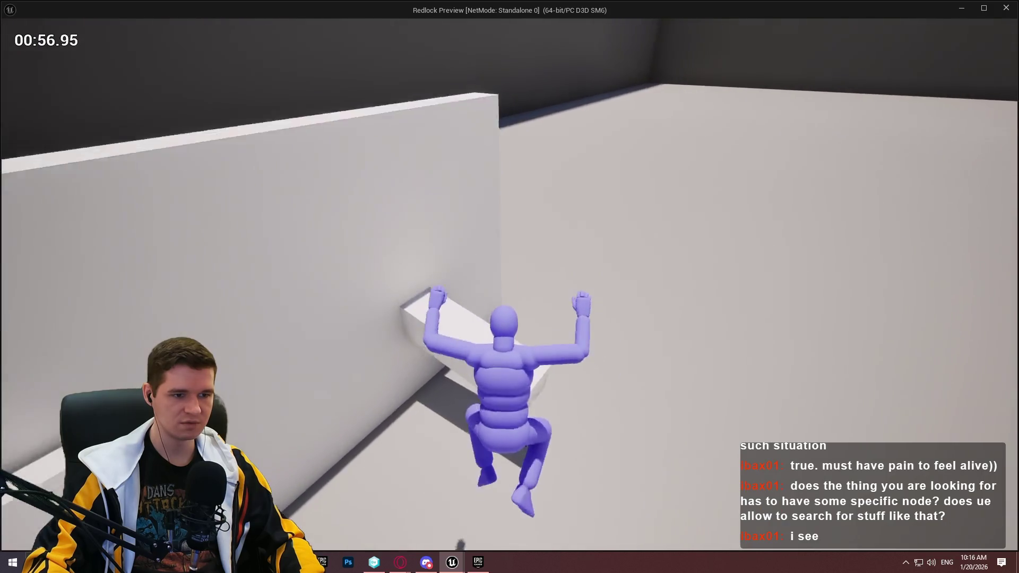
key("w")
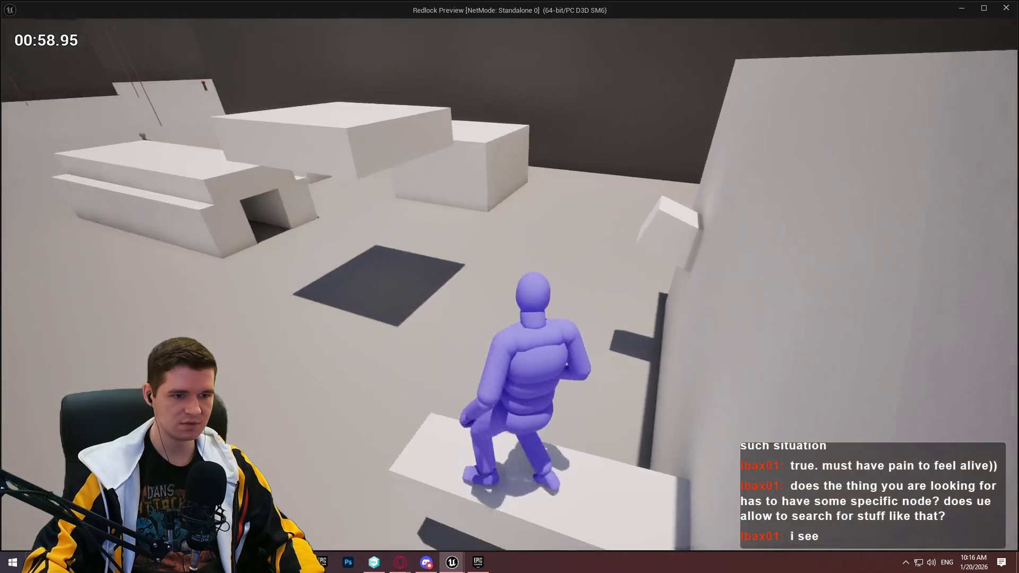
key("w")
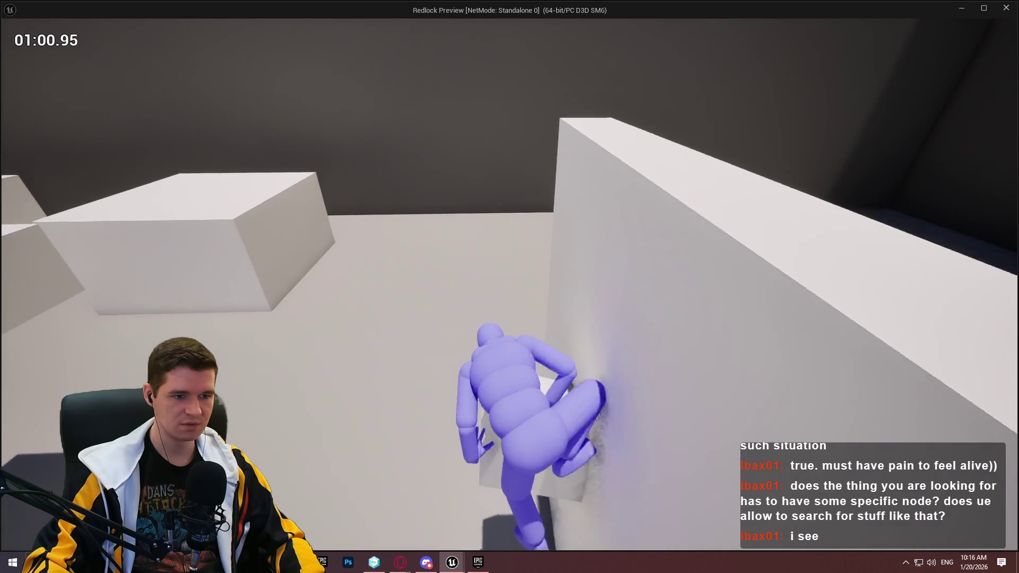
key("w")
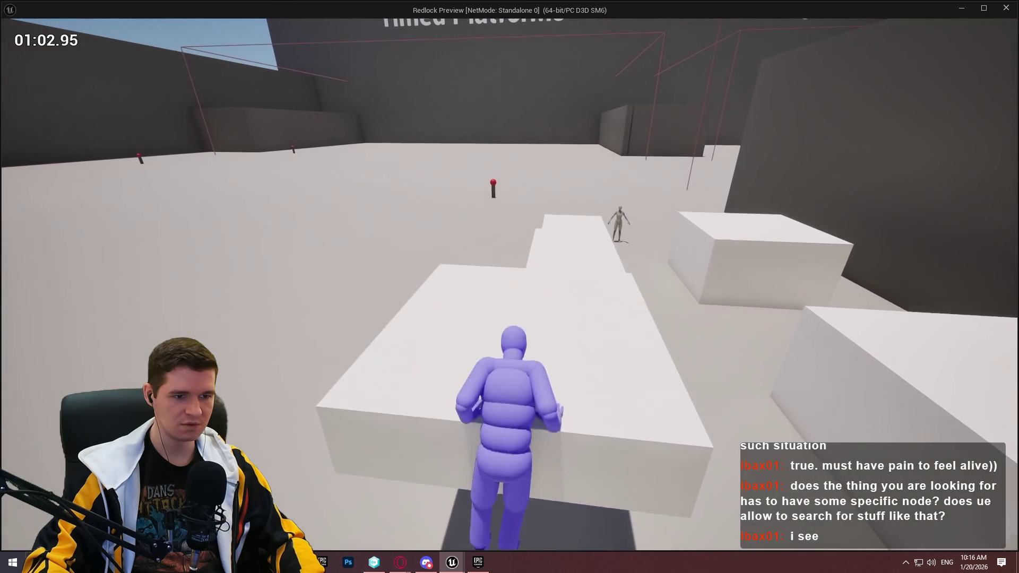
key("w")
key("w")
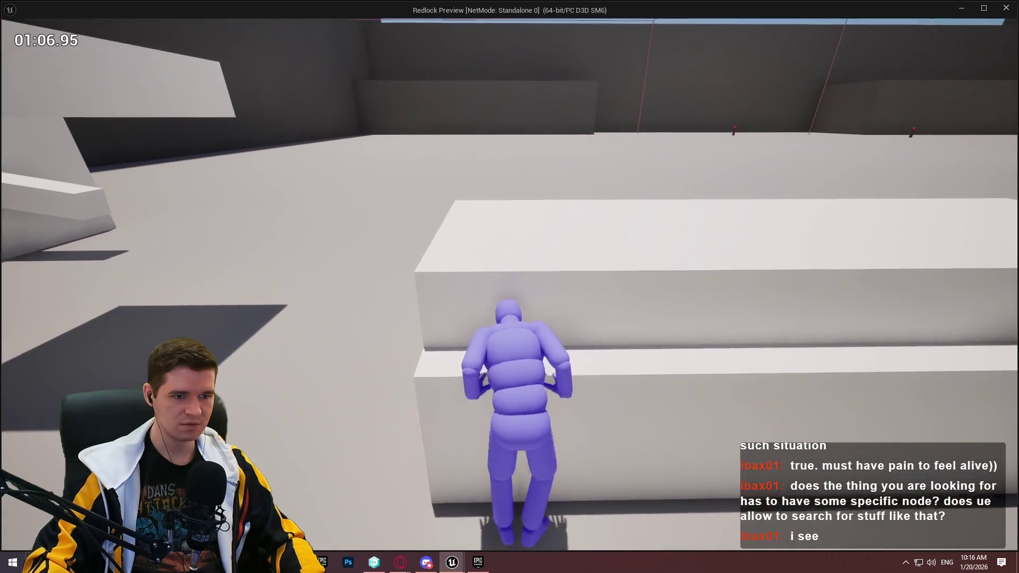
Refocus the game window, jump across the white block, and stop the play session.
key("super")
key("super")
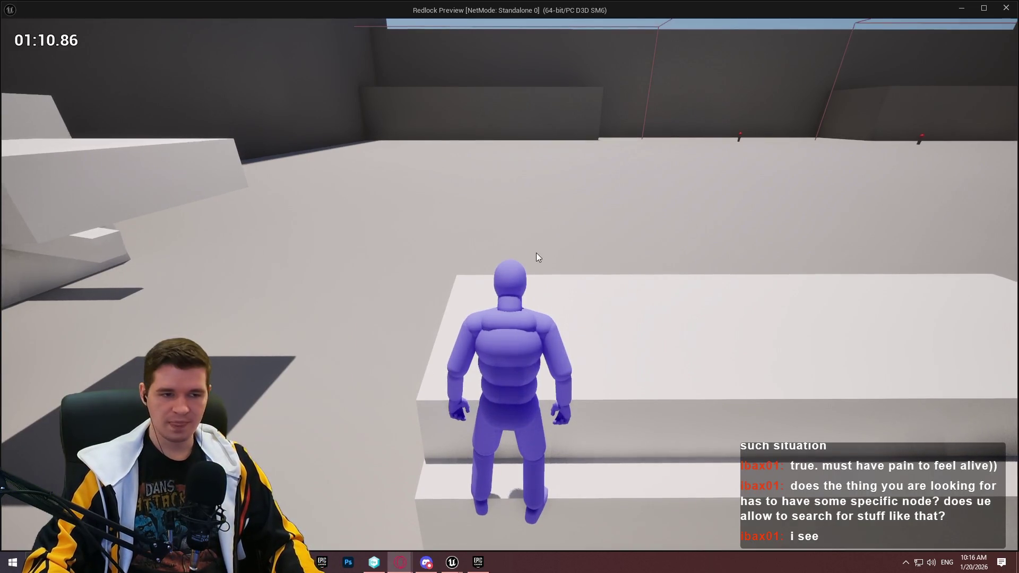
left_click(537, 257)
key("w")
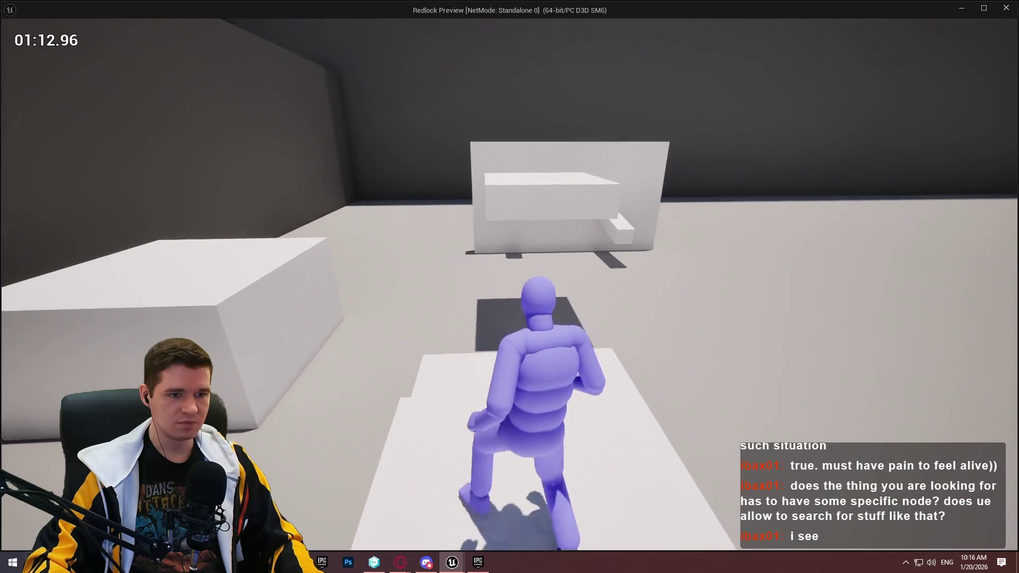
key("space")
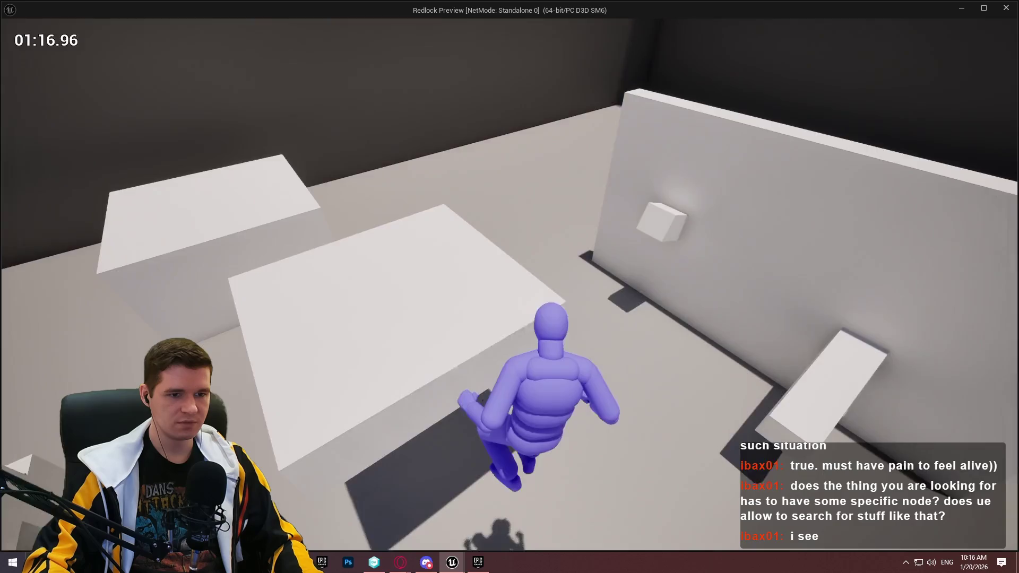
key("space")
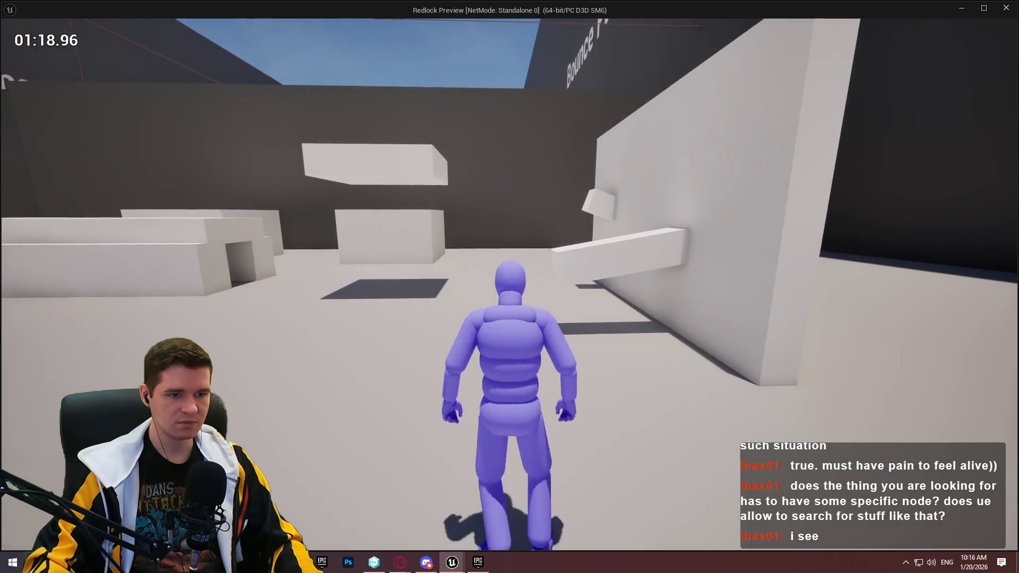
key("w")
key("Escape")
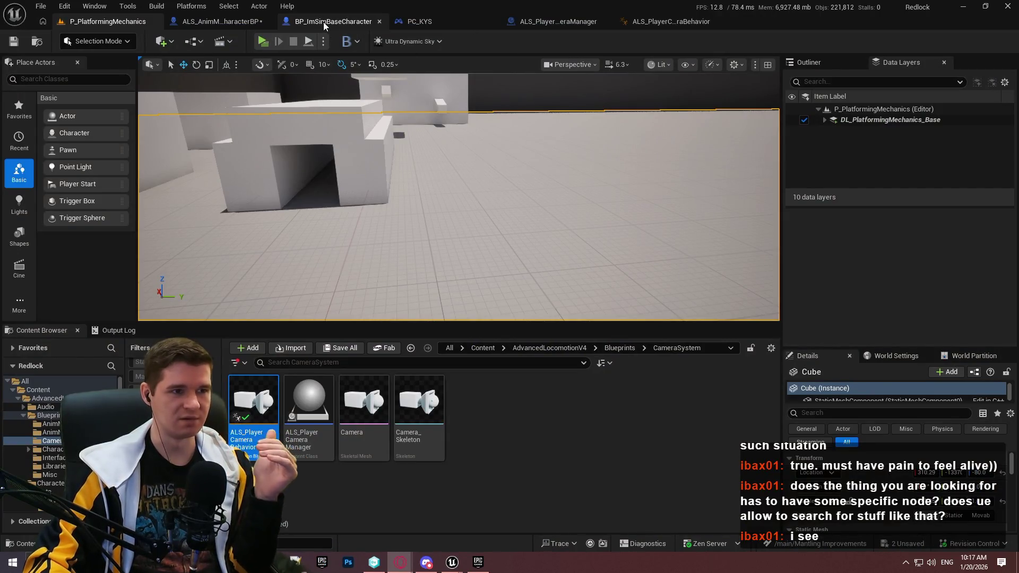
Open the BPI_Get_3P_PivotTarget function graph from the PivotTarget Find Results in ALS_AnimMan_CharacterBP.
left_click(196, 23)
mouse_move(517, 276)
left_mouse_down()
mouse_move(323, 257)
mouse_move(355, 271)
left_mouse_up()
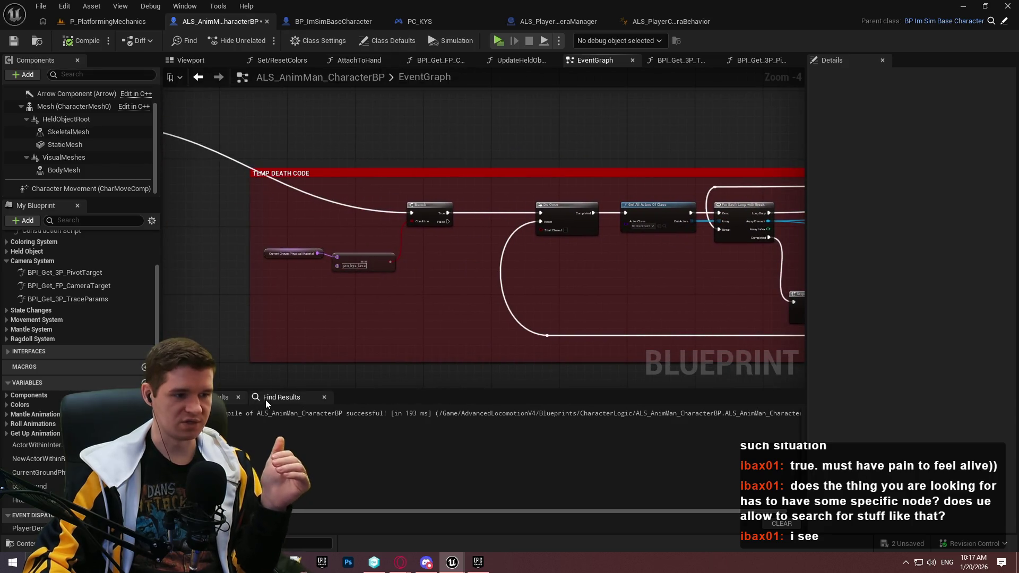
left_click(268, 398)
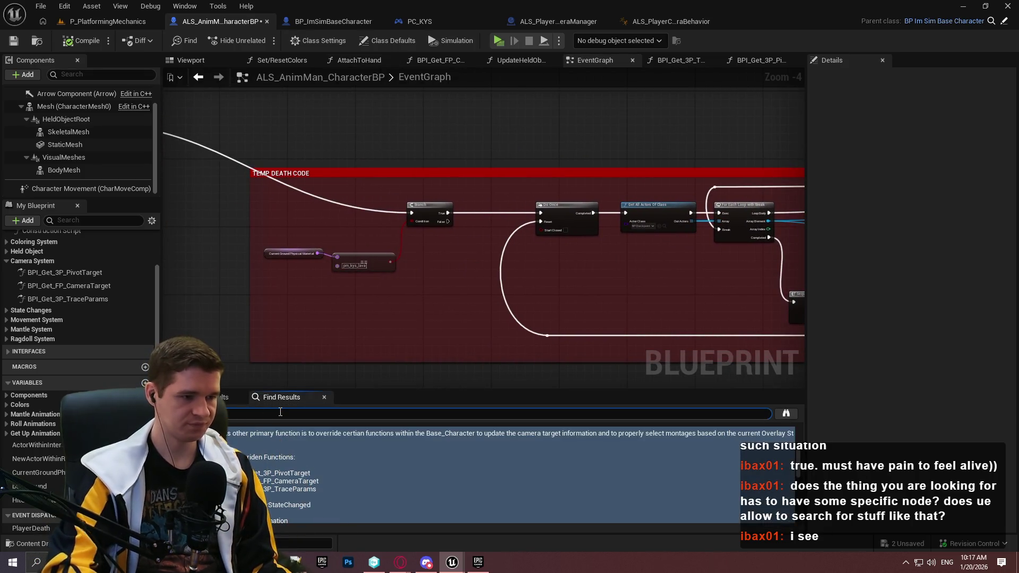
double_click(448, 450)
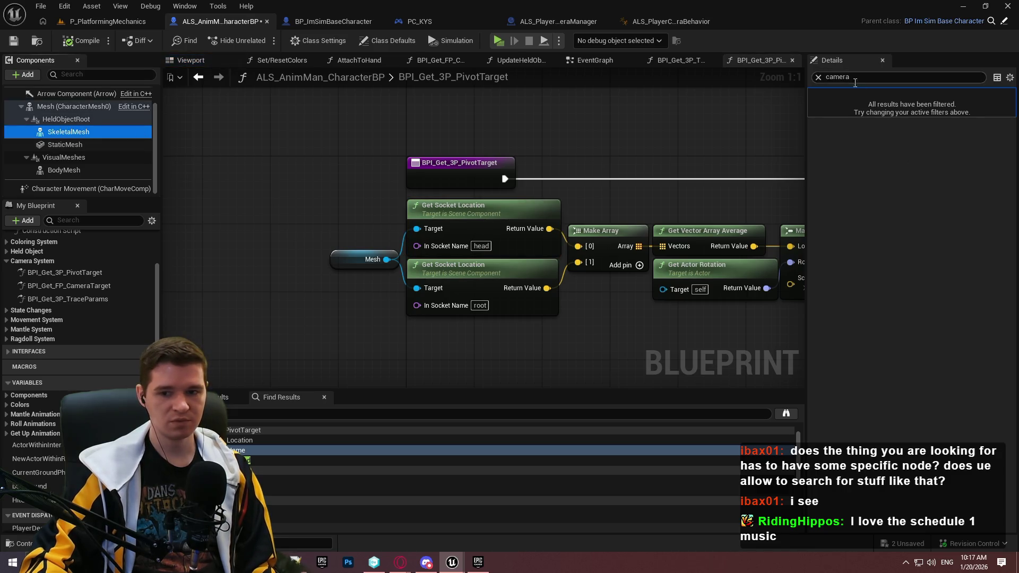
Inspect BodyMesh and VisualMeshes, point Get Socket Location at torso, and launch a play test.
left_click(818, 78)
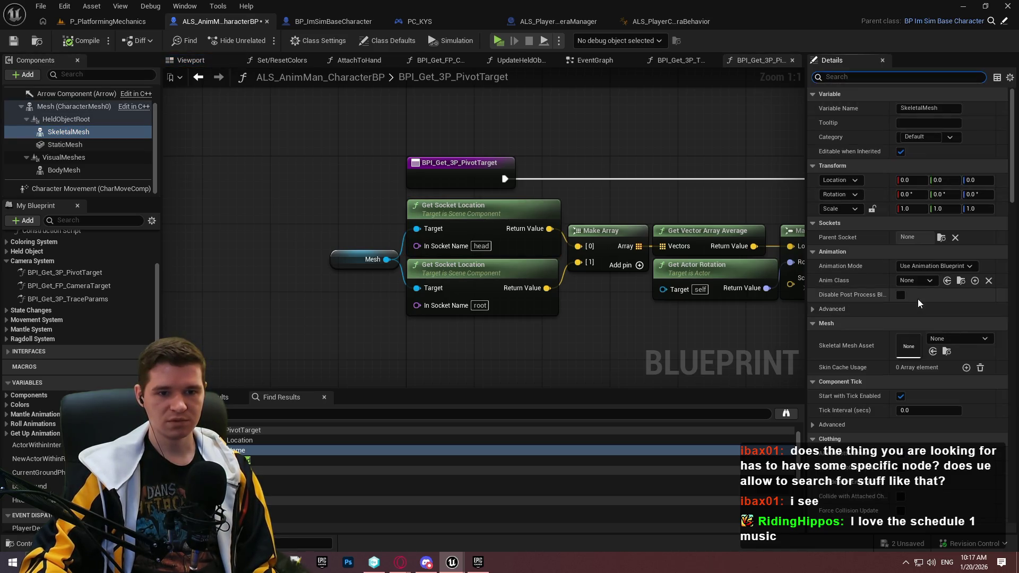
left_click(109, 169)
scroll(877, 252, "down", 3)
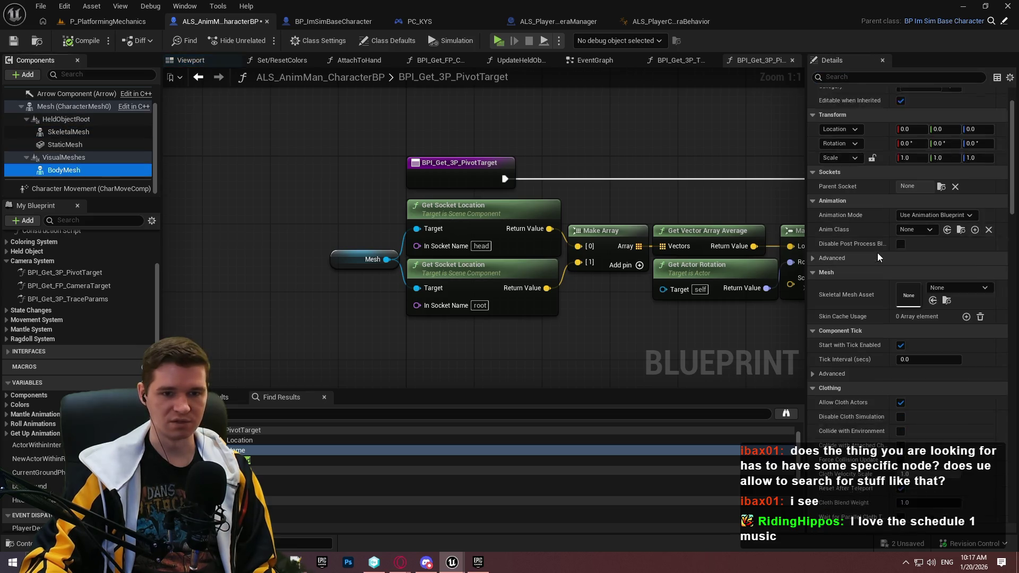
scroll(861, 263, "down", 3)
left_click(112, 158)
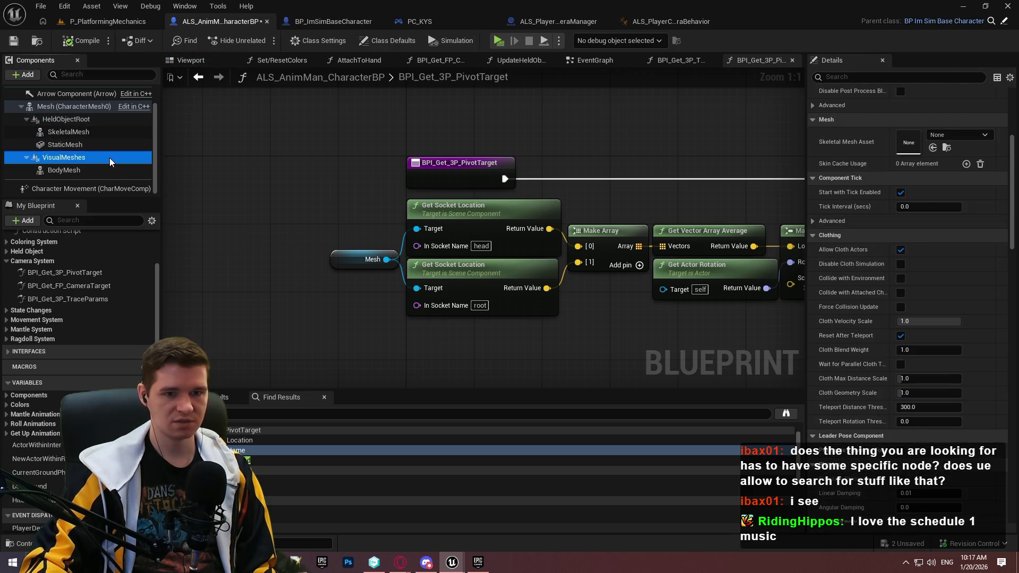
left_click(547, 309)
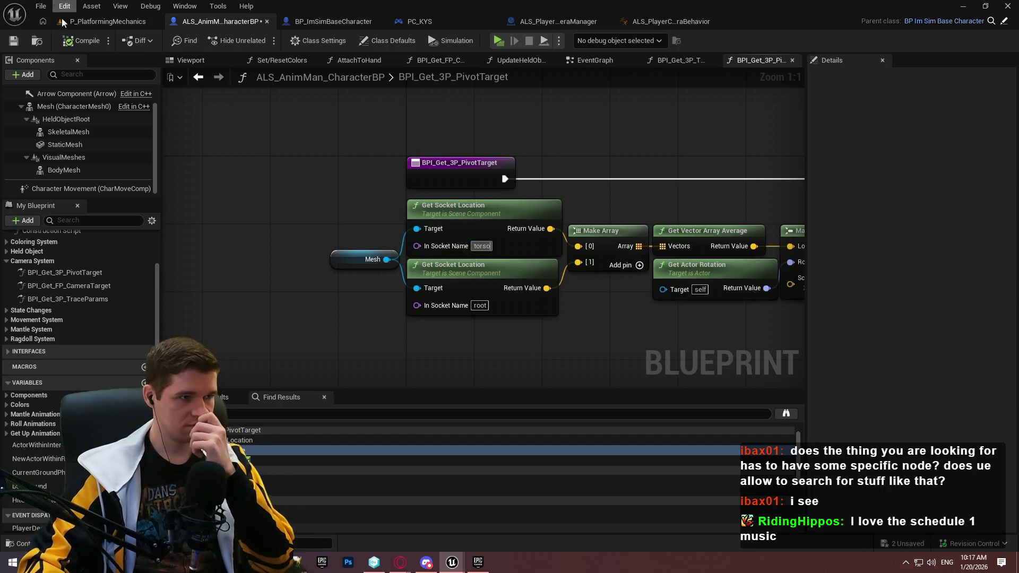
left_click(502, 43)
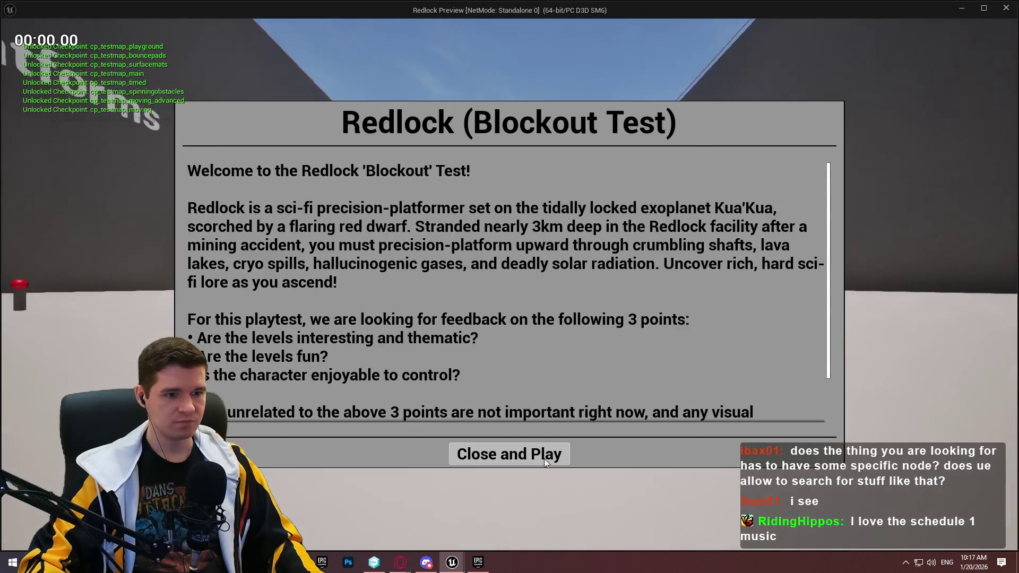
Run and jump the character to test the torso-based camera, then stop play.
left_click(537, 452)
key("w")
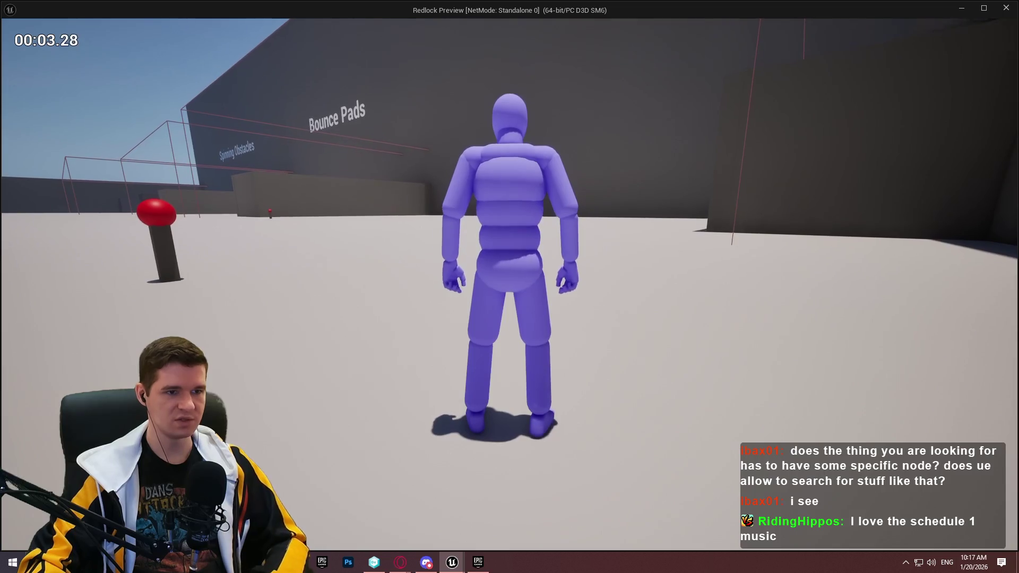
key("w")
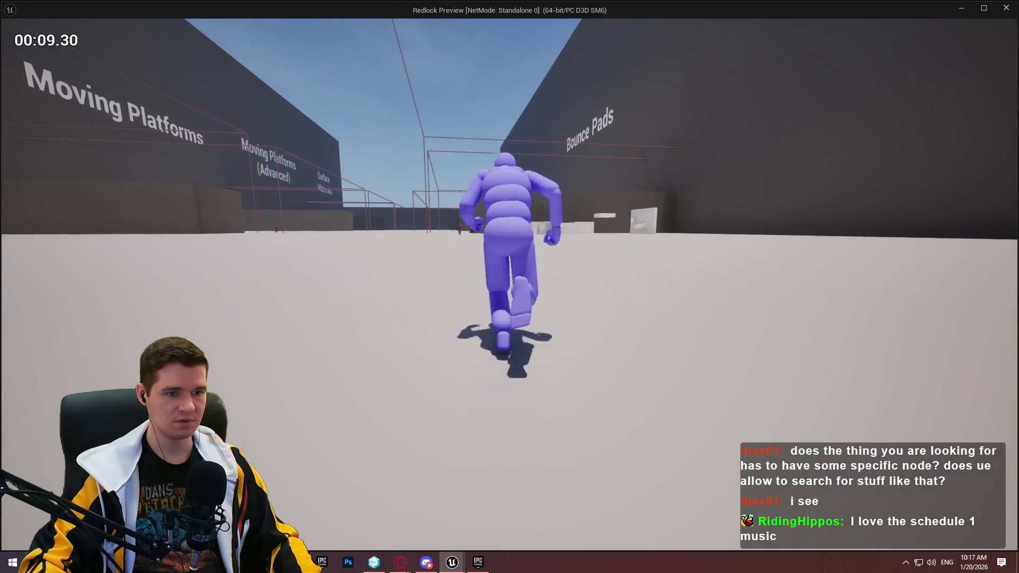
key("space")
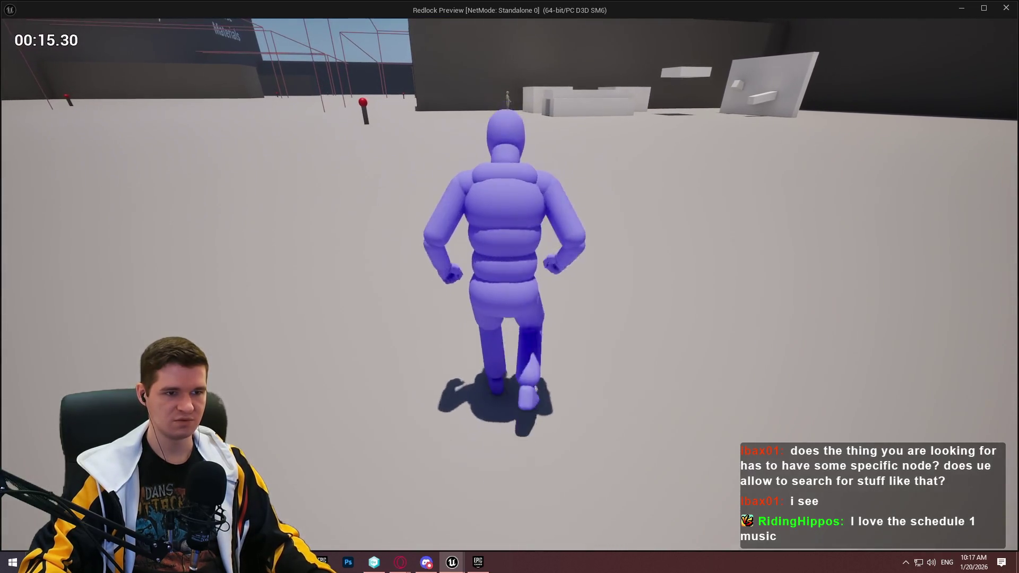
key("Escape")
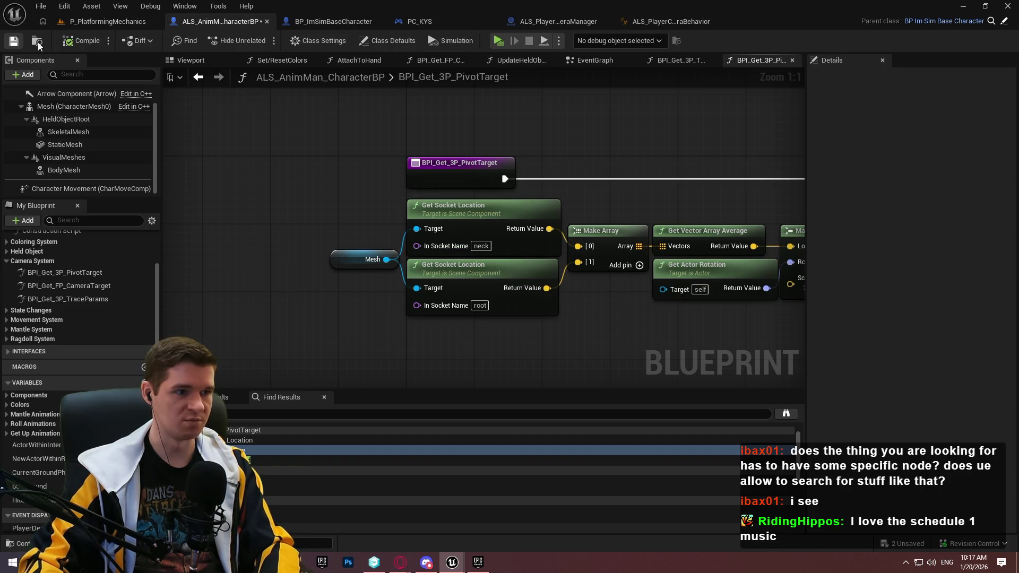
Relaunch the play test with the neck socket and start running forward.
left_click(499, 41)
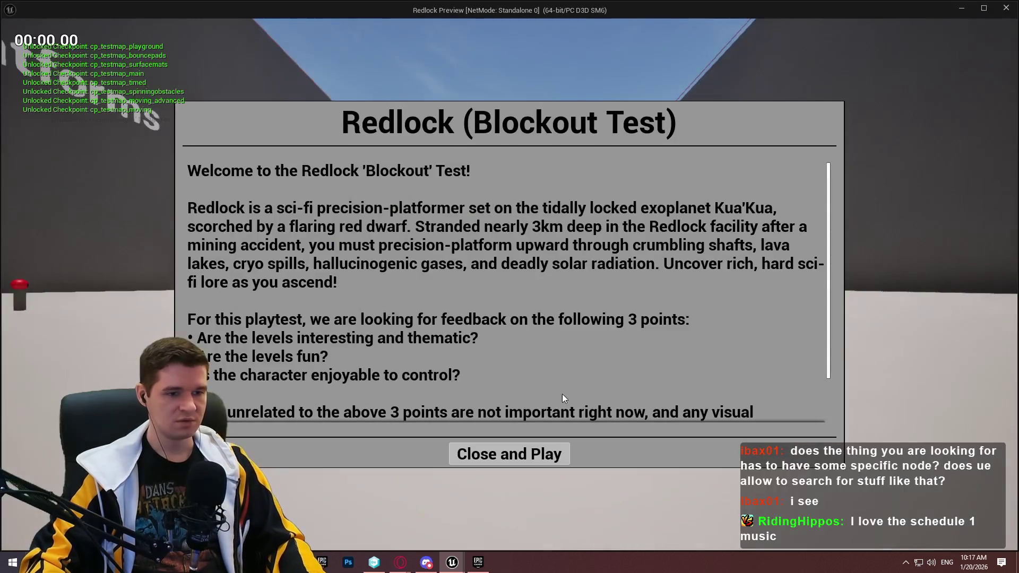
left_click(540, 455)
key("w")
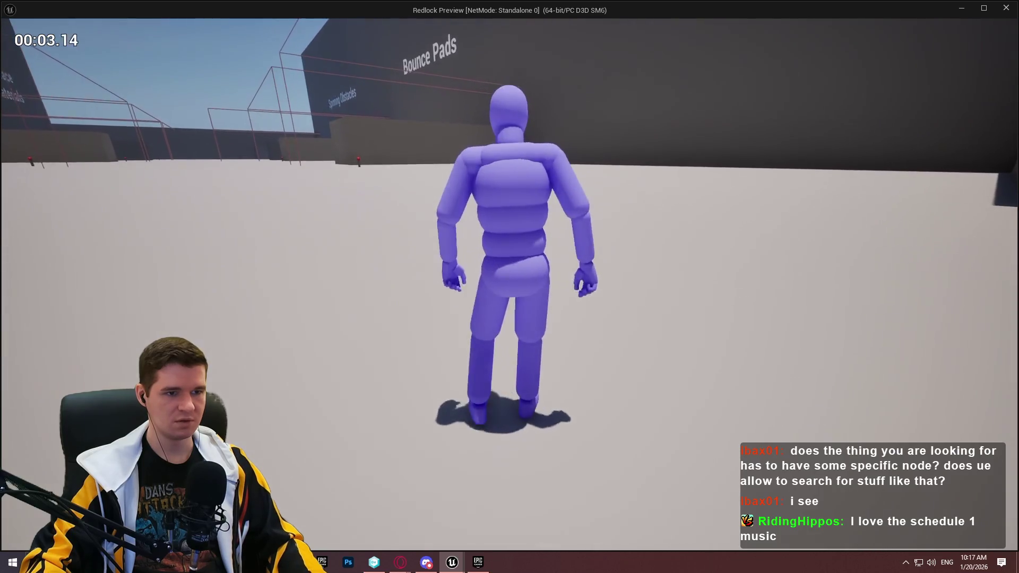
Run to the wall and mantle up the white blocks toward the platforms area.
key("w")
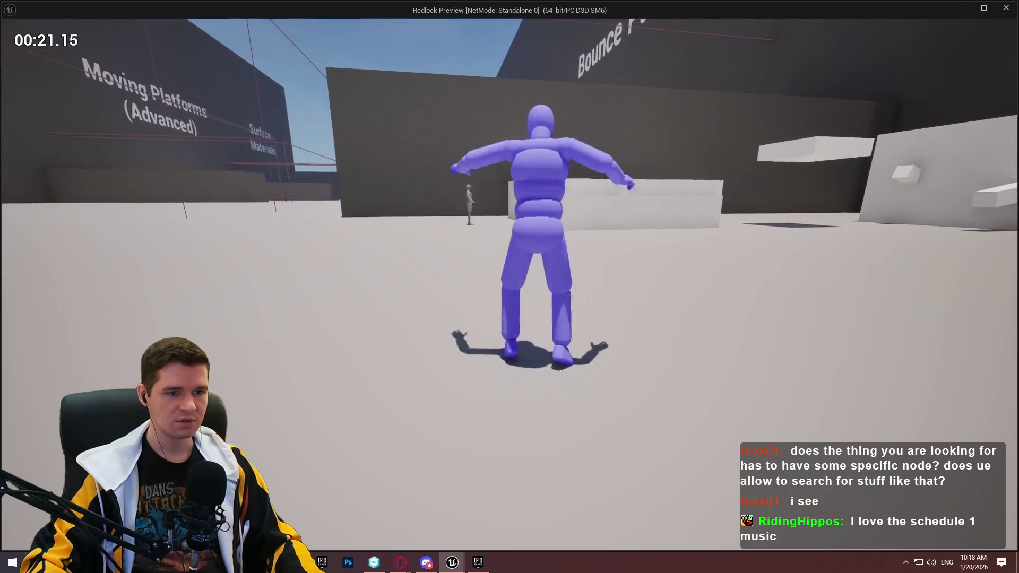
key("space")
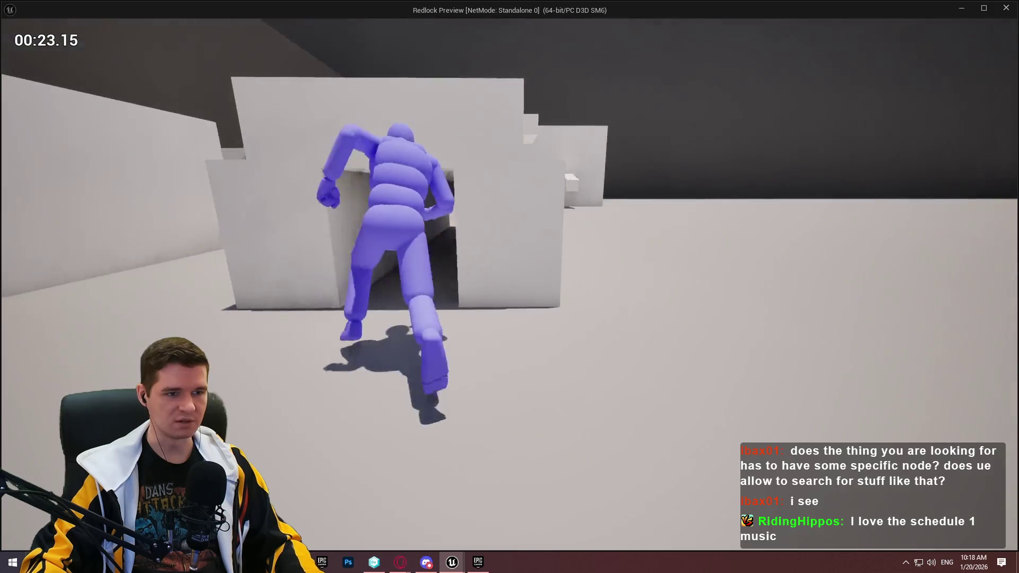
key("space")
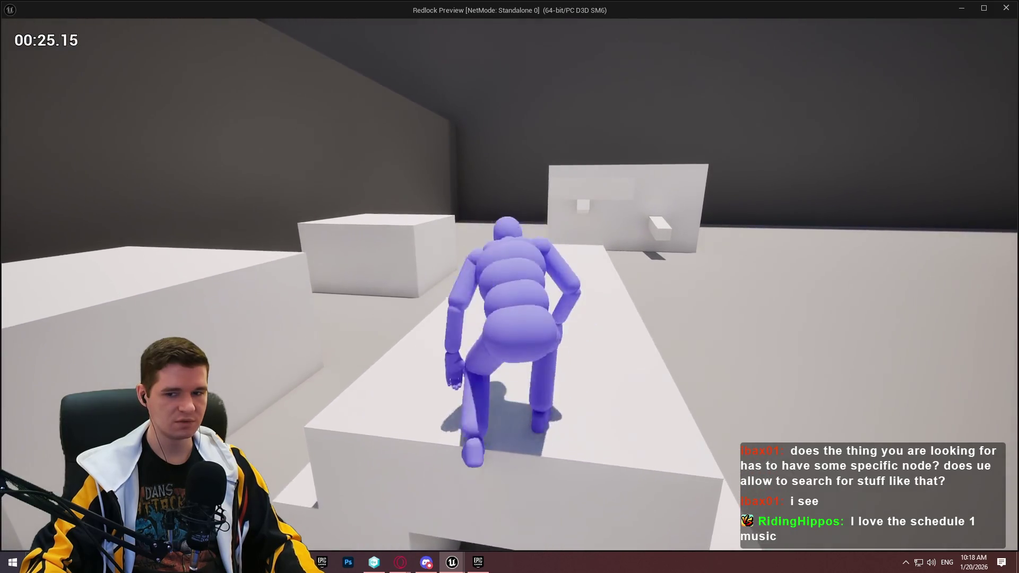
key("space")
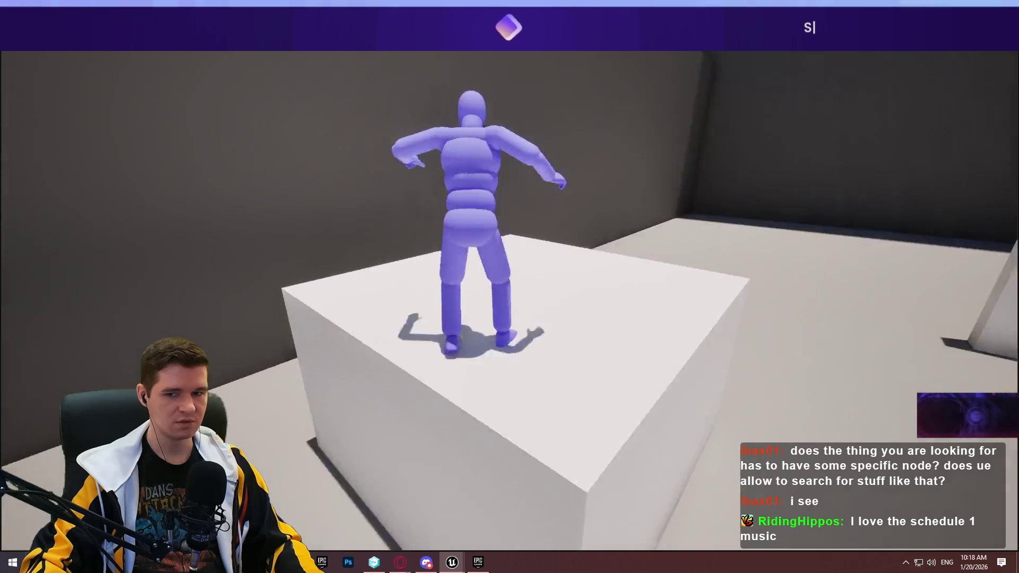
key("w")
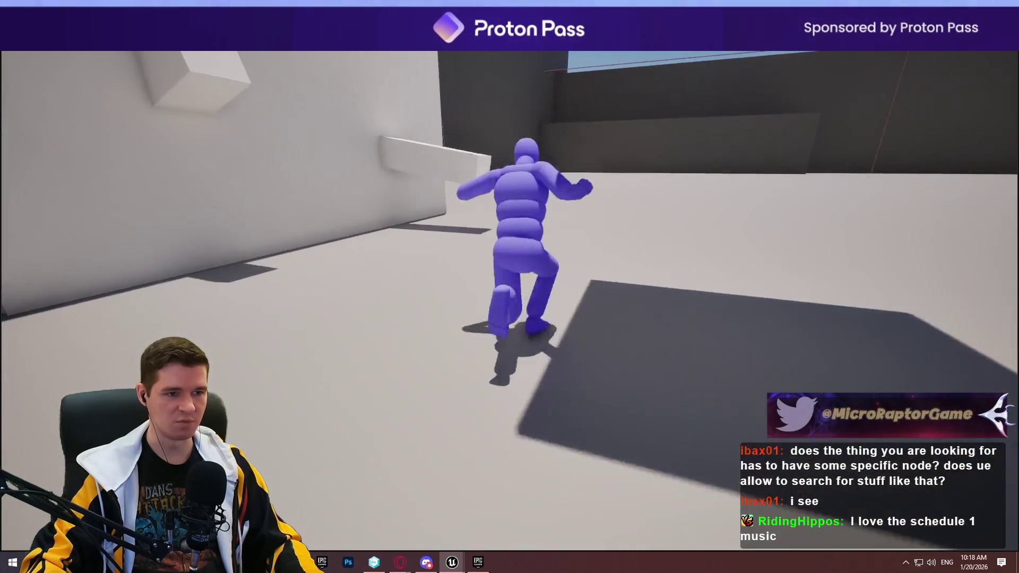
key("space")
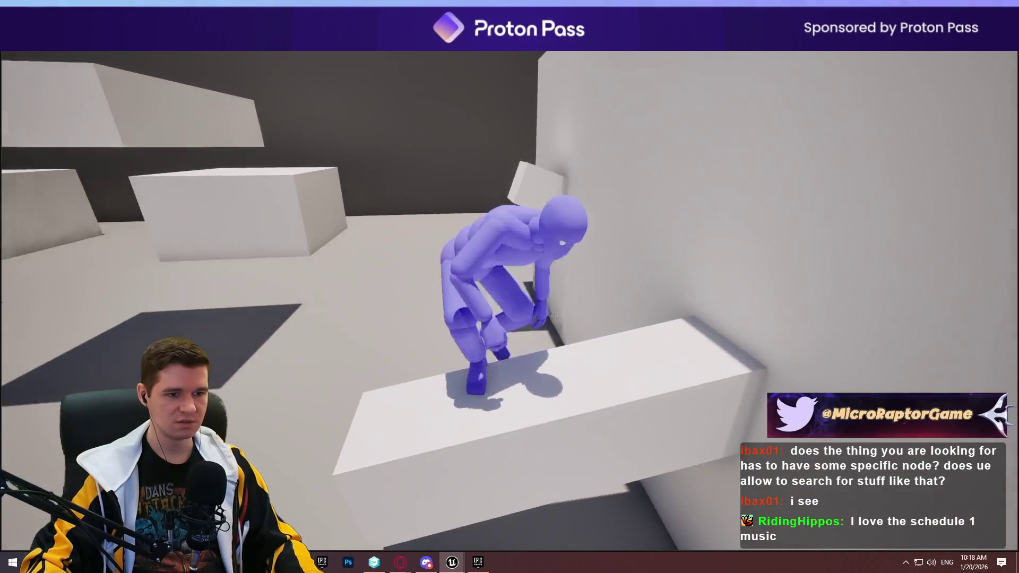
key("space")
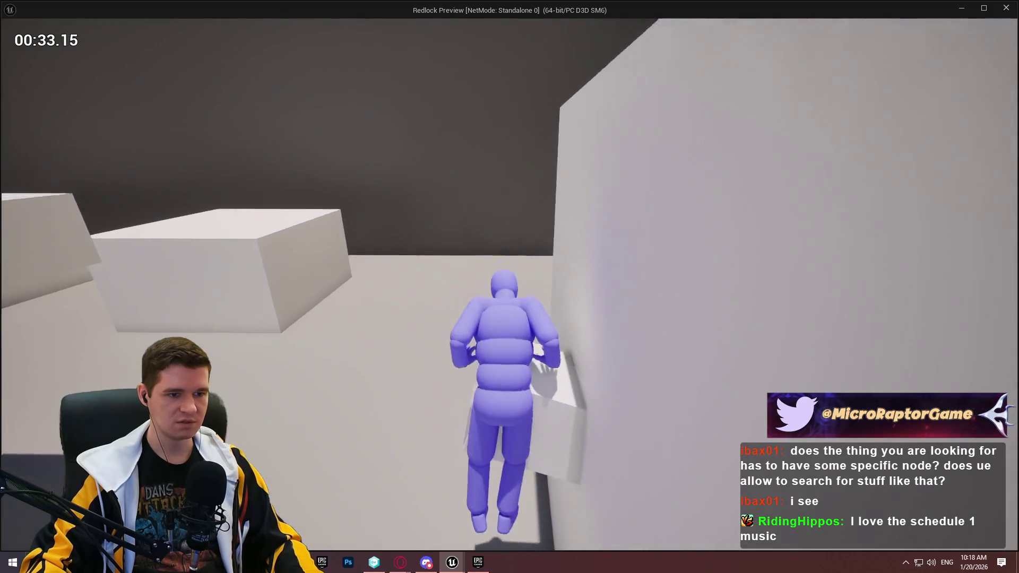
key("w")
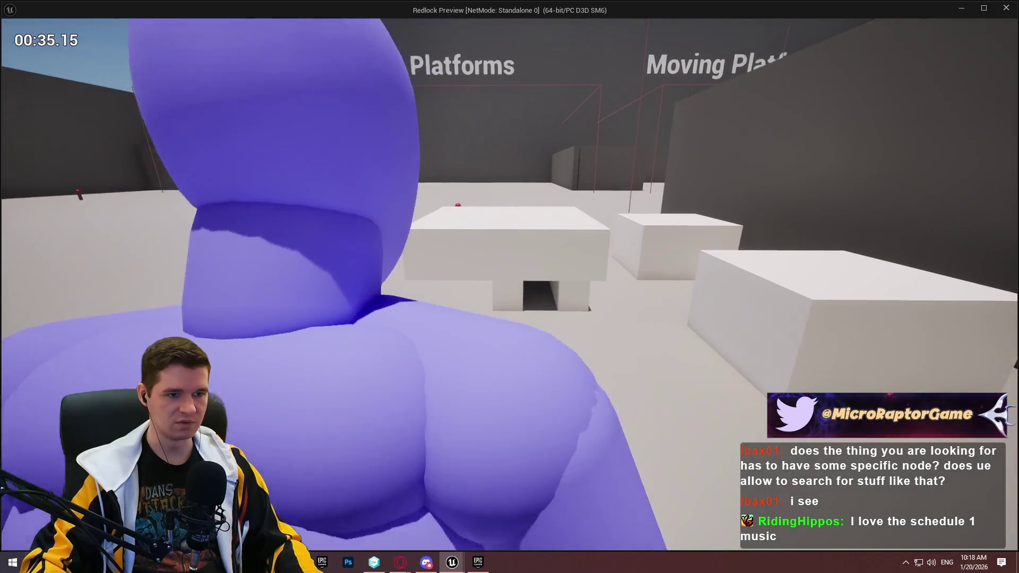
key("space")
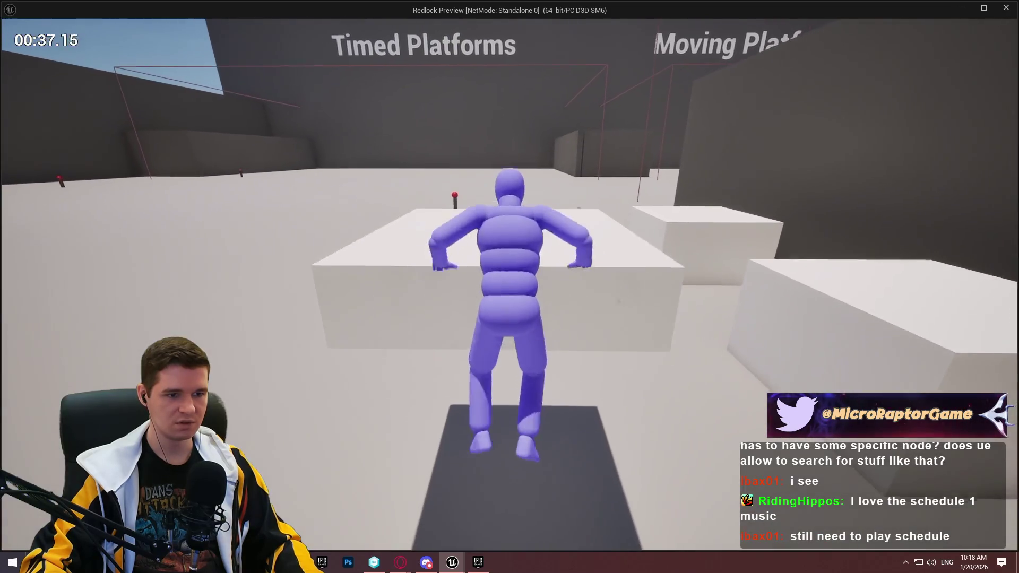
key("space")
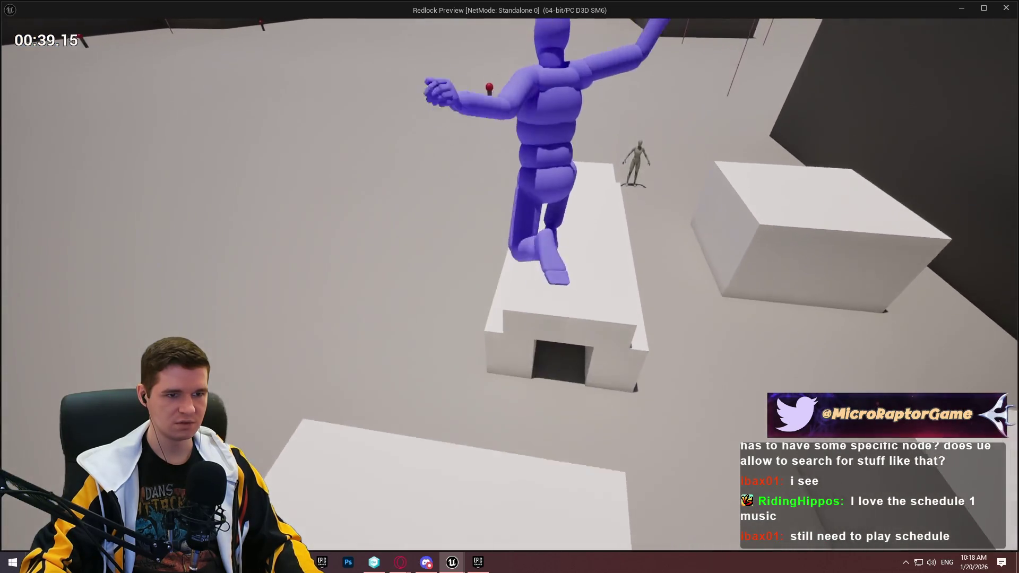
Vault blocks, mantle over walls and run along the beam through the course.
key("w")
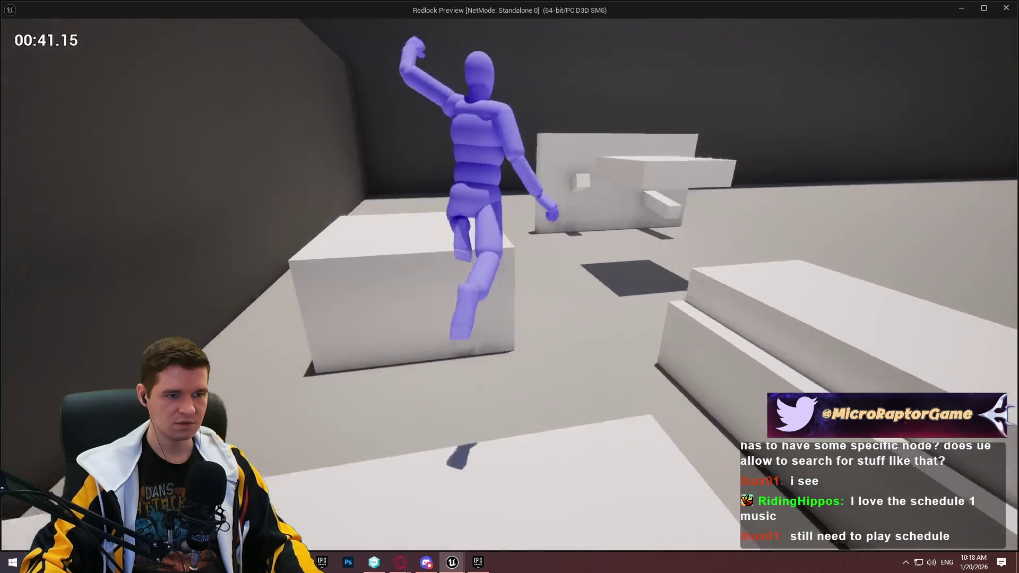
key("space")
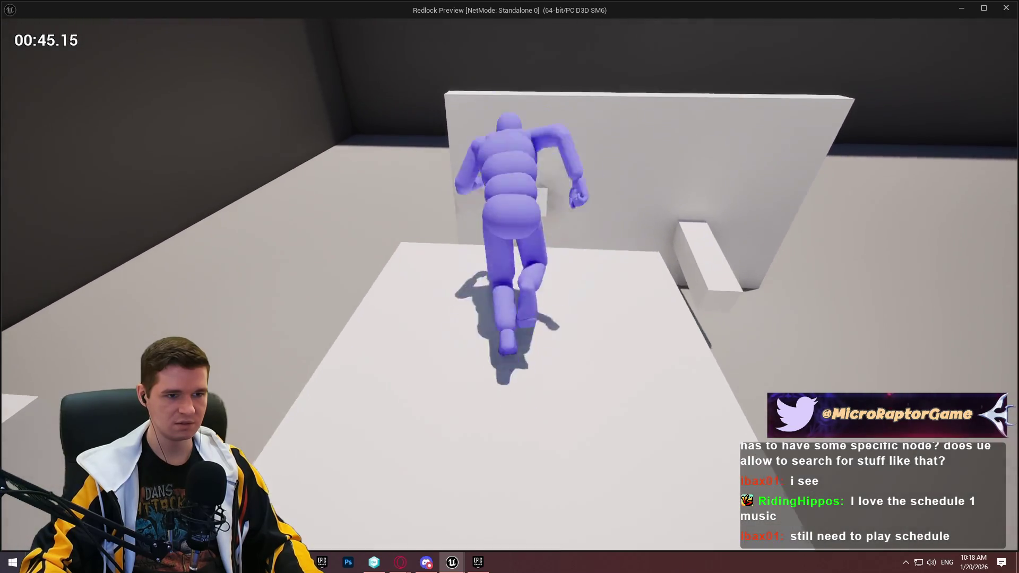
key("space")
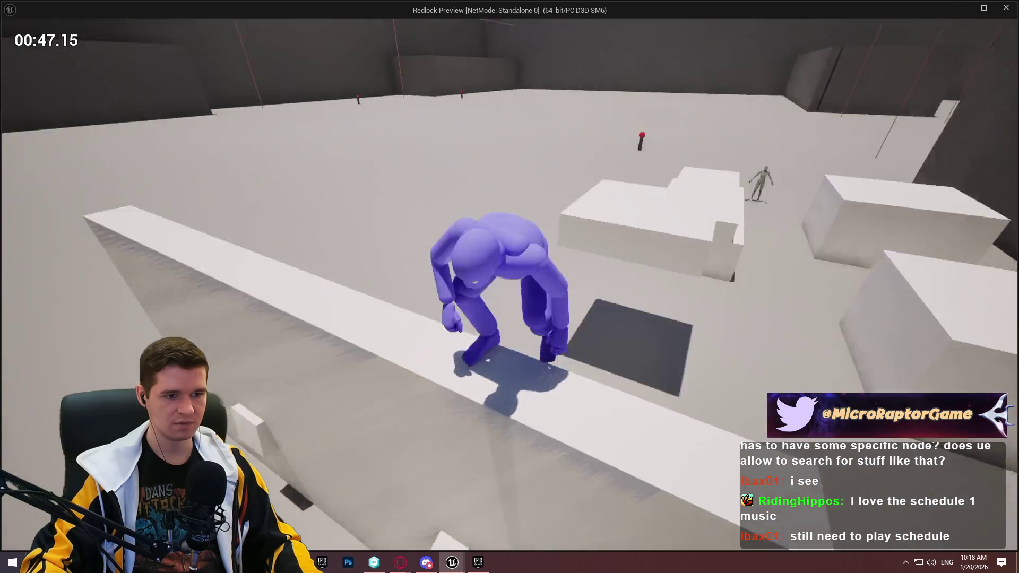
key("space")
key("space")
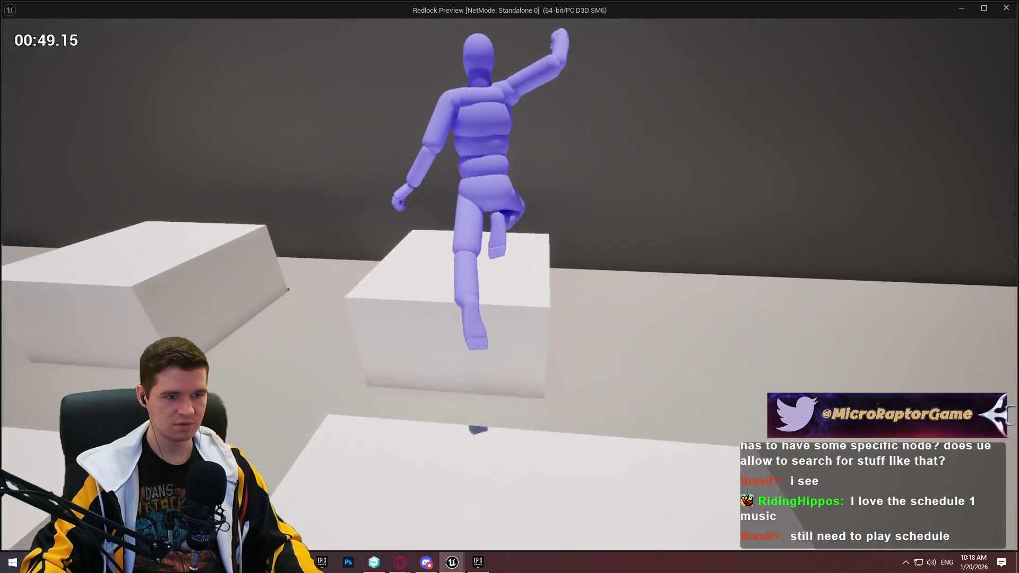
key("space")
key("space")
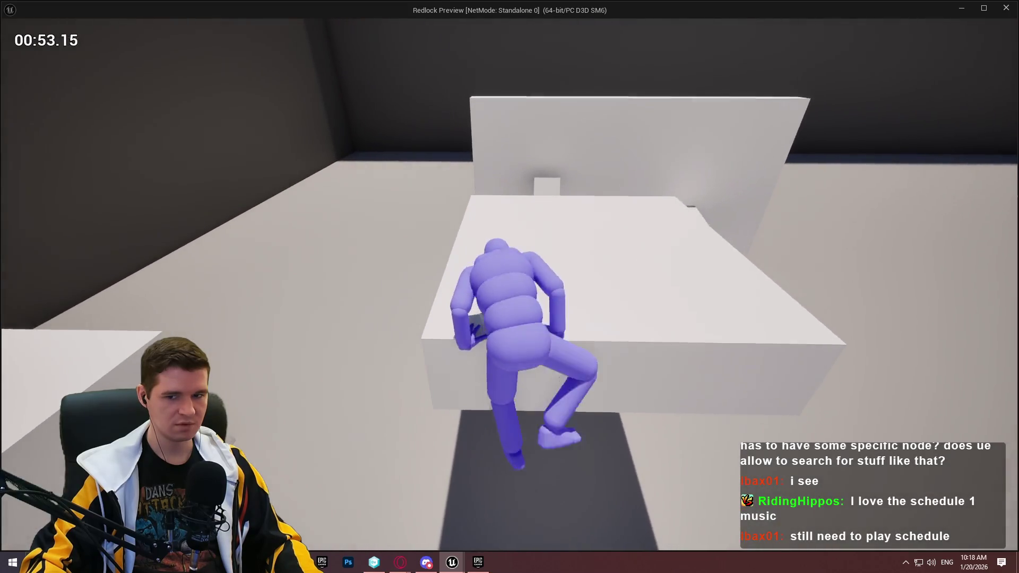
key("space")
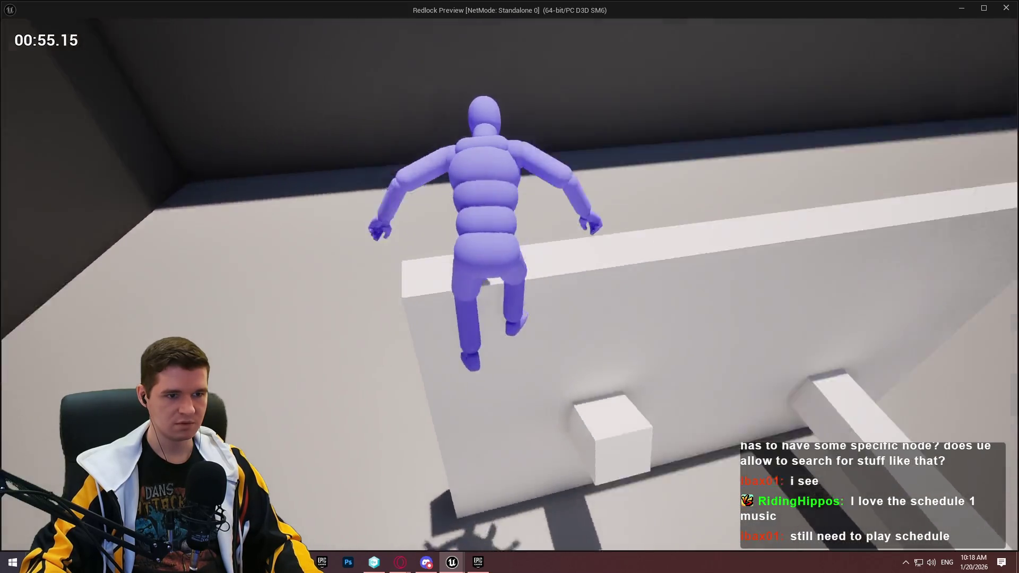
key("space")
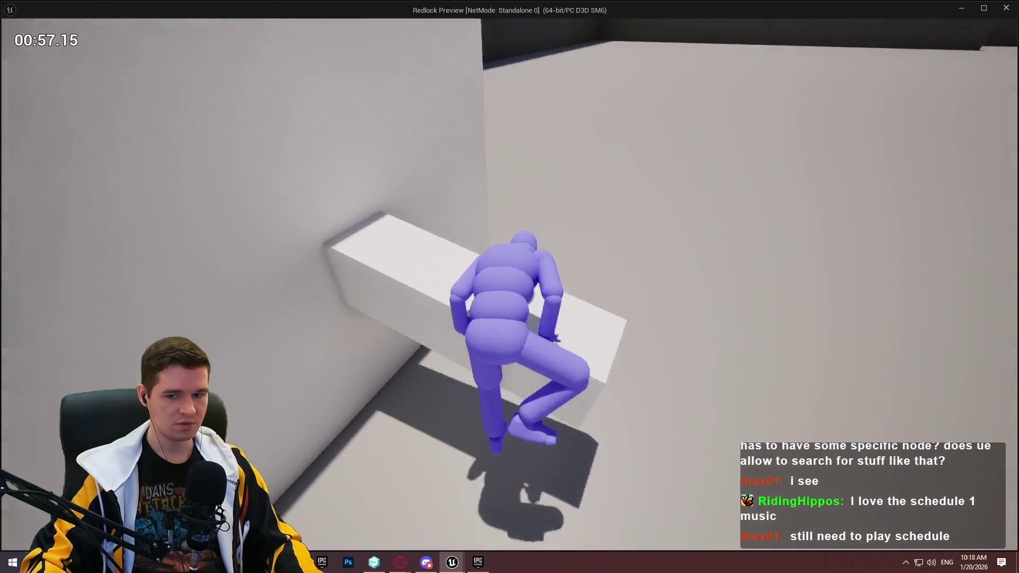
key("space")
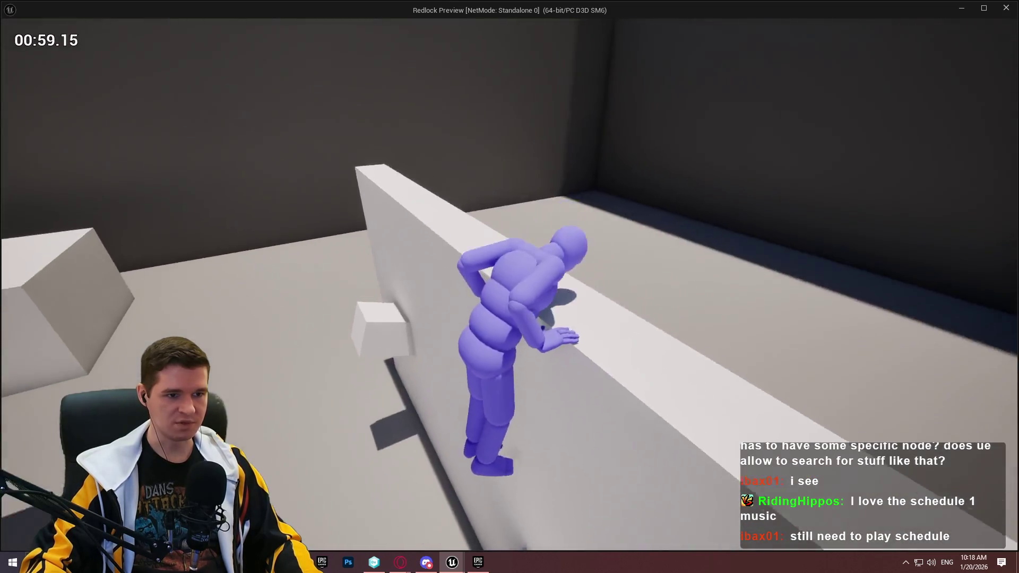
key("space")
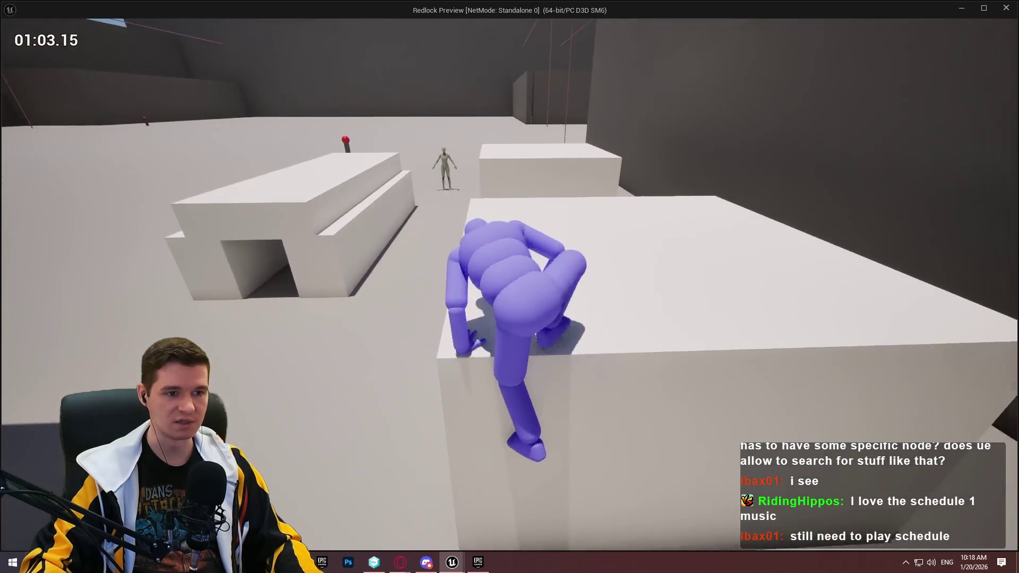
key("space")
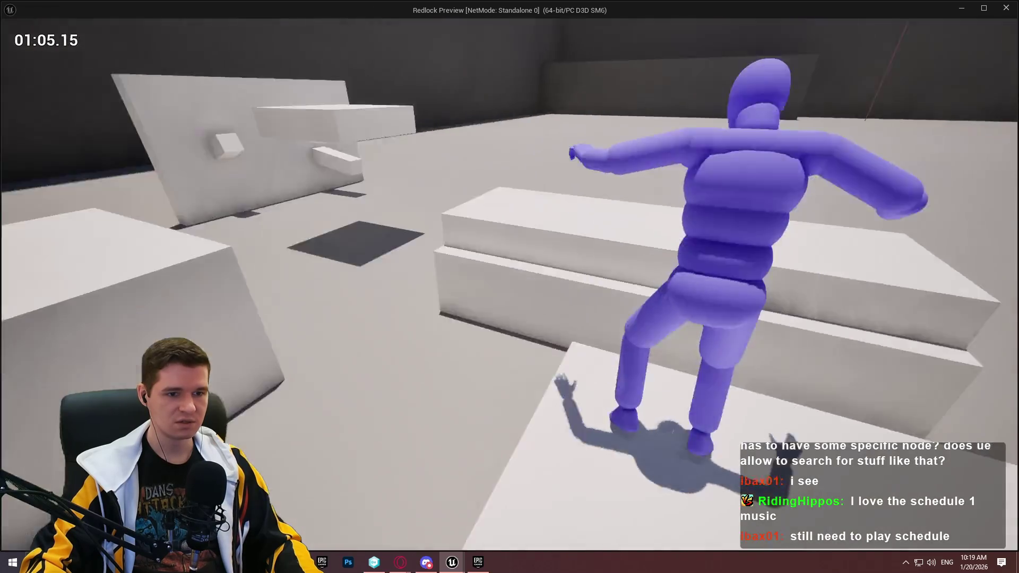
key("space")
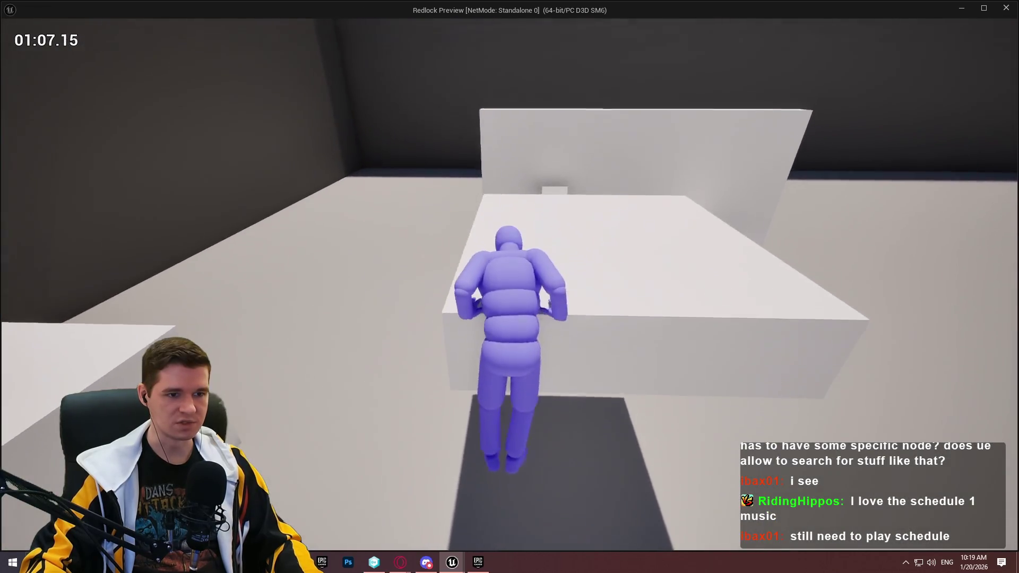
Climb walls onto beams, vault blocks, and drop toward the lower block.
key("space")
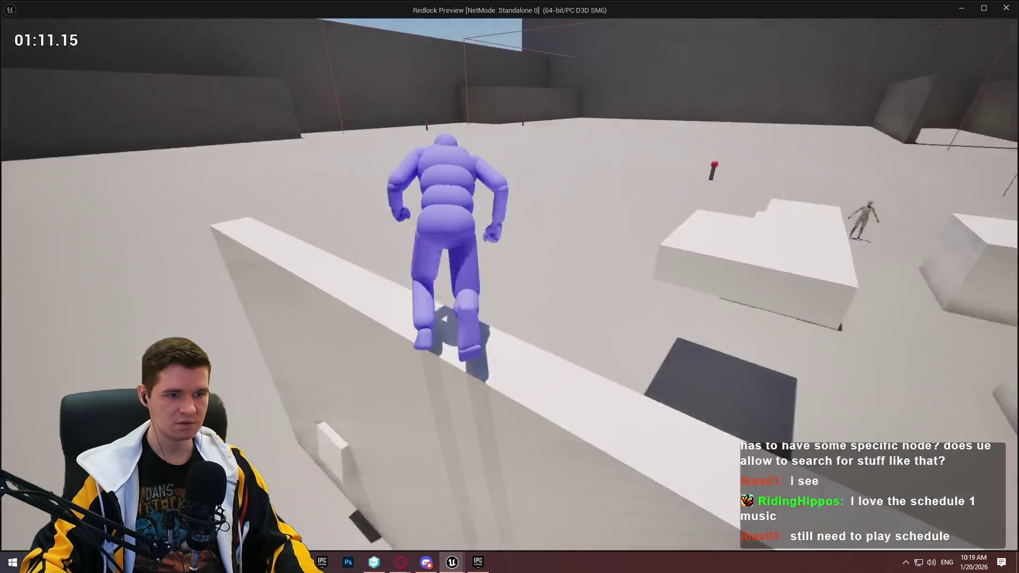
key("space")
key("space")
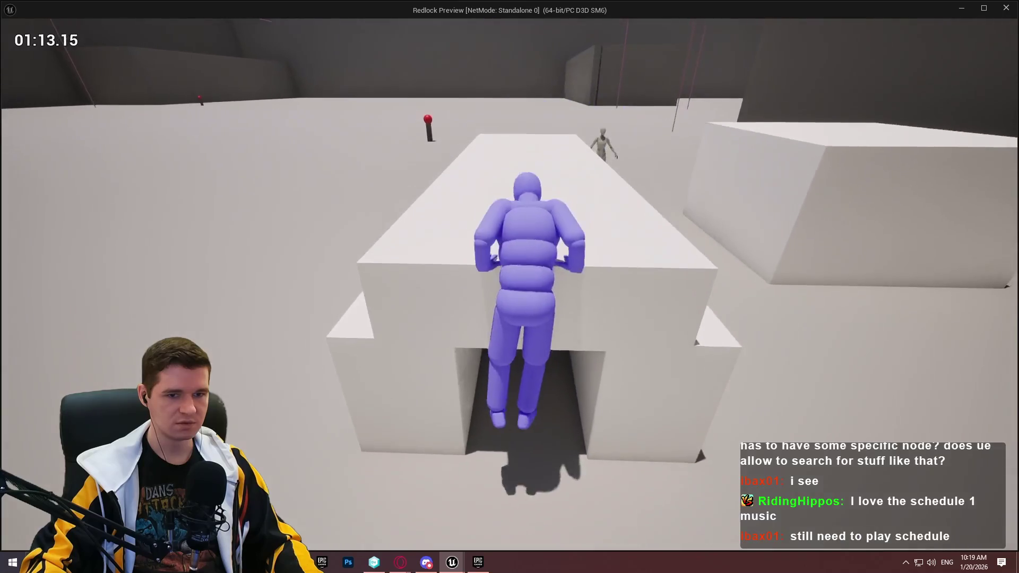
key("space")
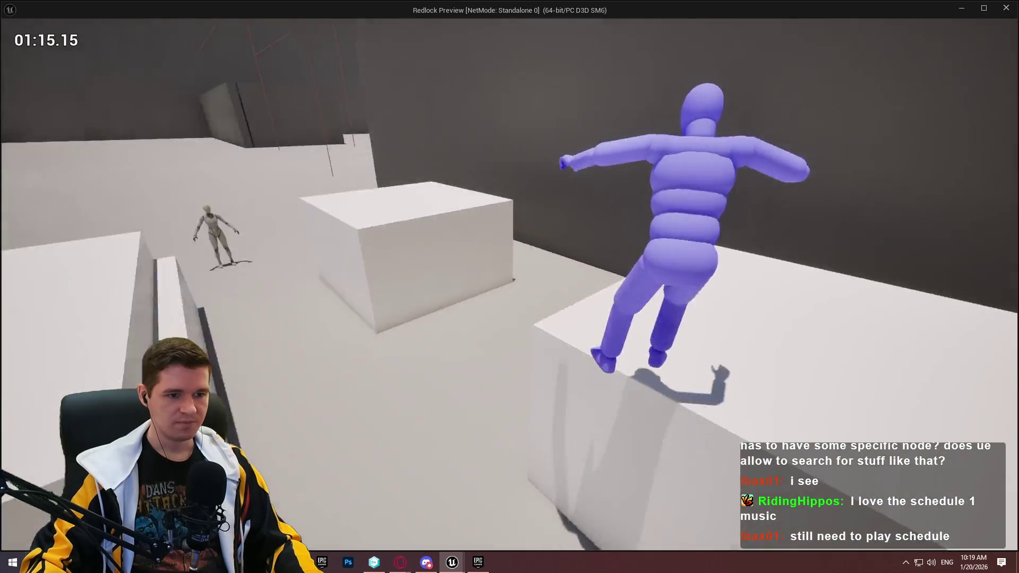
key("space")
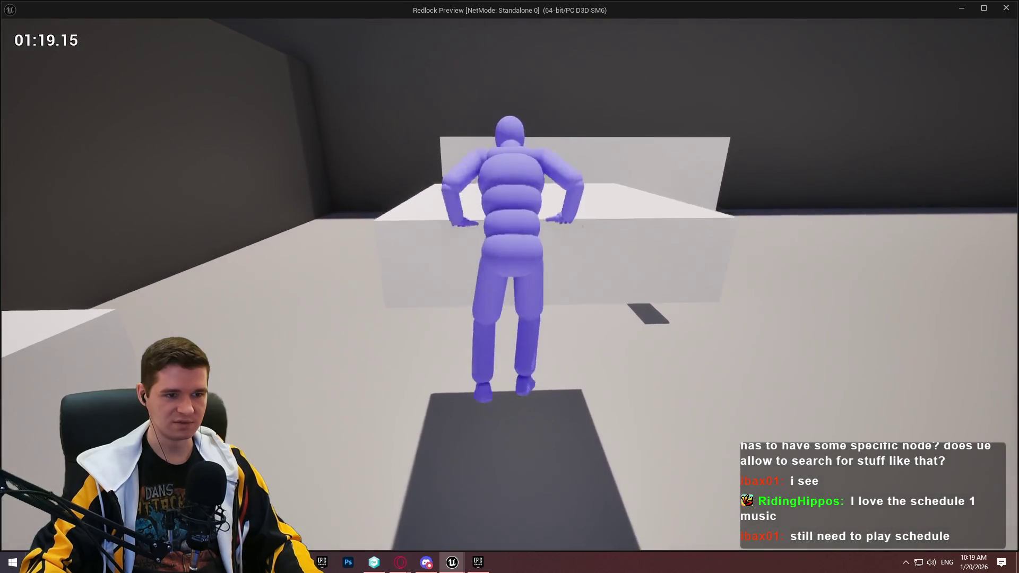
key("space")
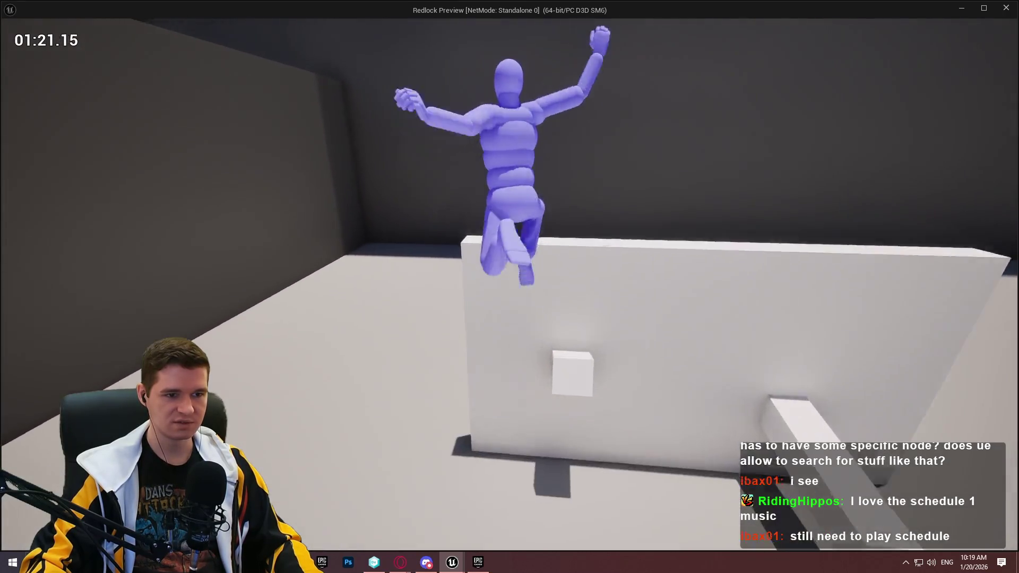
key("space")
key("space")
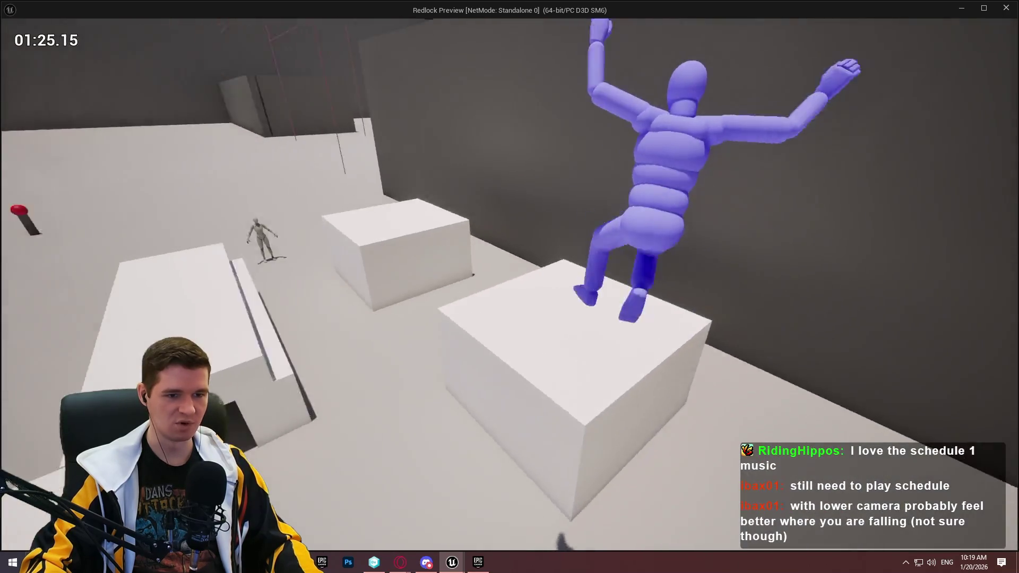
key("space")
key("space")
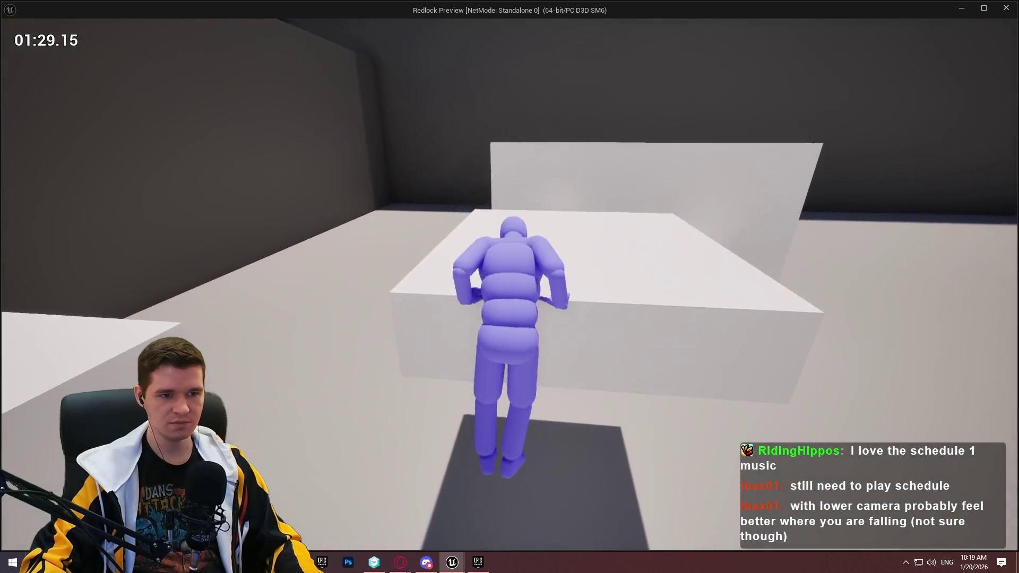
key("space")
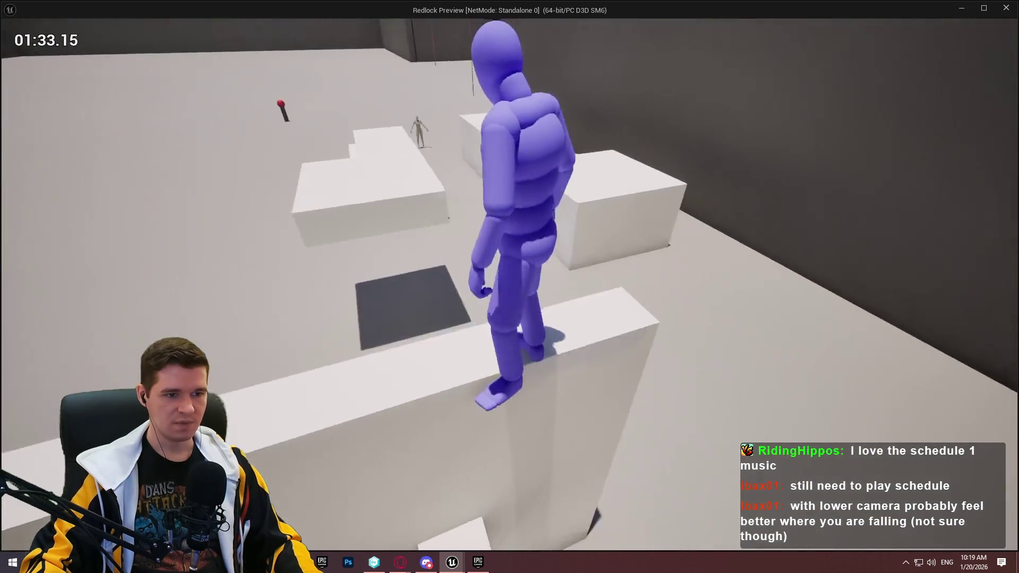
key("space")
Snap the game preview to the right half beside the Blueprint editor and open File Explorer.
key("super")
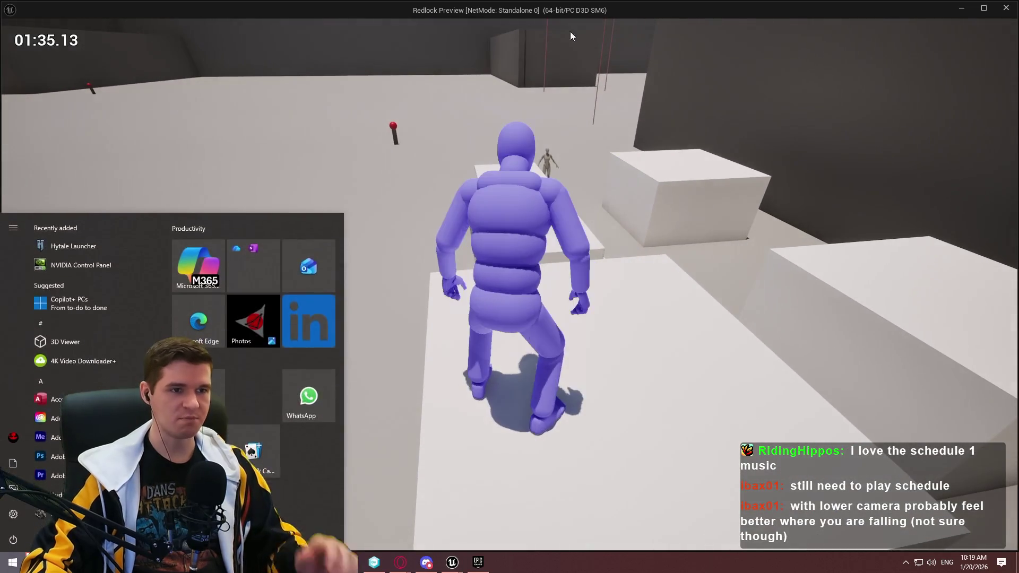
key("super+Right")
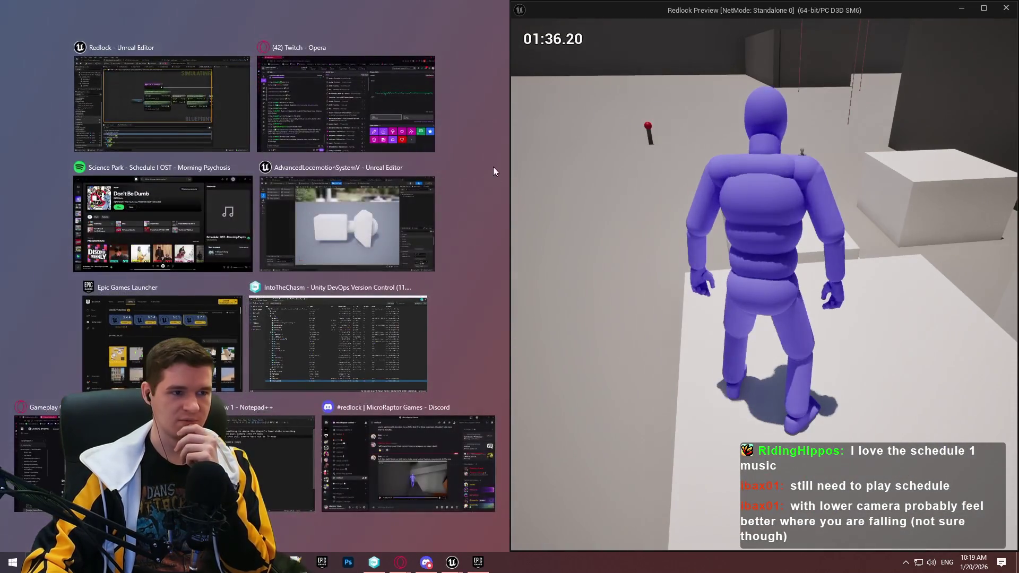
left_click(994, 97)
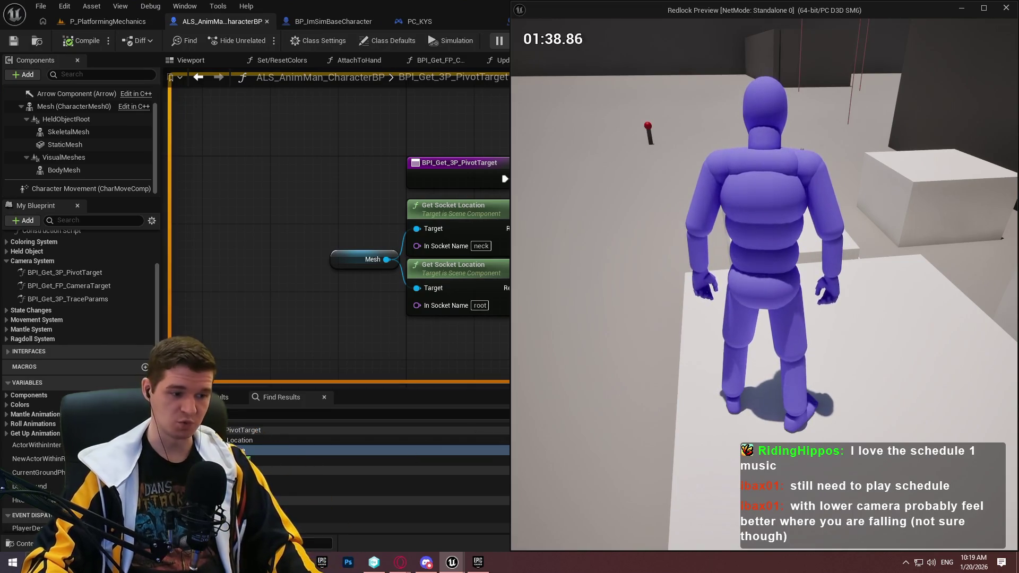
key("super+e")
Browse Desktop > Redlock > Builds > Playtest > Windows to Redlock.exe, then close File Explorer.
double_click(349, 188)
double_click(323, 286)
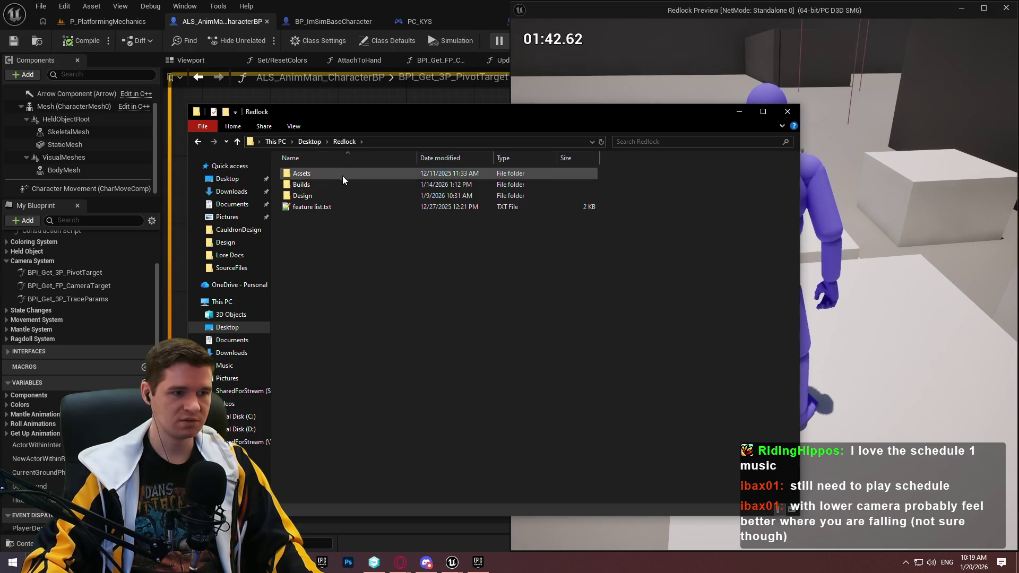
double_click(331, 186)
double_click(330, 175)
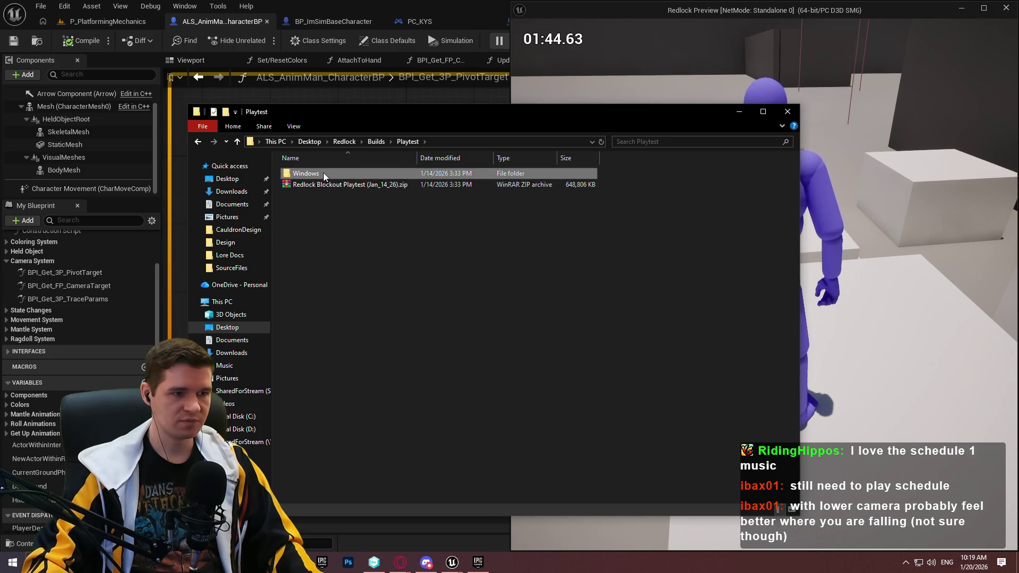
left_click(782, 113)
key("super")
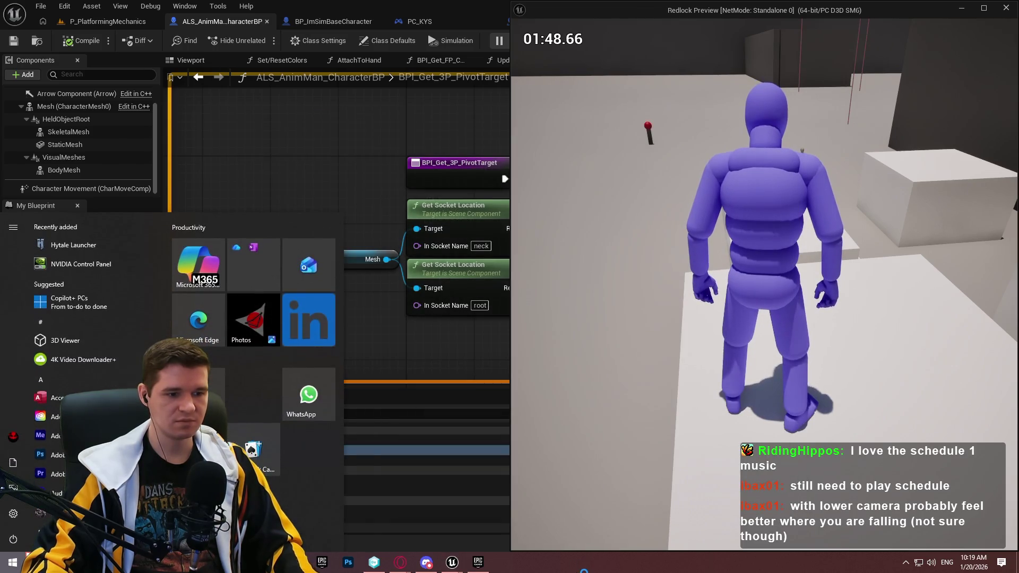
Close the start menu and dismiss the packaged Redlock welcome message to start playing.
left_click(602, 9)
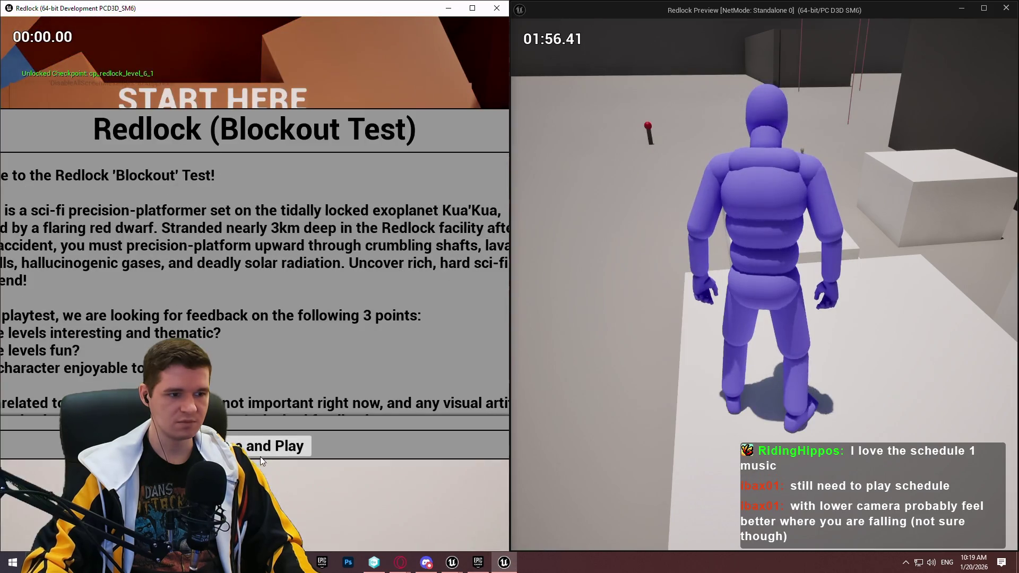
left_click(262, 453)
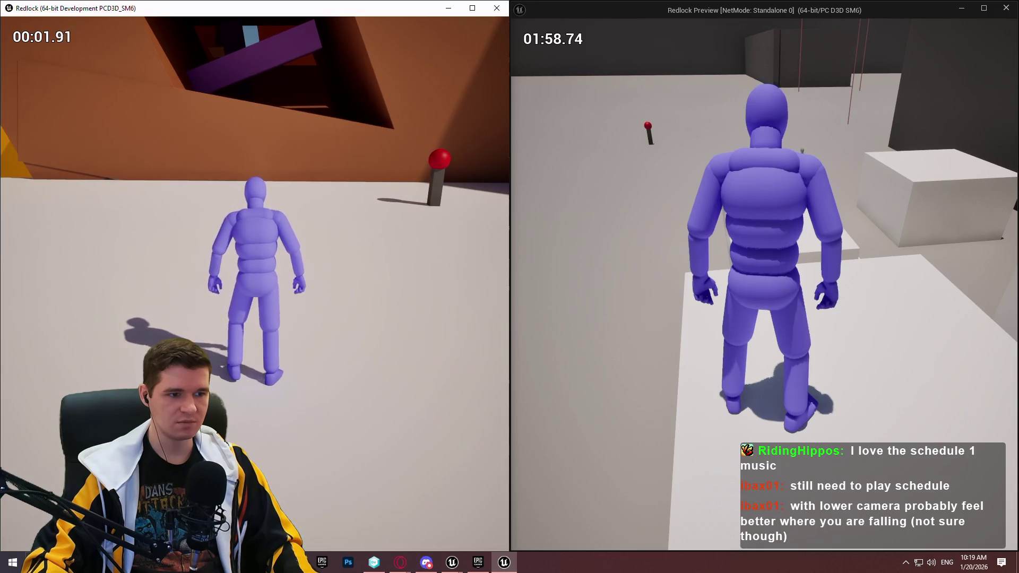
Run the preview character forward to compare its camera framing with the packaged Redlock build, then stop the preview.
key("super")
left_click(785, 365)
key("w")
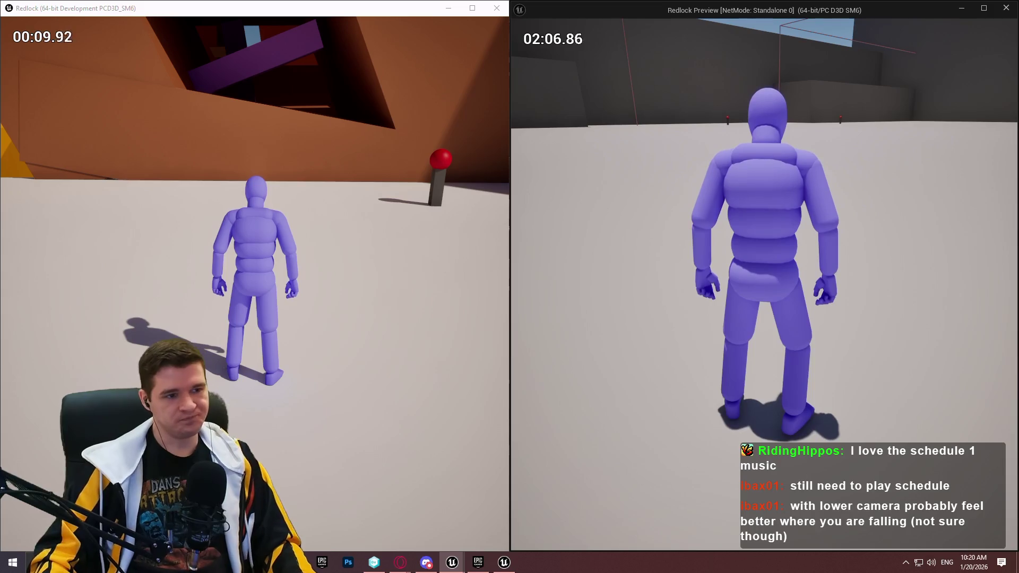
key("w")
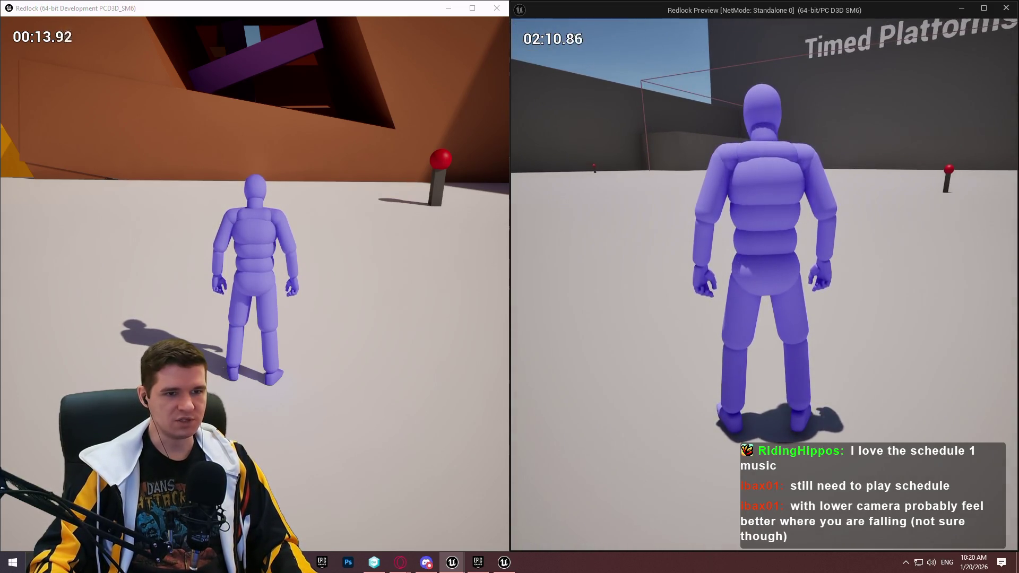
key("w")
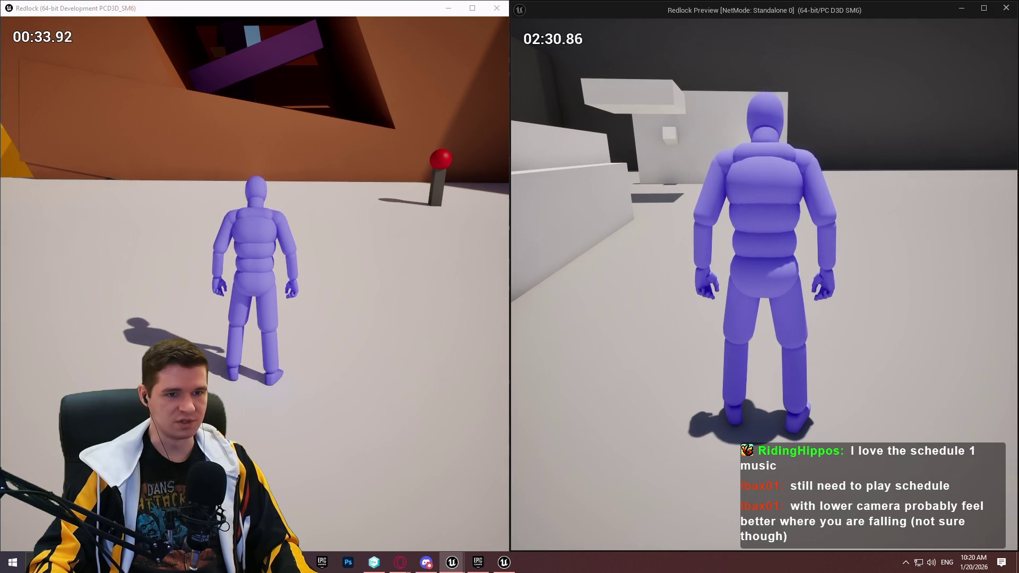
key("Escape")
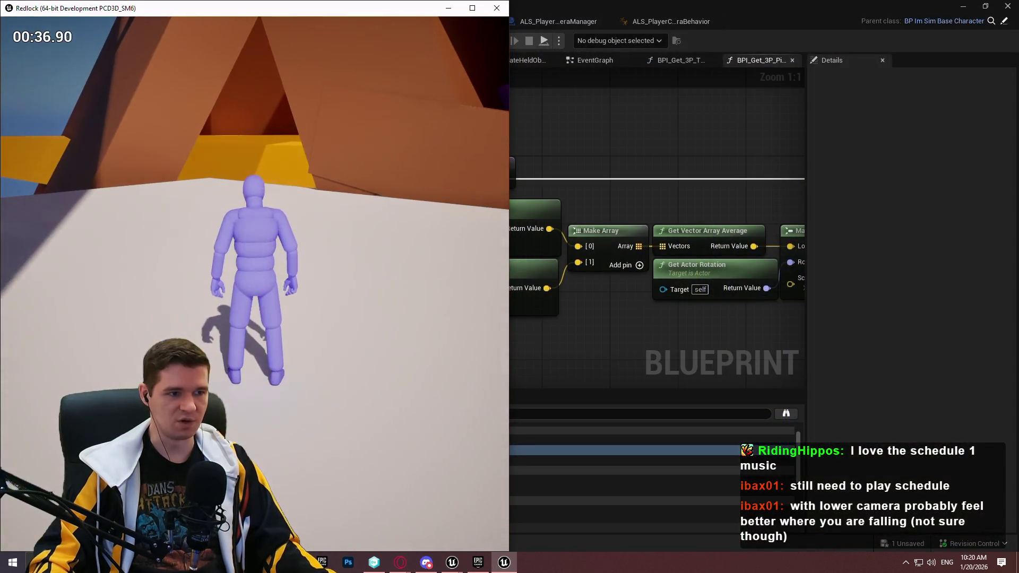
Stop the game, close the Redlock window and go to the AdvancedLocomotionV4 folder.
key("Escape")
left_click(496, 8)
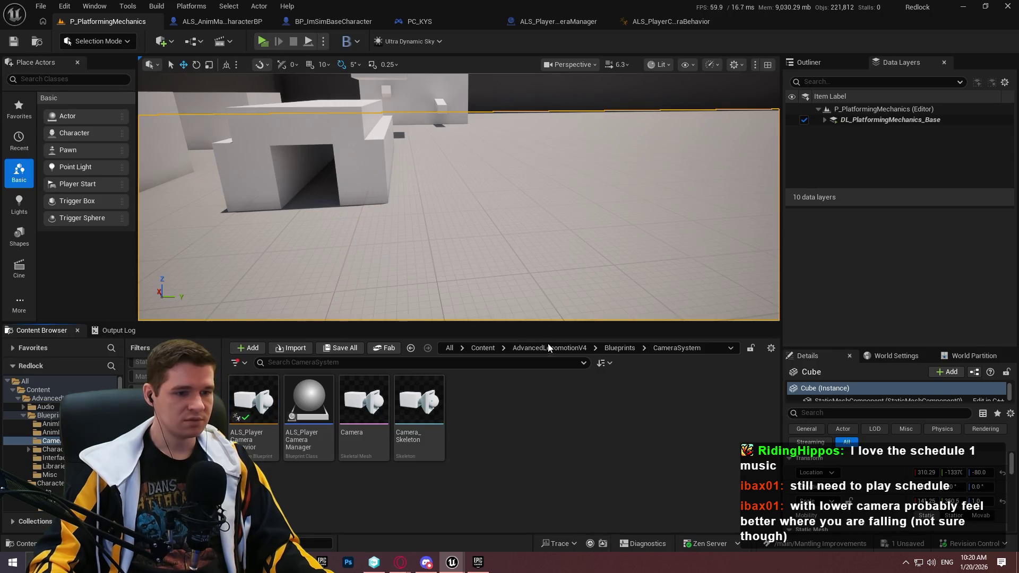
left_click(547, 348)
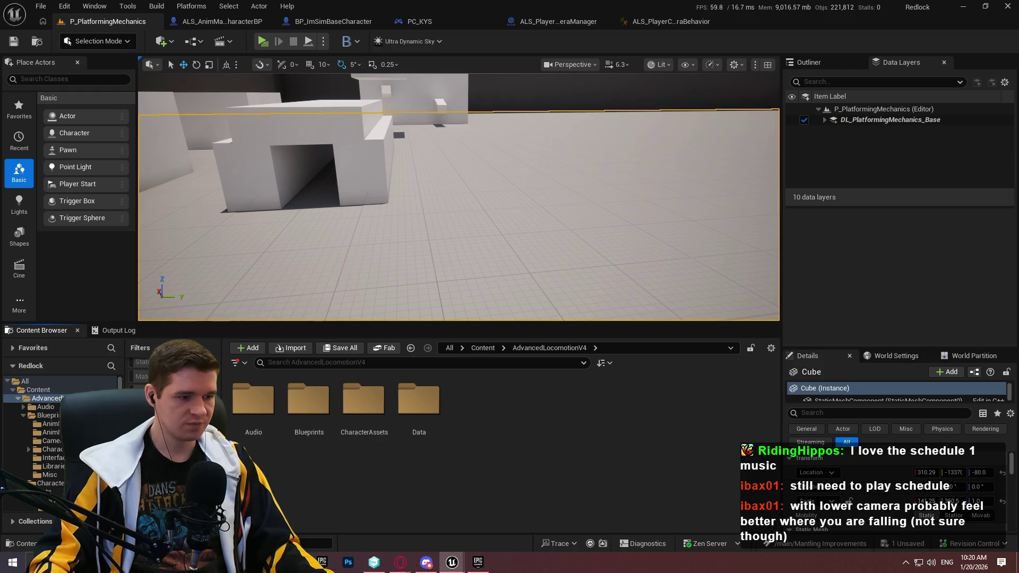
Filter the folder to Skeletal Mesh assets and open AnimMan.
left_click(235, 363)
type("s")
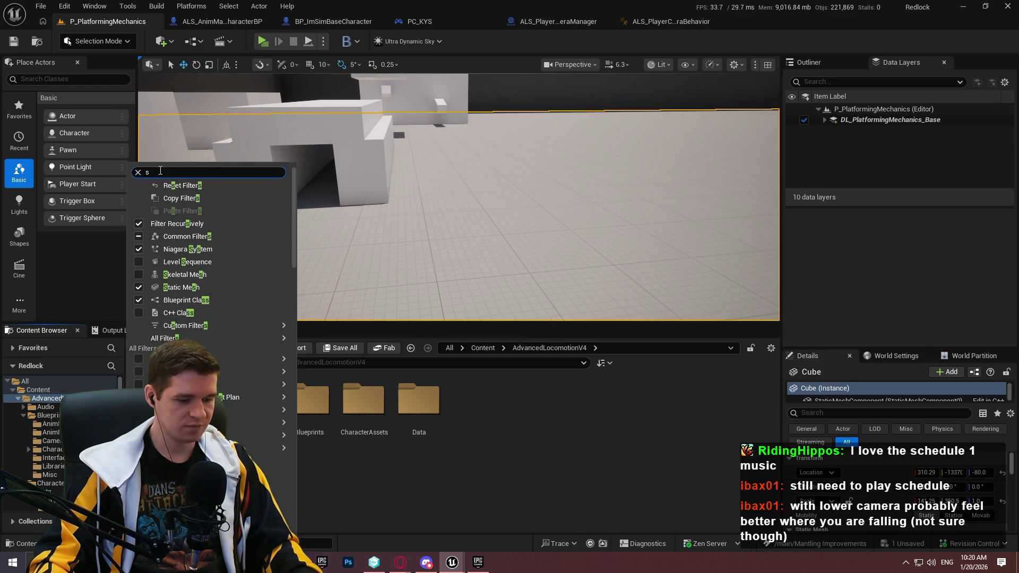
type("ke")
left_click(138, 185)
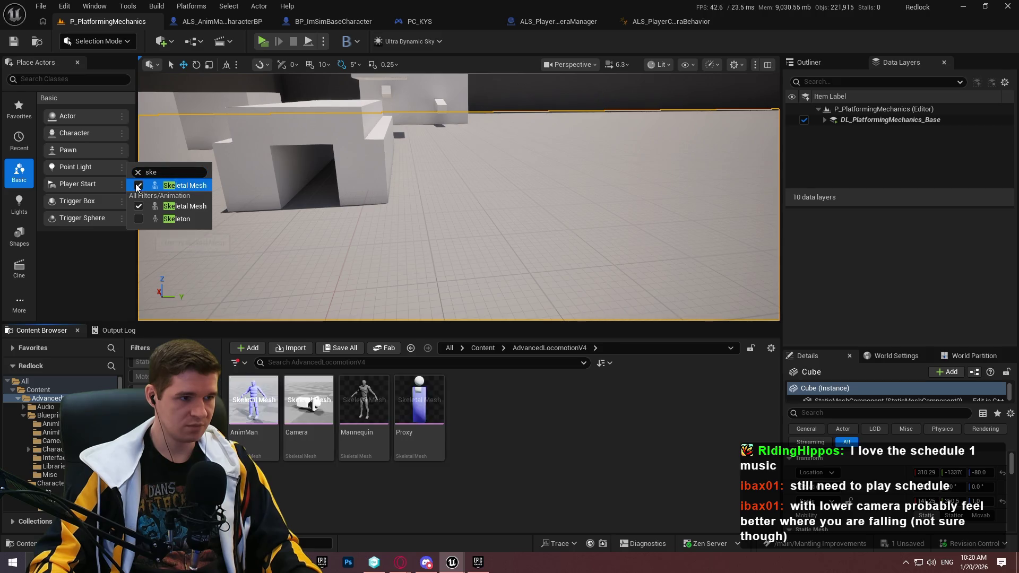
left_click(245, 447)
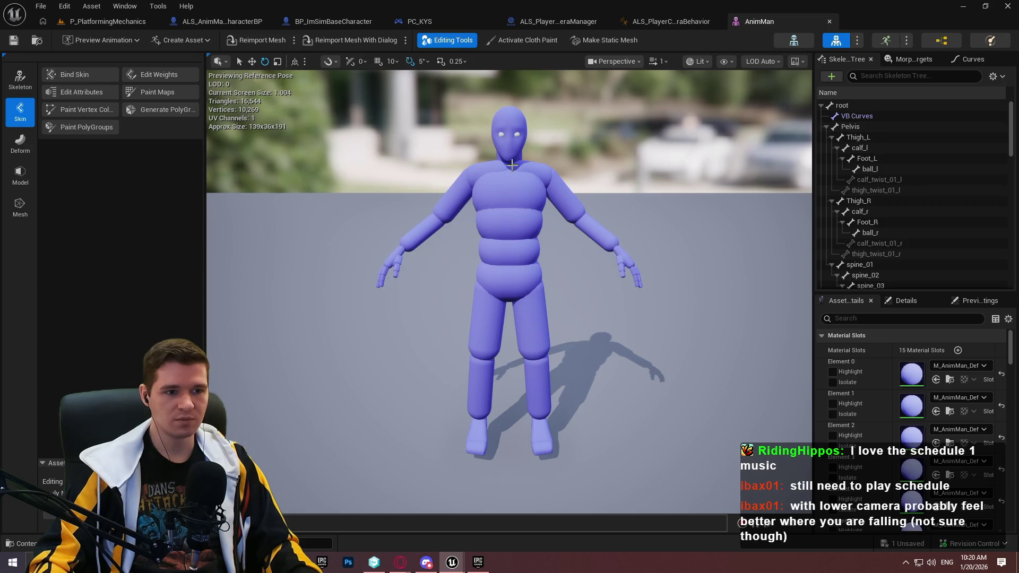
left_click_drag(664, 170, 609, 181)
scroll(903, 166, "down", 6)
mouse_move(1012, 153)
left_mouse_down()
mouse_move(1012, 249)
mouse_move(1005, 84)
left_mouse_up()
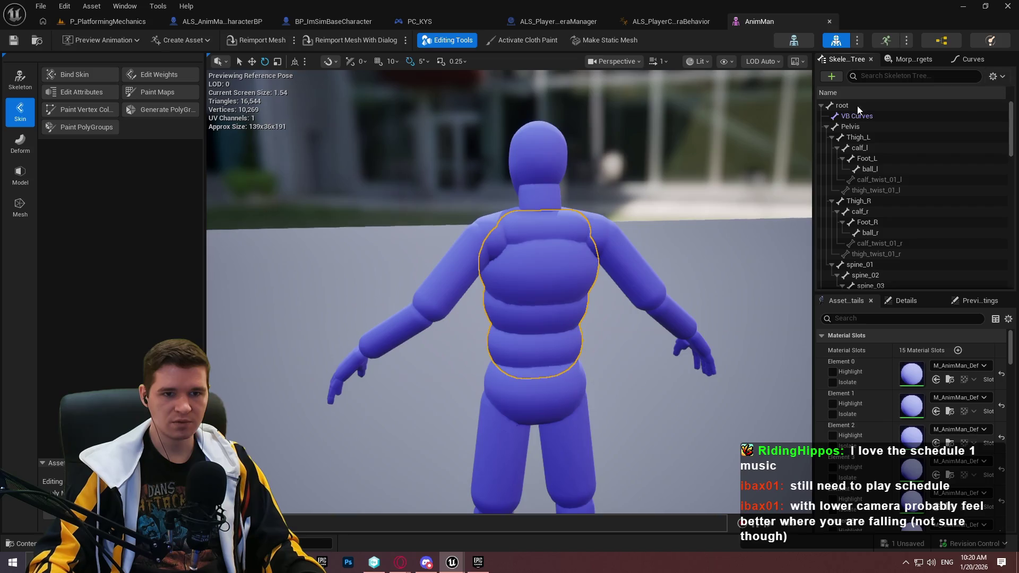
left_click(826, 127)
left_click(831, 155)
left_click(832, 154)
left_click(832, 158)
left_click(832, 160)
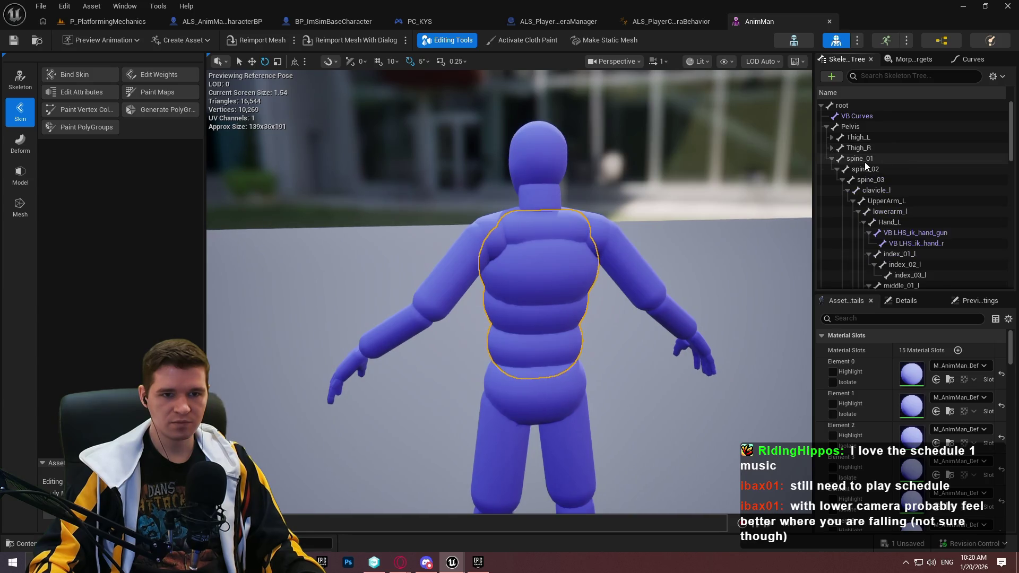
left_click(863, 159)
left_click(866, 180)
left_click(897, 198)
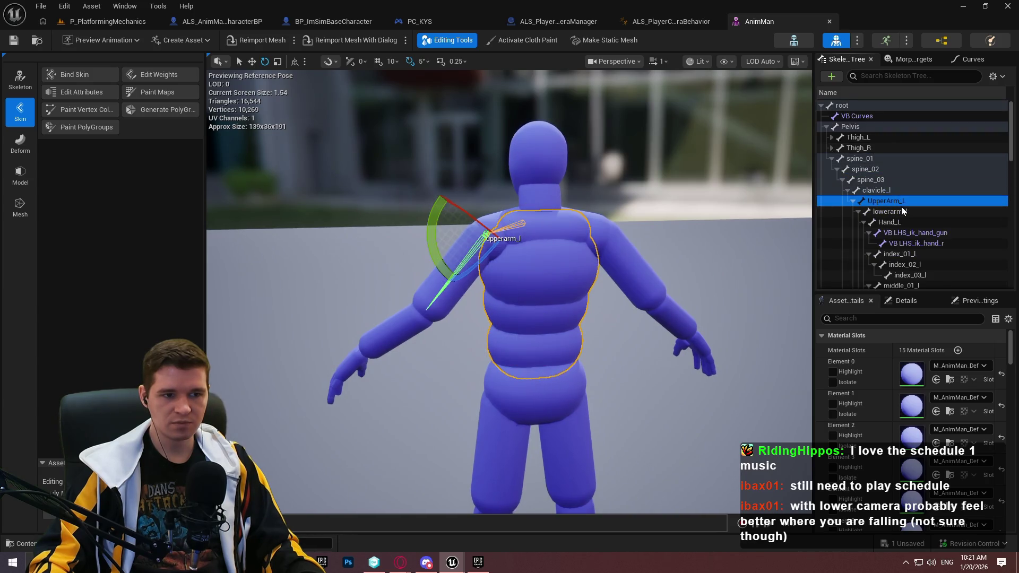
left_click(884, 190)
left_click(875, 180)
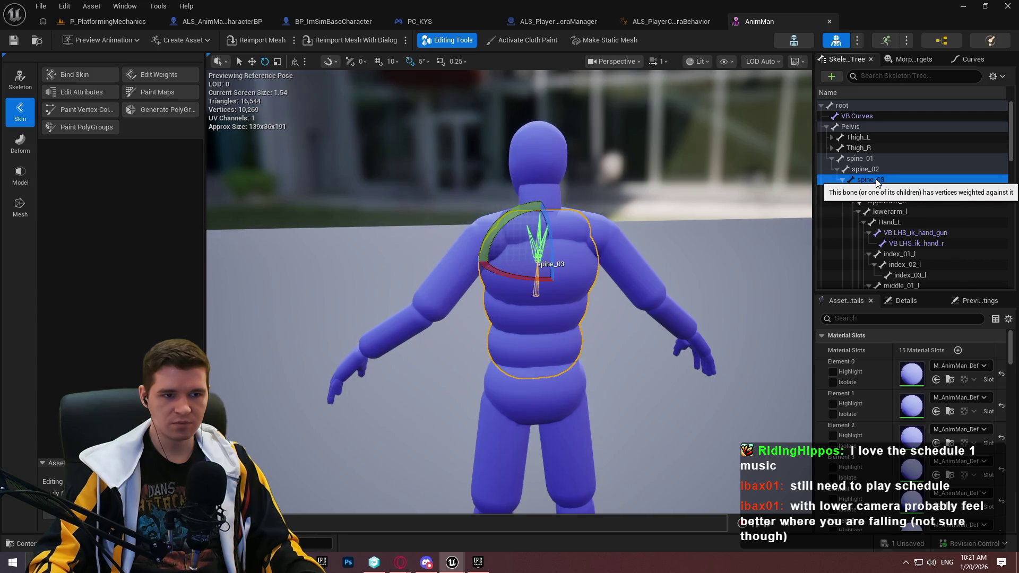
left_click(874, 171)
scroll(907, 228, "down", 5)
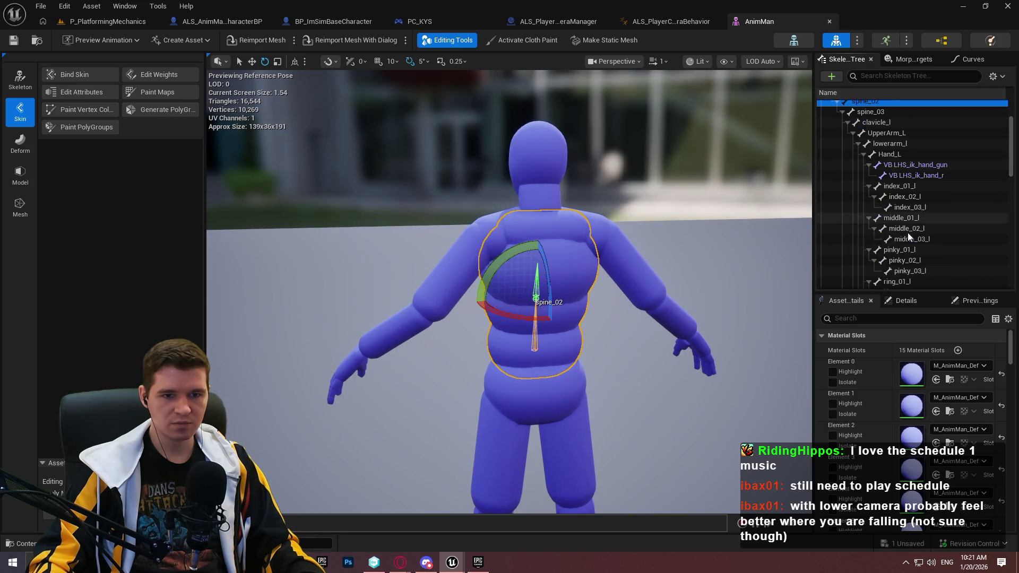
scroll(919, 199, "down", 10)
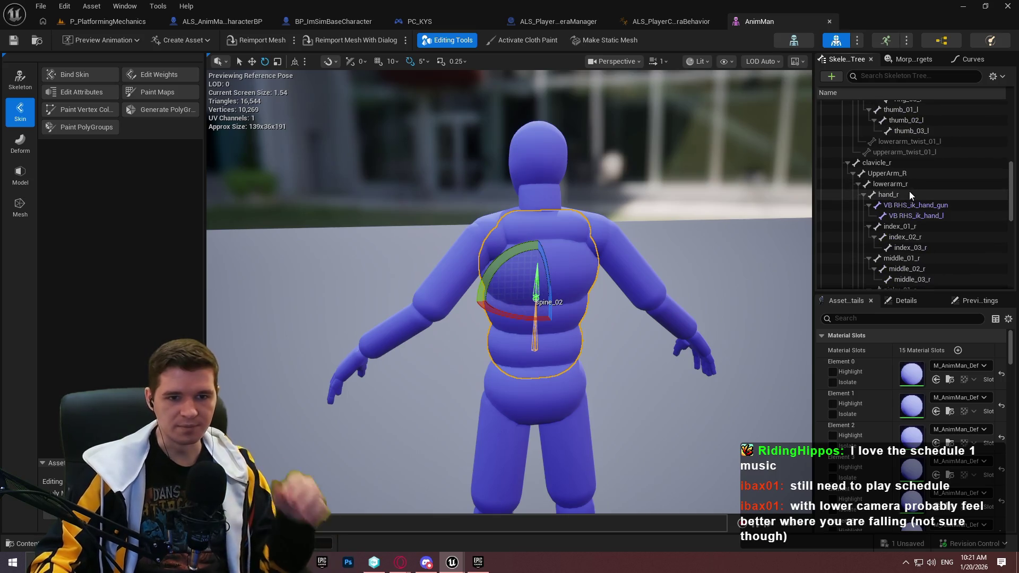
scroll(913, 213, "down", 5)
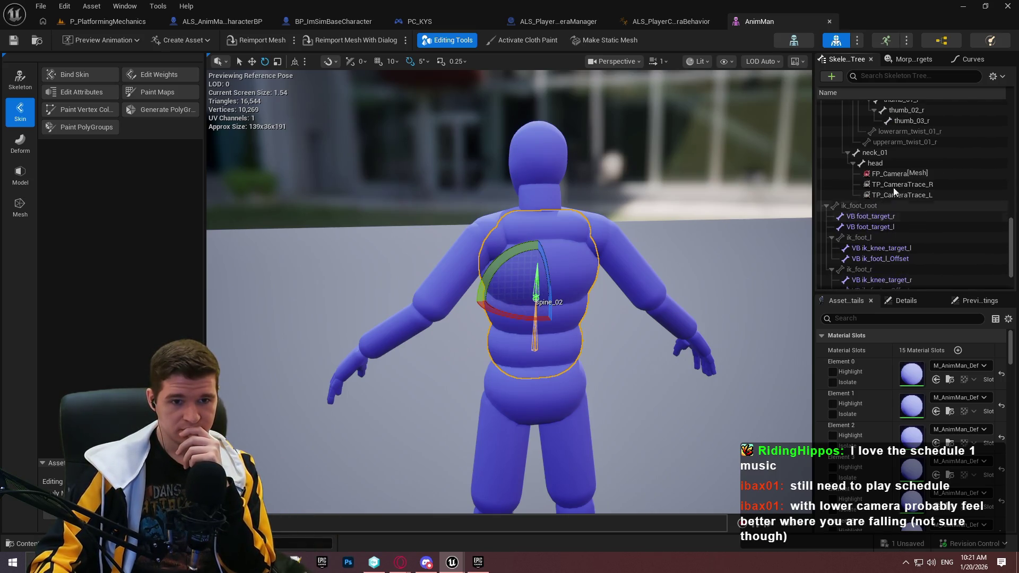
left_click(897, 164)
left_click(897, 175)
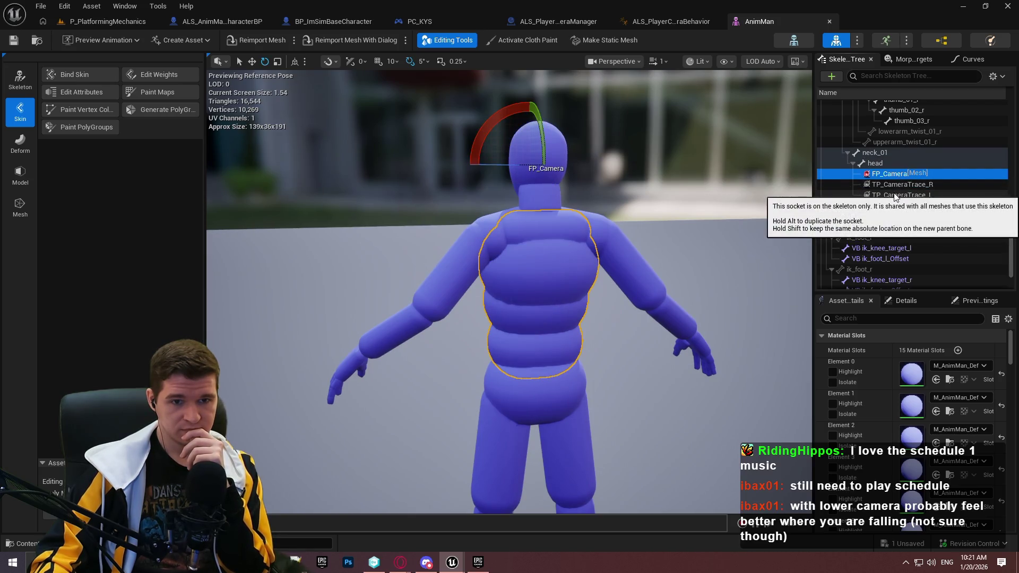
left_click(902, 184)
left_click(896, 196)
left_click(903, 186)
left_click(895, 175)
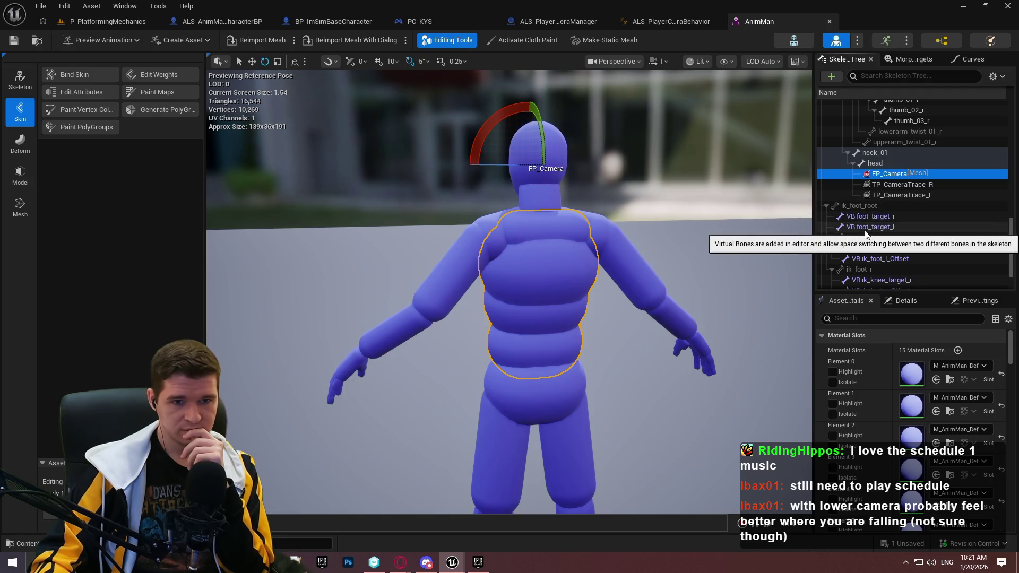
left_click(896, 186)
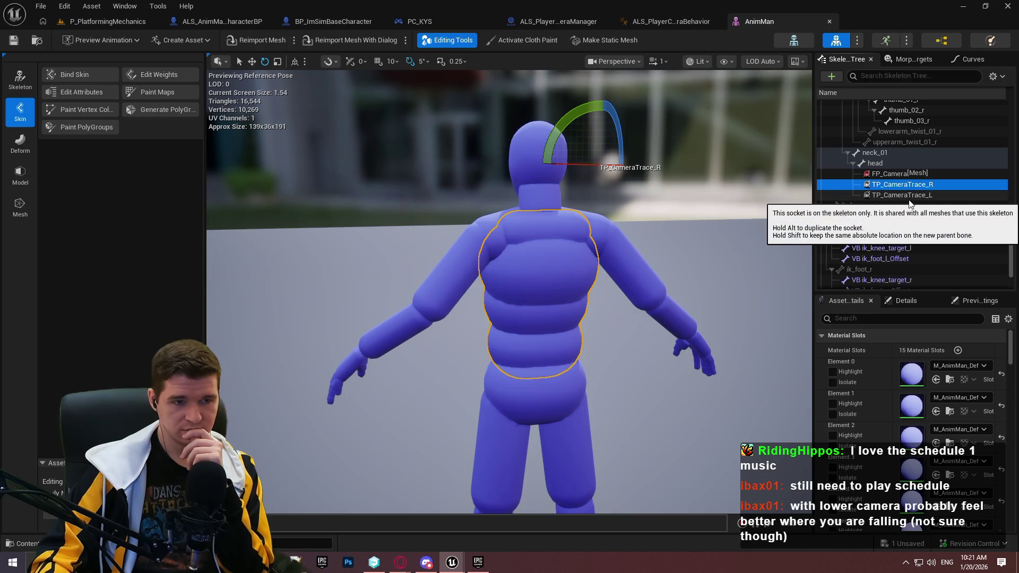
left_click(884, 161)
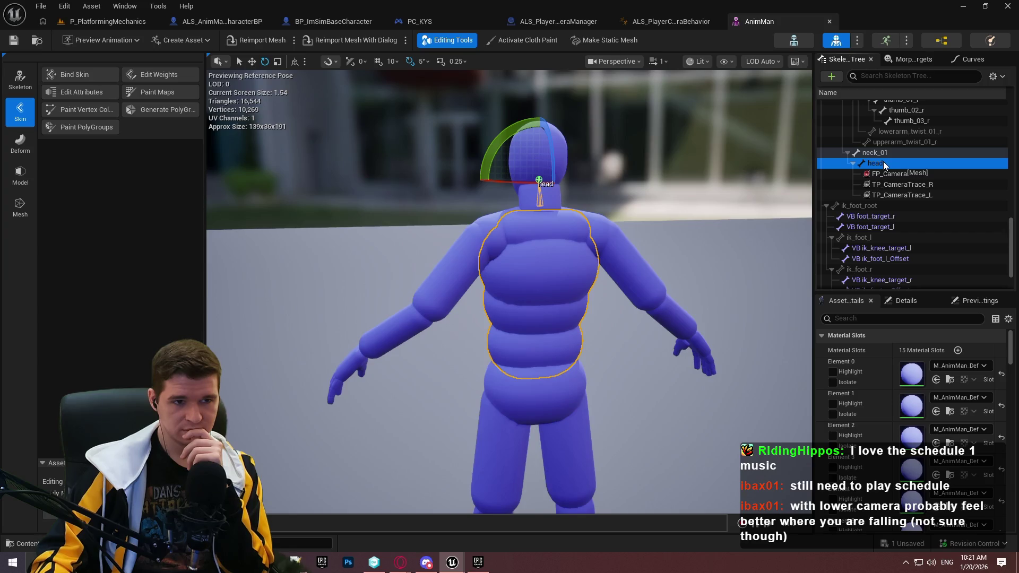
left_click(886, 153)
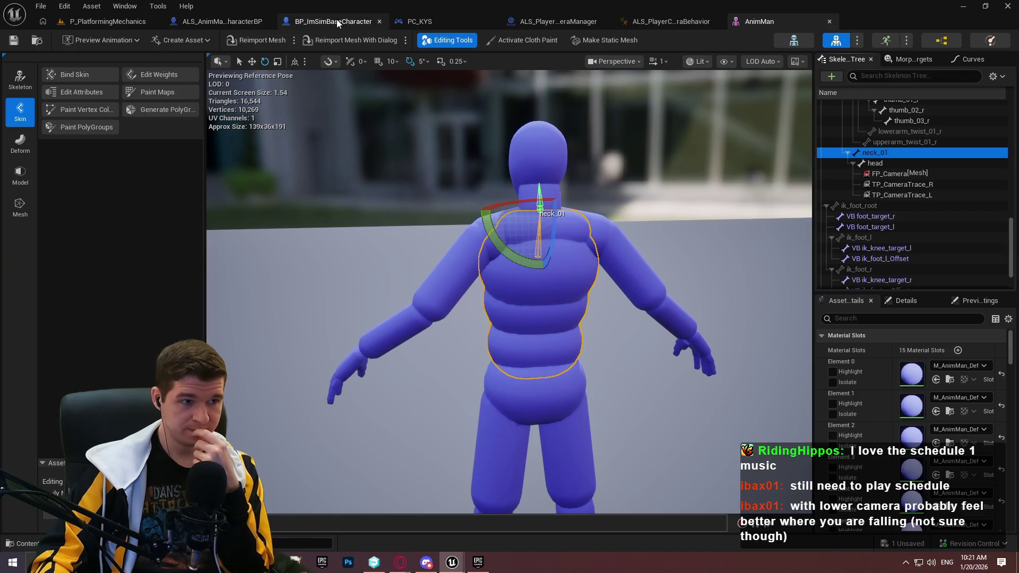
left_click(252, 21)
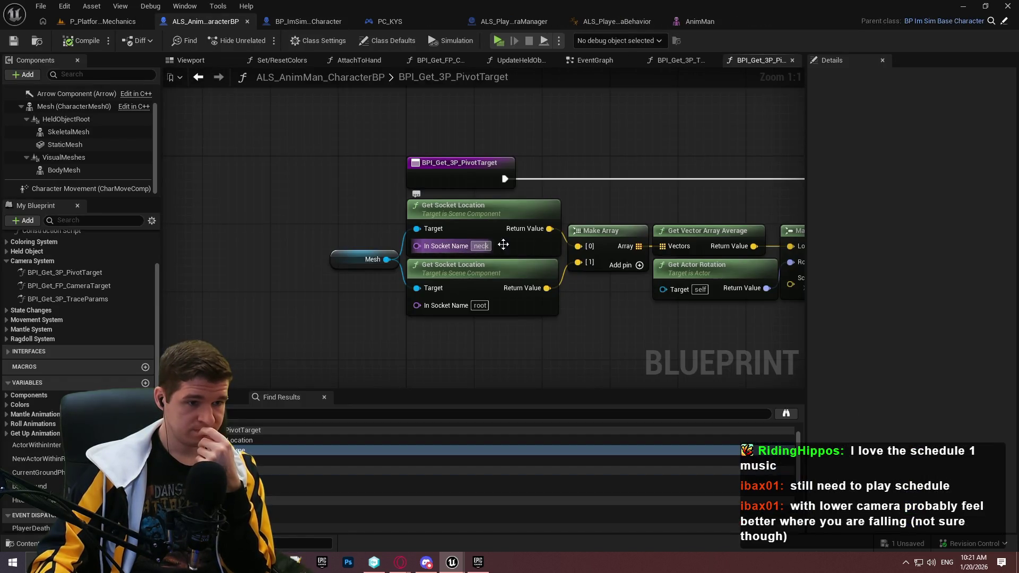
Change the upper Get Socket Location's socket name from neck to neck_01 and launch a test play.
type("_0")
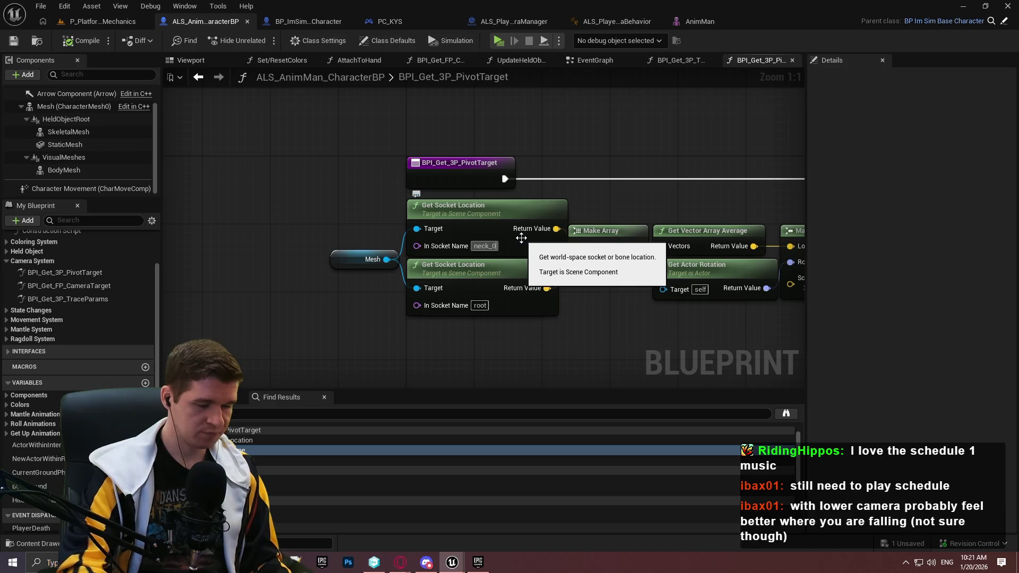
type("1")
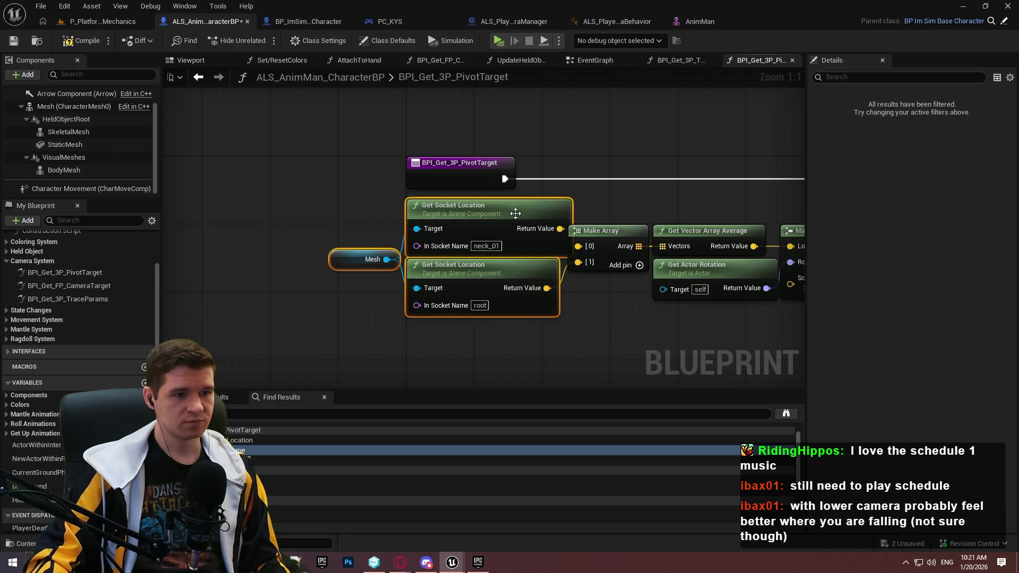
left_click_drag(511, 215, 486, 215)
left_click(401, 126)
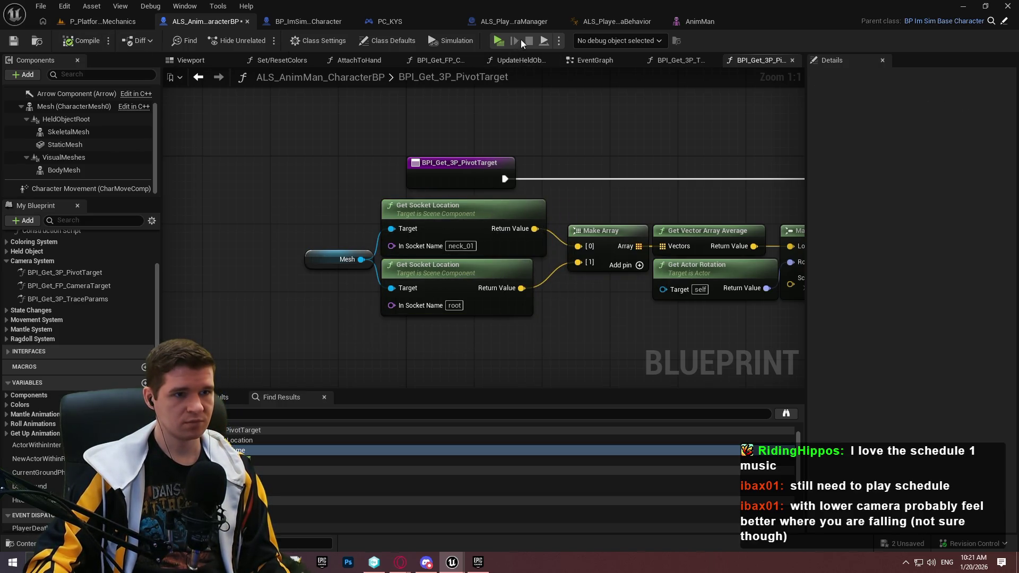
left_click(499, 42)
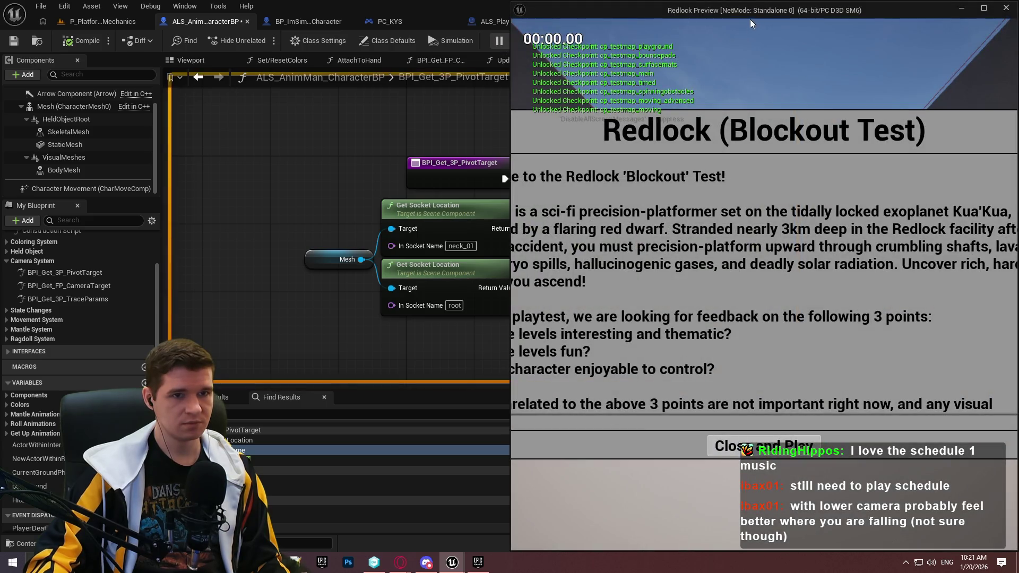
Maximize the preview, start playing, and run forward with repeated jumps up to the wall.
double_click(736, 3)
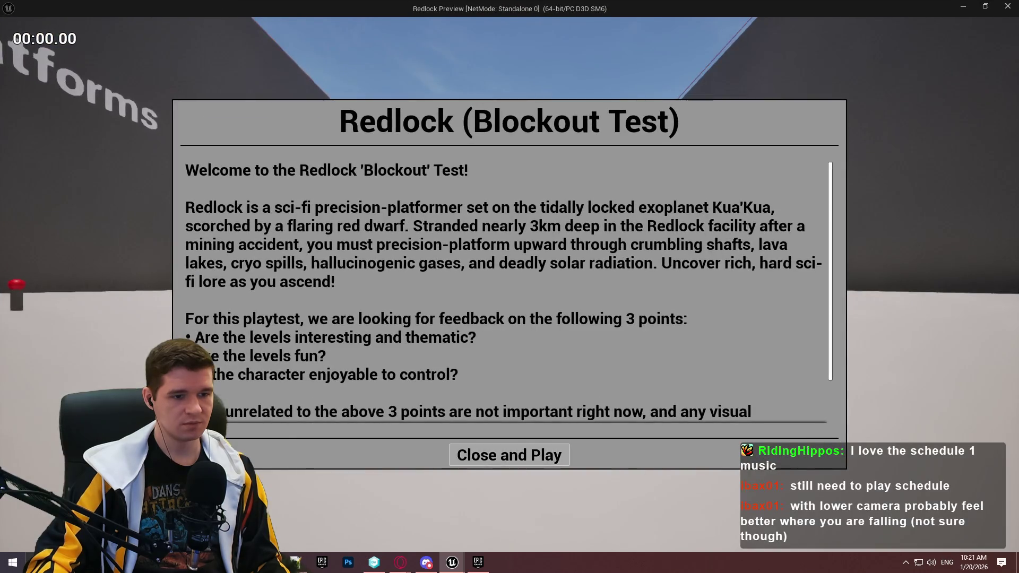
key("Return")
key("w")
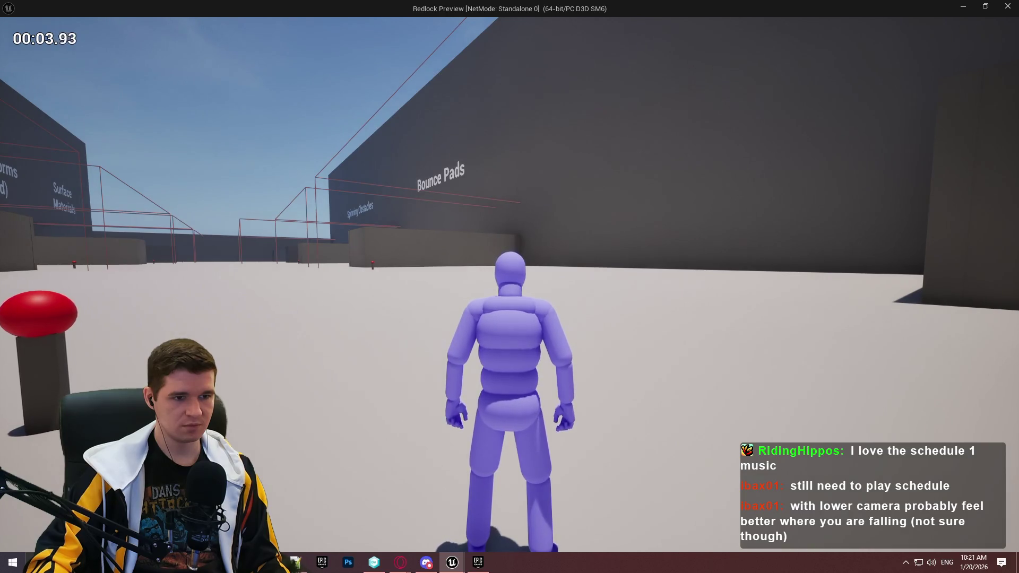
key("w")
key("space")
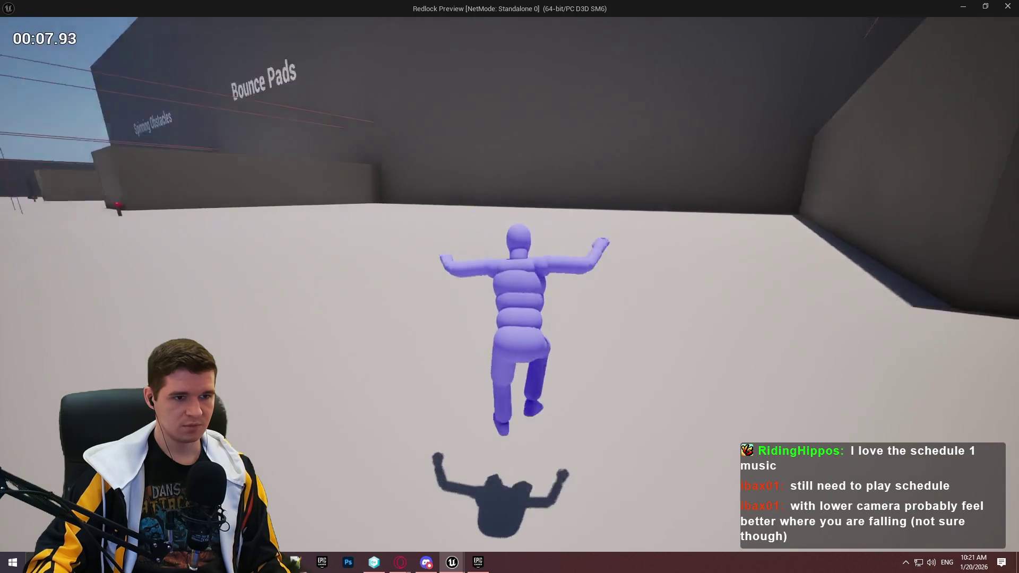
key("space")
key("space")
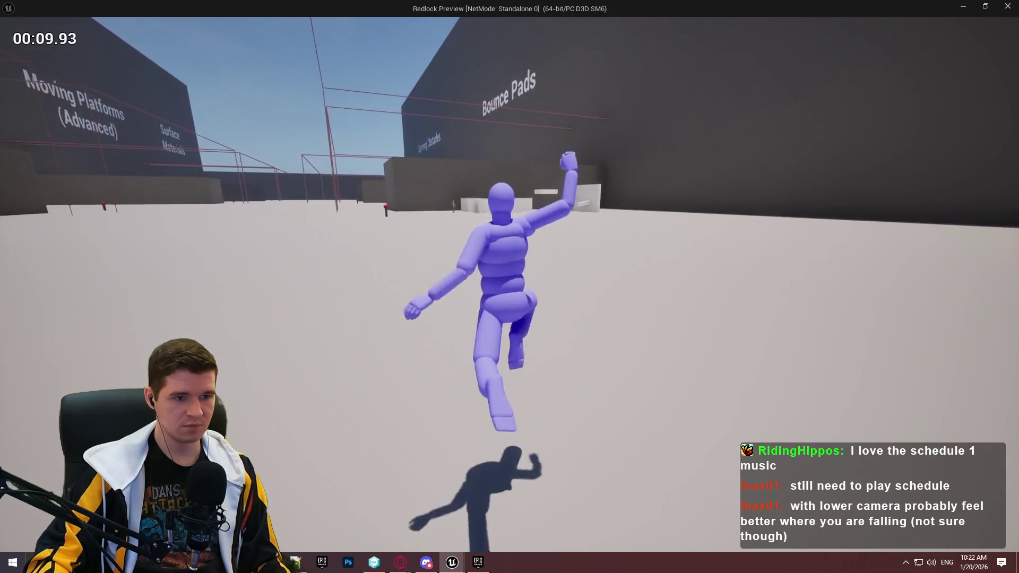
key("space")
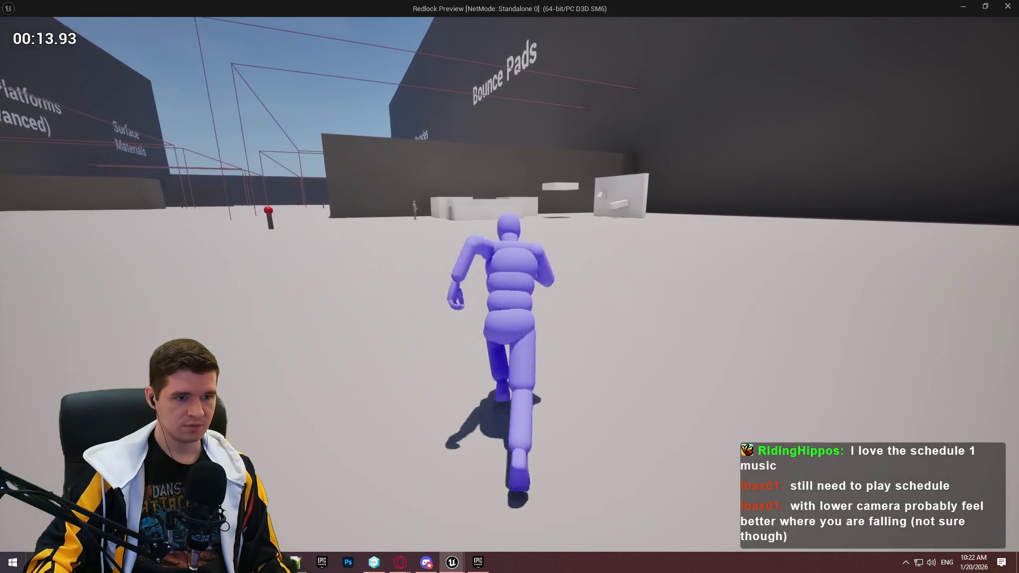
key("space")
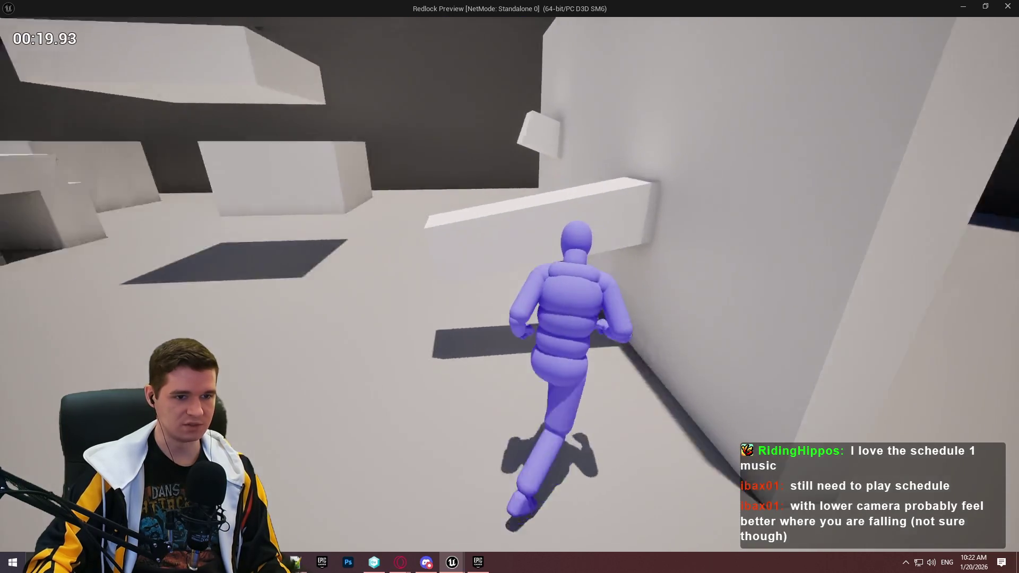
key("space")
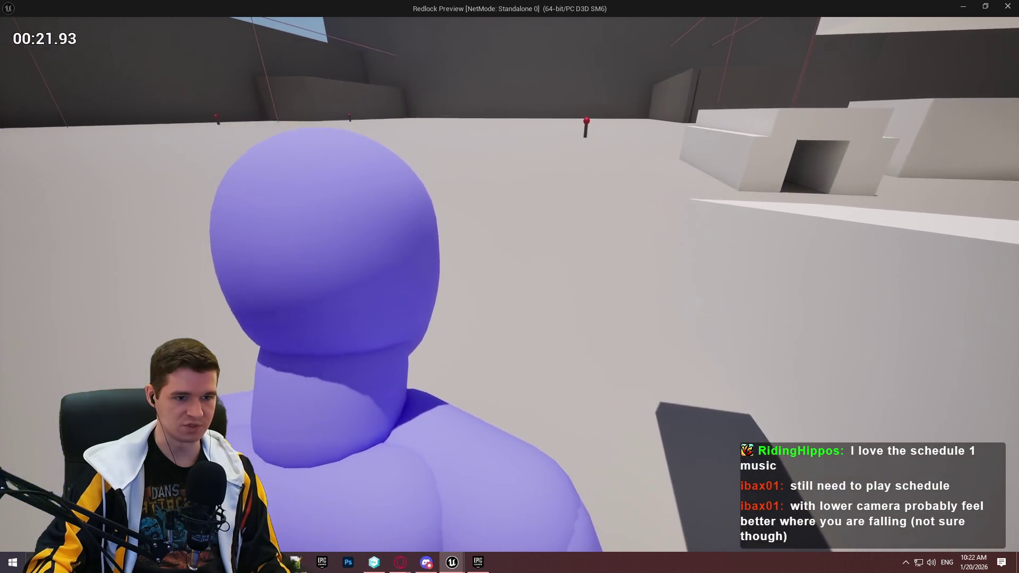
Move the character back and forth to test camera follow, then mantle onto the ledge.
key("w")
key("s")
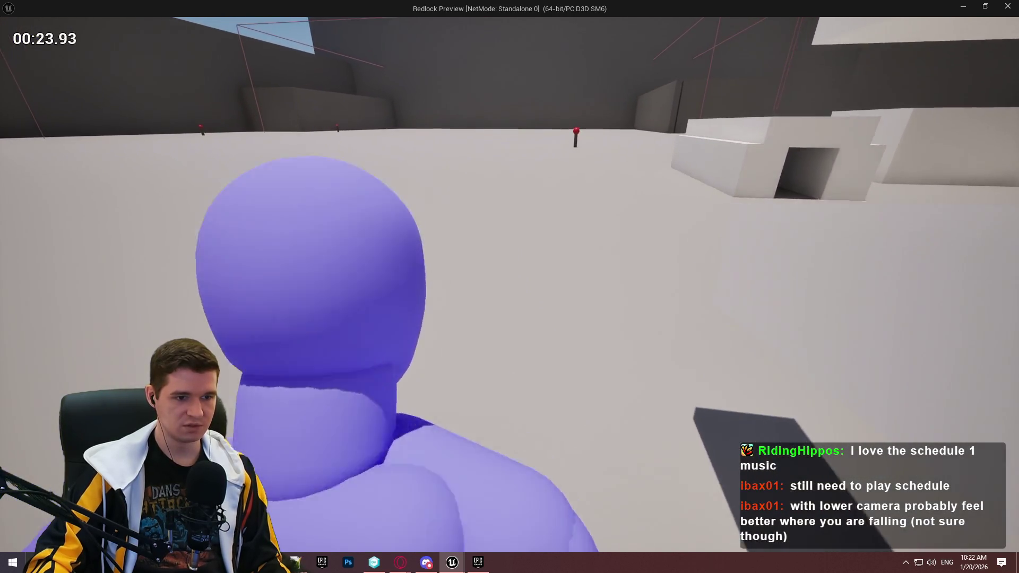
key("w")
key("s")
key("w")
key("w")
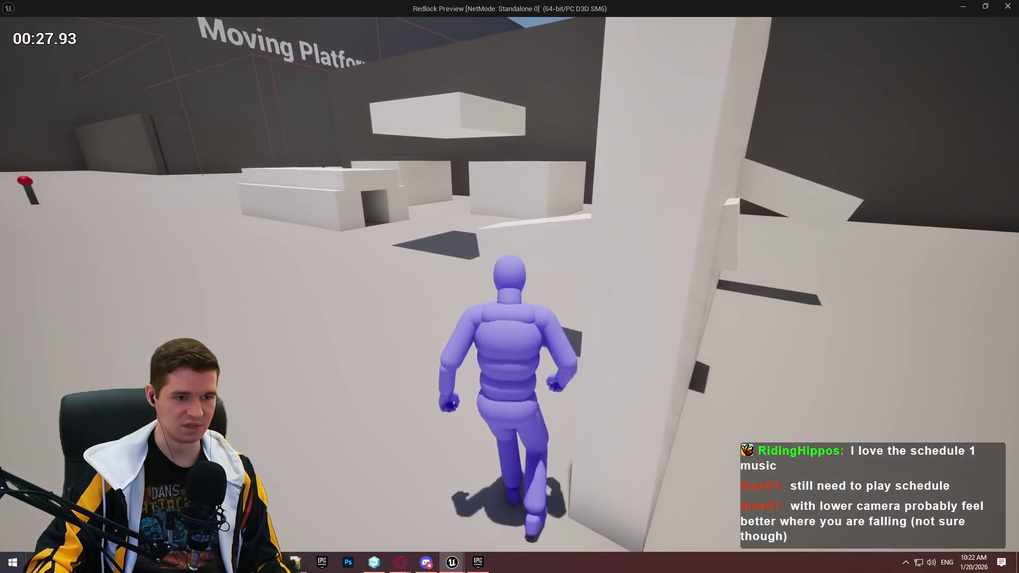
key("space")
key("s")
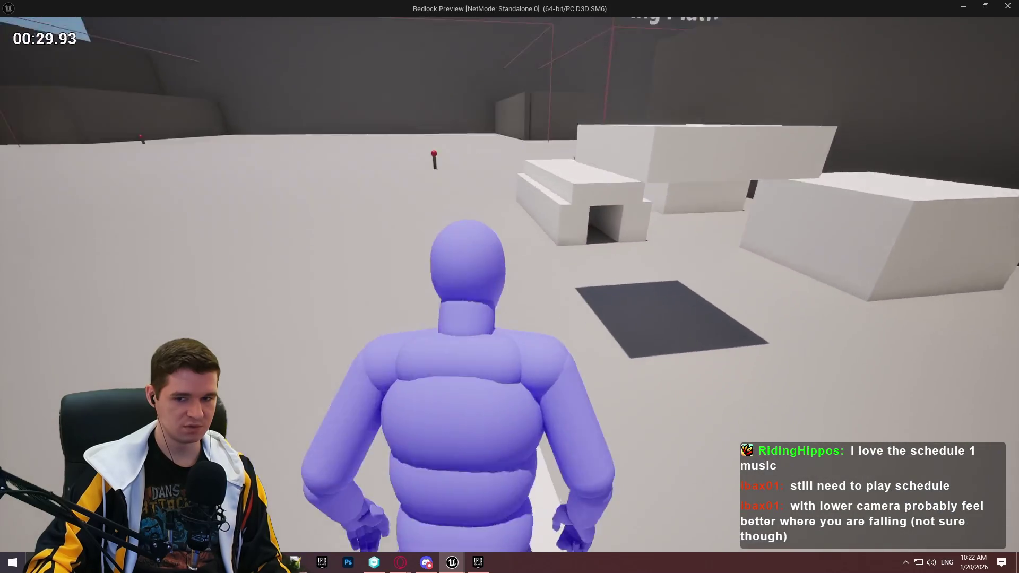
key("w")
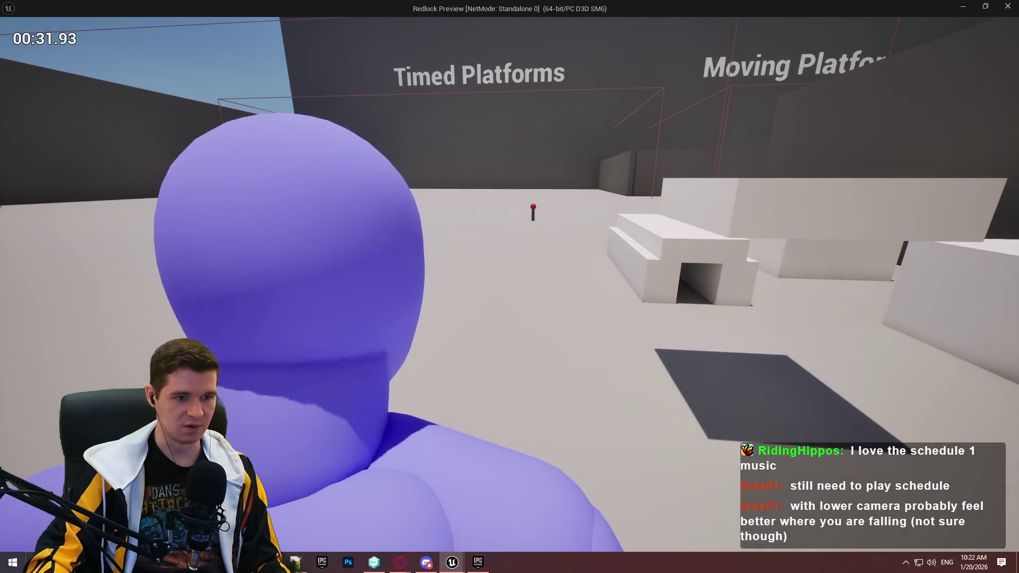
Jump across the white blocks, climb ledges, run toward Moving Platforms, then stop playing.
key("space")
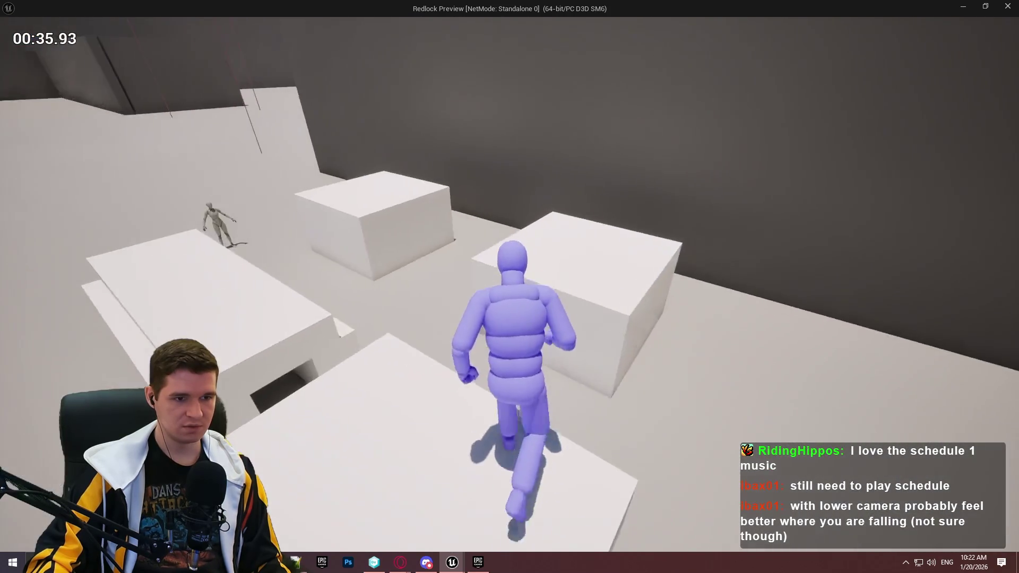
key("space")
key("w")
key("space")
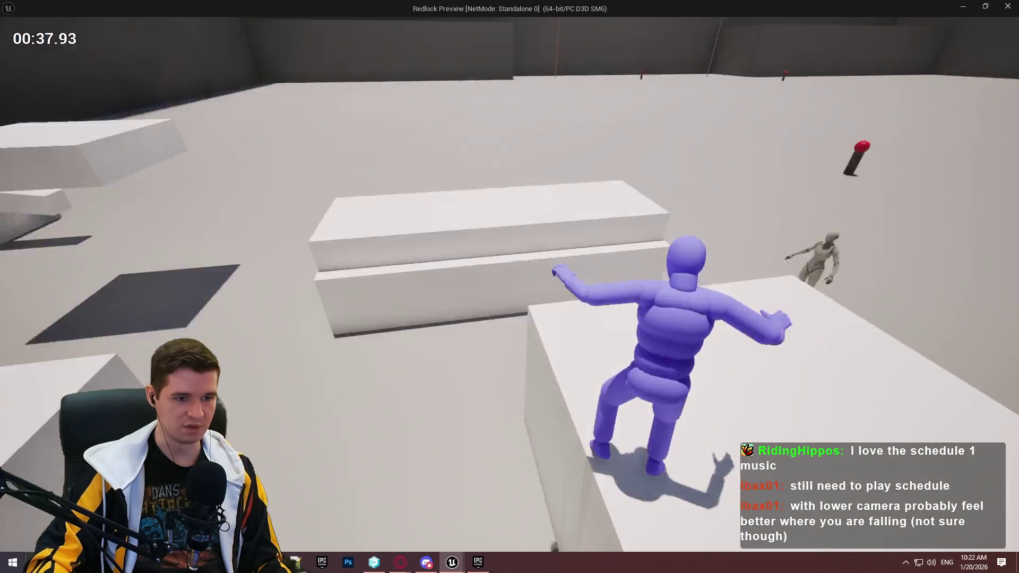
key("space")
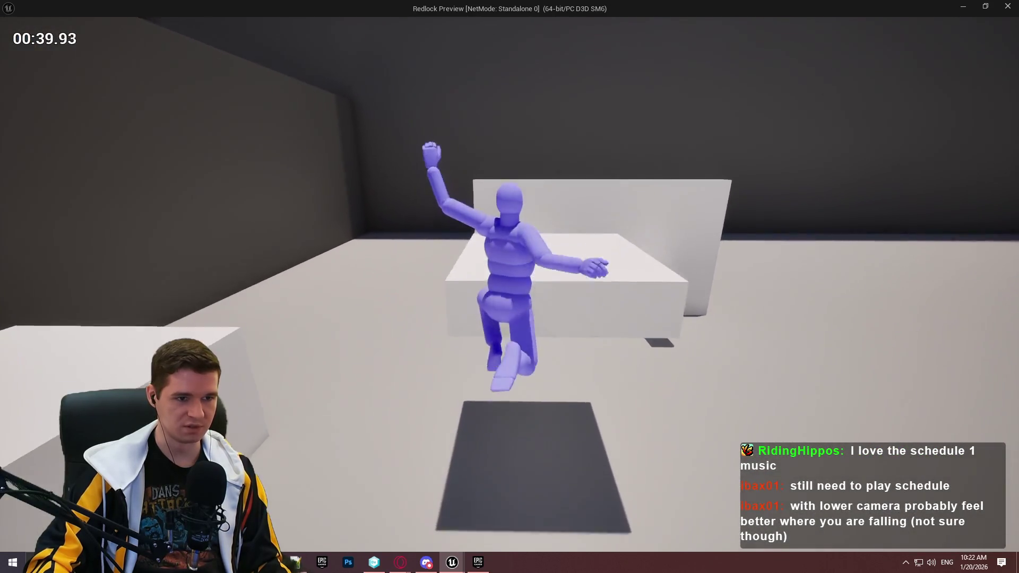
key("space")
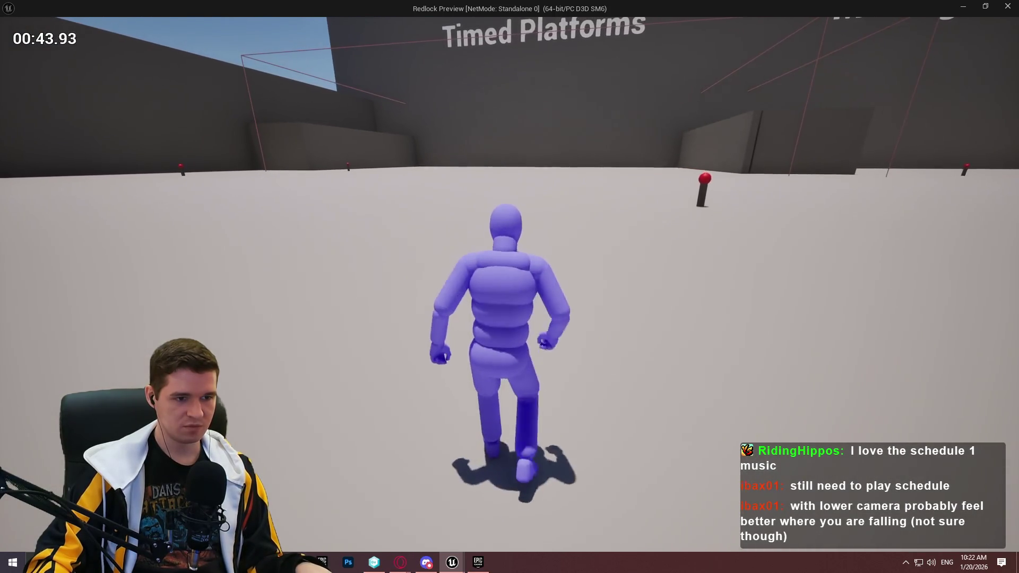
key("w")
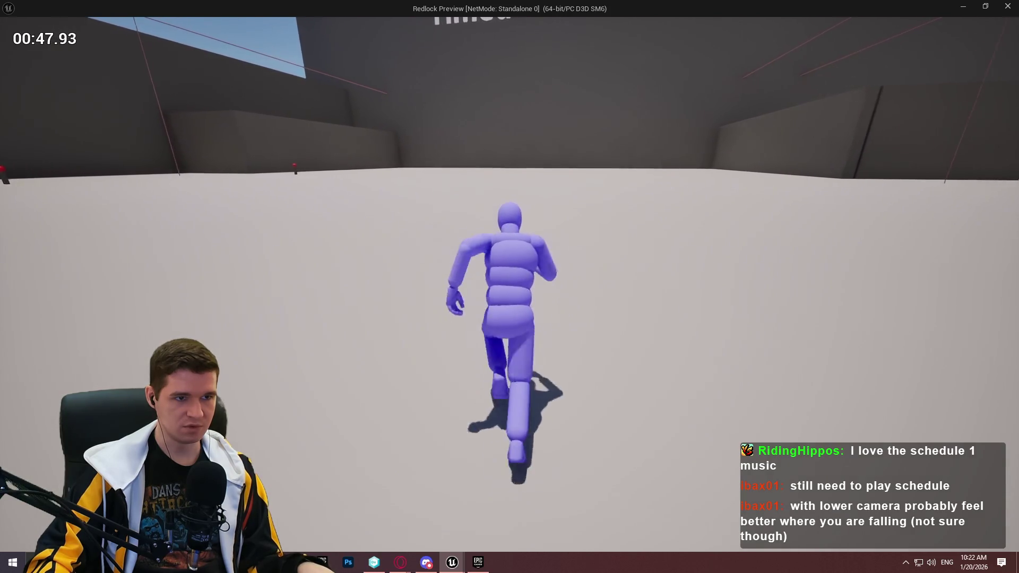
key("w")
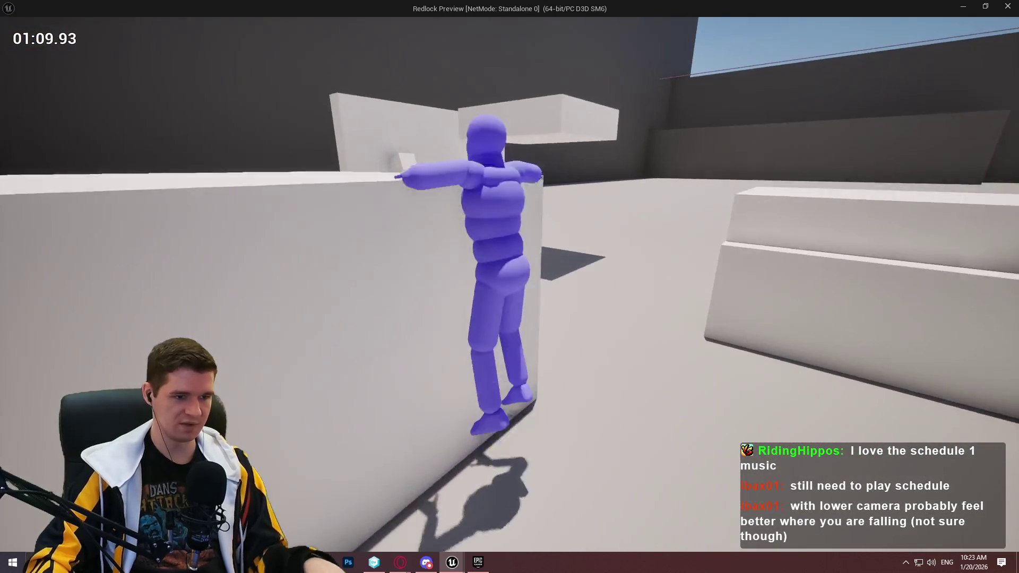
key("Escape")
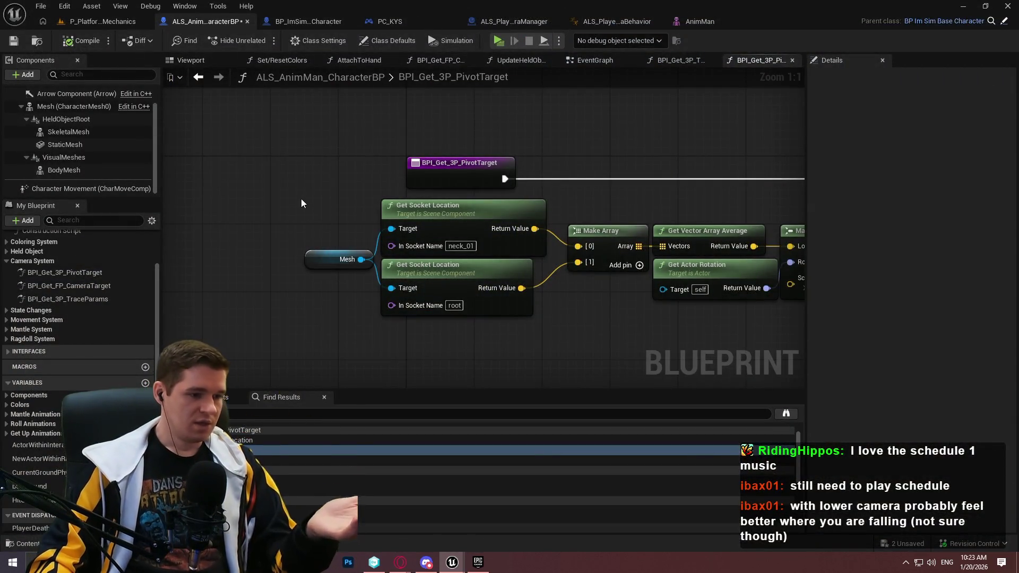
Look over the Shoulder Swap and movement overrides in ALS_PlayerCameraBehavior's AnimGraph, then return to P_PlatformingMechanics.
left_click(616, 22)
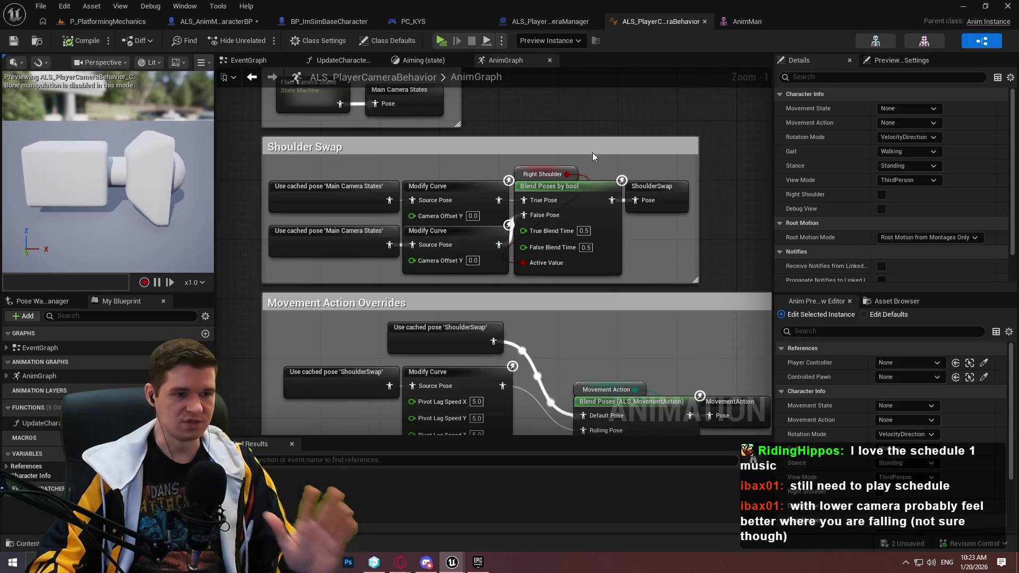
scroll(637, 176, "down", 5)
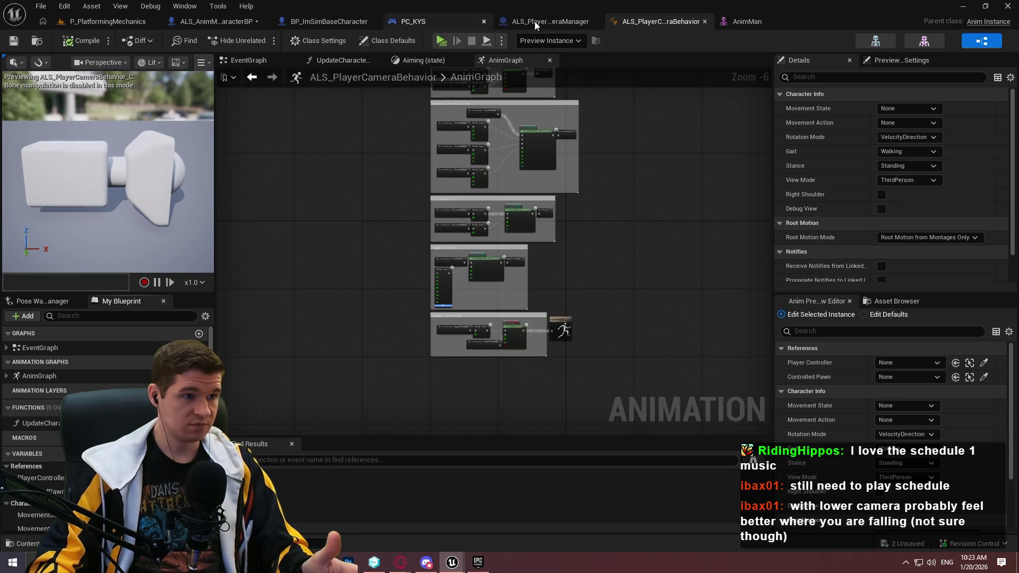
scroll(623, 138, "up", 3)
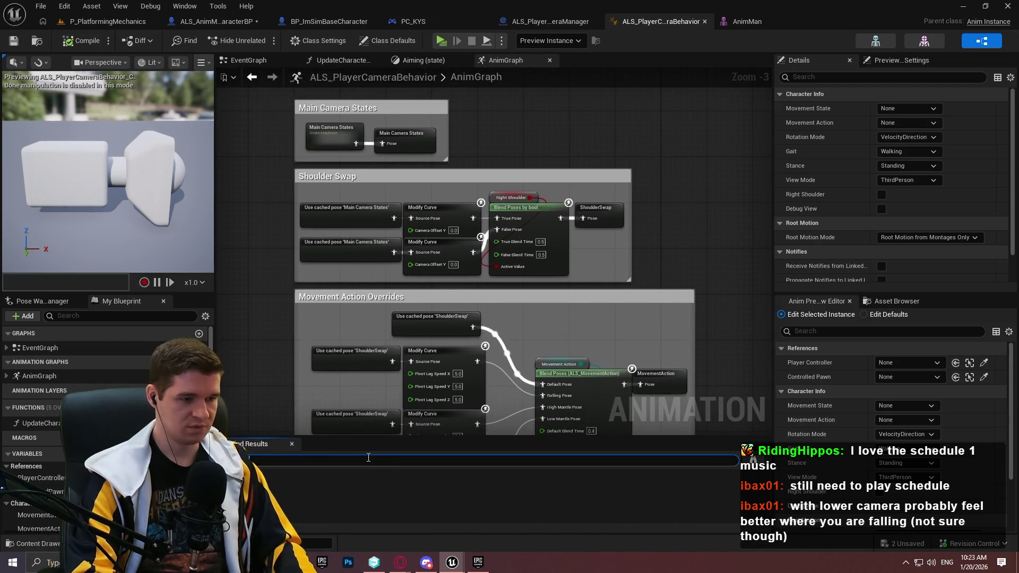
left_click(133, 22)
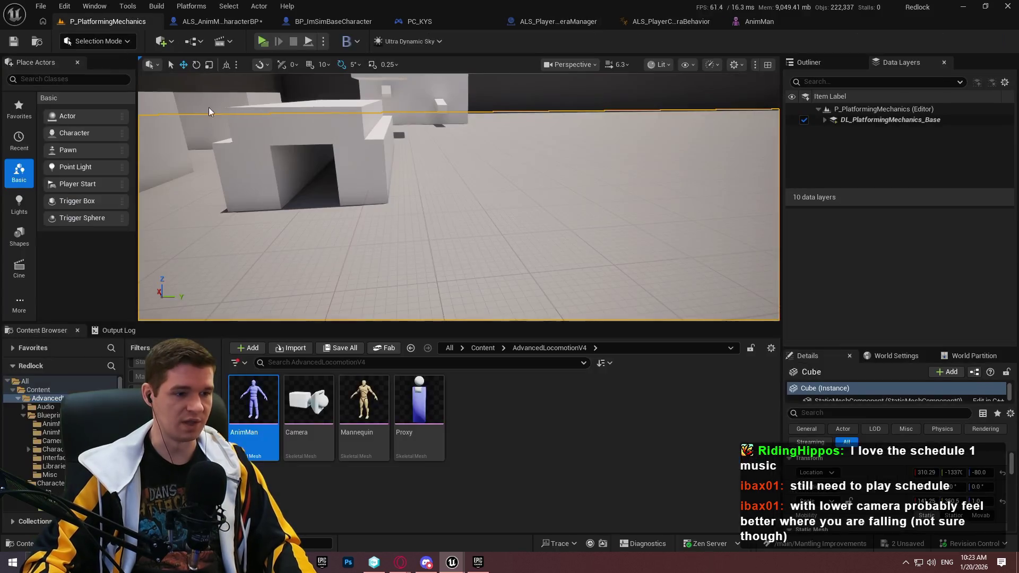
In ALS_PlayerCameraManager, view SmoothedPivotTarget and TargetCameraLocation default values, then open CalculateAxisIndependentLag.
left_click(562, 21)
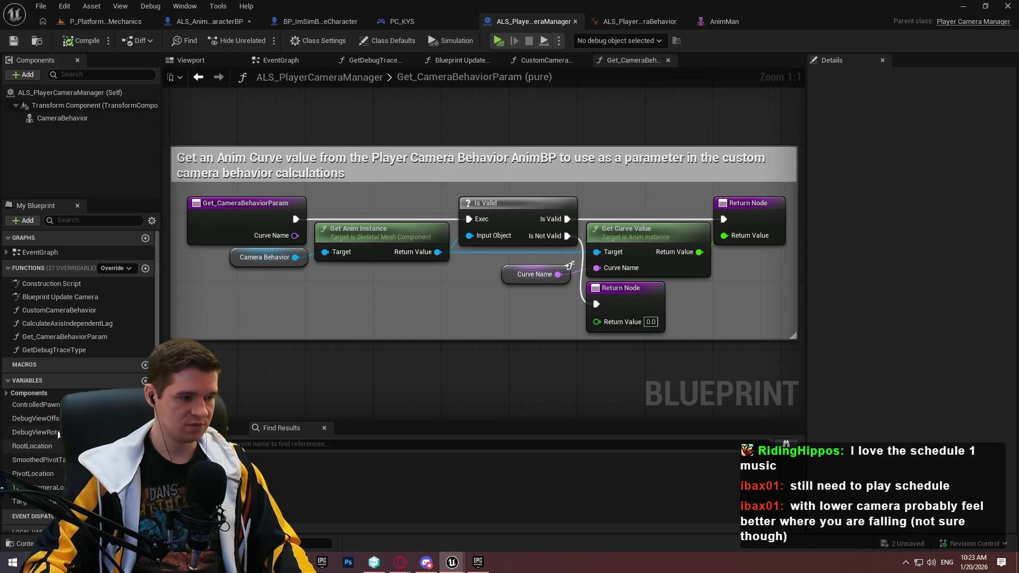
left_click(54, 459)
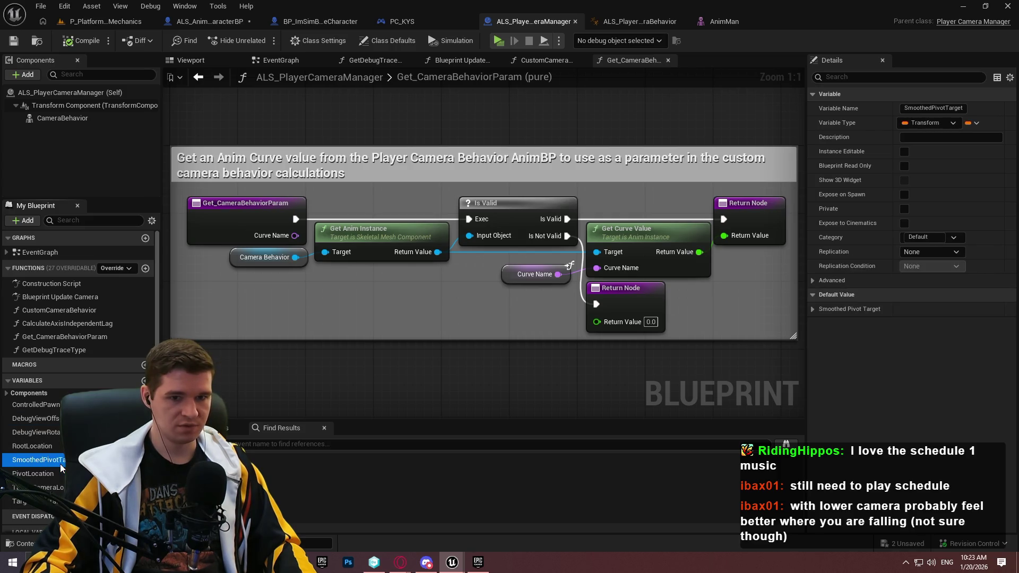
left_click(812, 310)
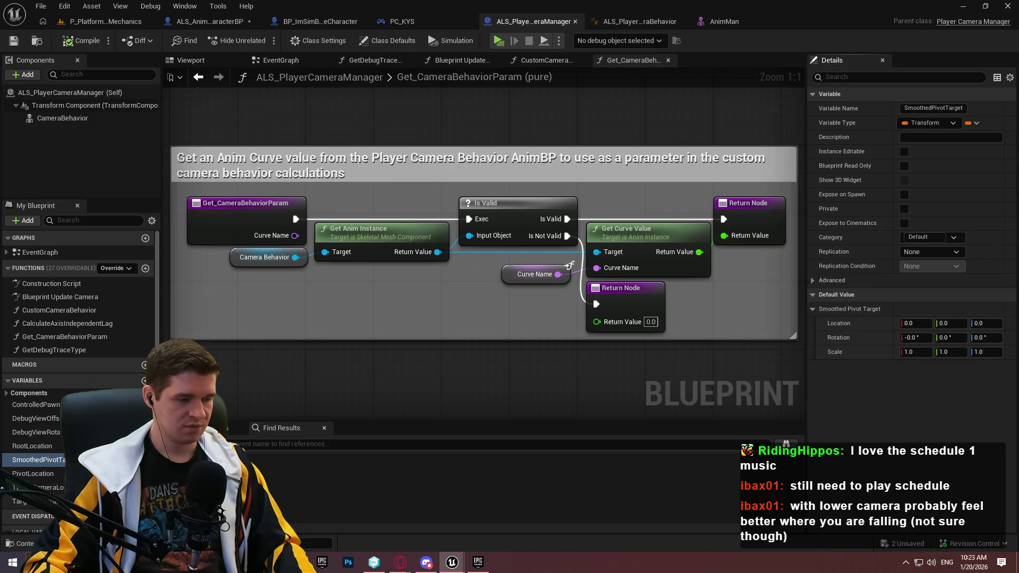
scroll(60, 492, "down", 1)
left_click(51, 483)
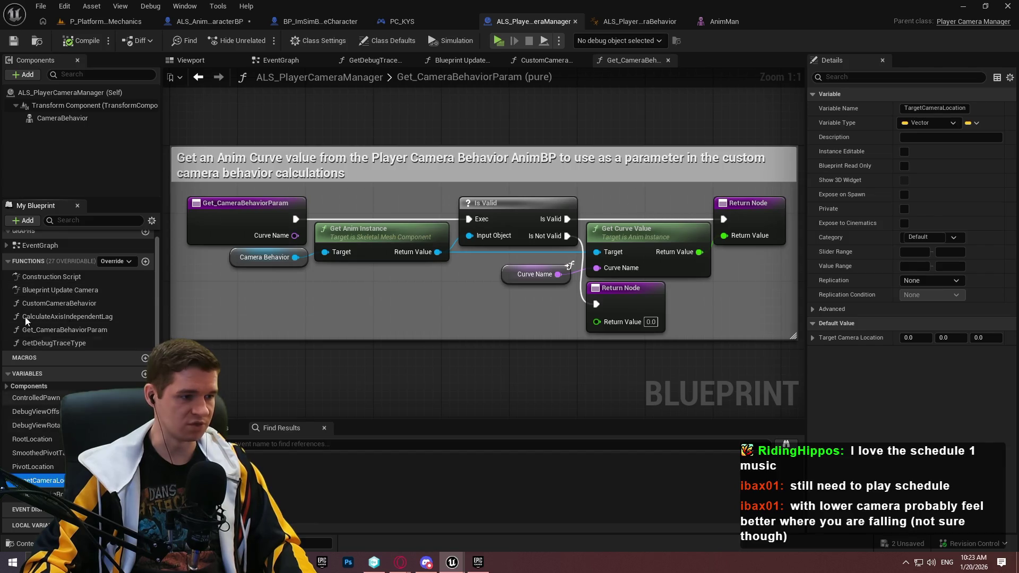
left_click(57, 330)
double_click(58, 317)
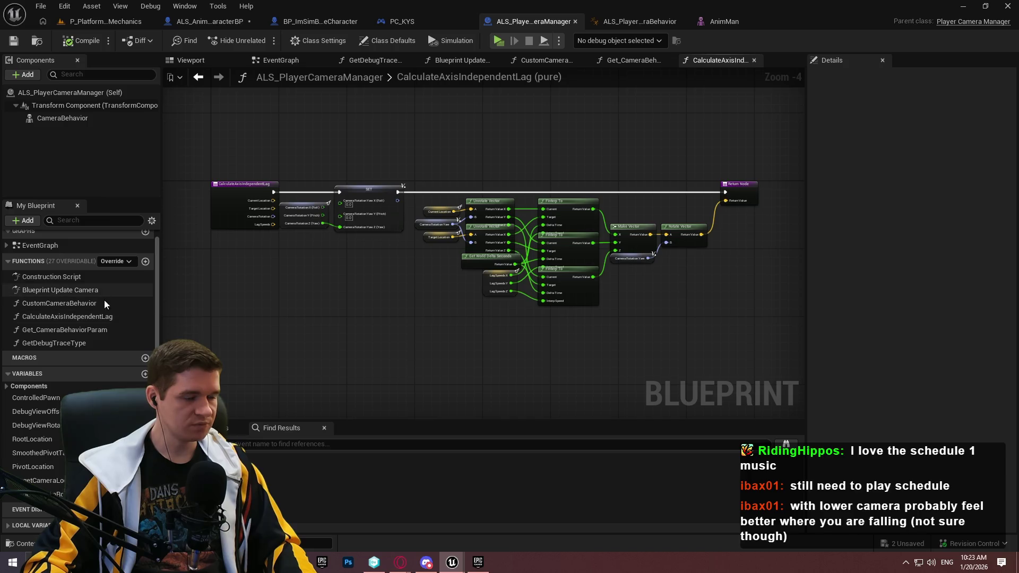
Pan through CalculateAxisIndependentLag's interpolation nodes and inspect the Lag Speeds variable.
left_click(87, 315)
left_click(448, 277)
scroll(450, 272, "up", 3)
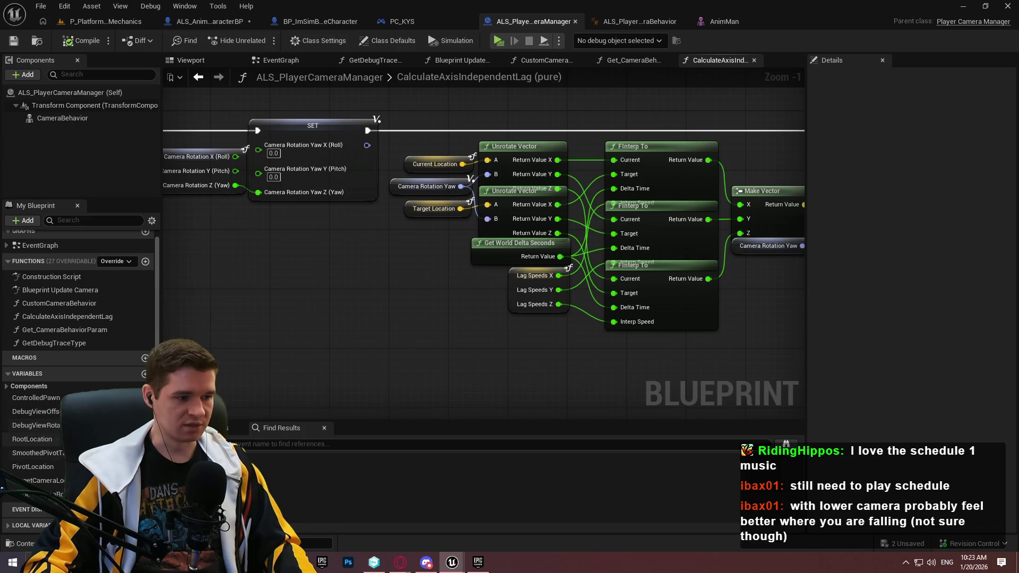
mouse_move(427, 324)
left_mouse_down()
mouse_move(555, 345)
mouse_move(106, 347)
left_mouse_up()
left_click_drag(164, 332, 229, 338)
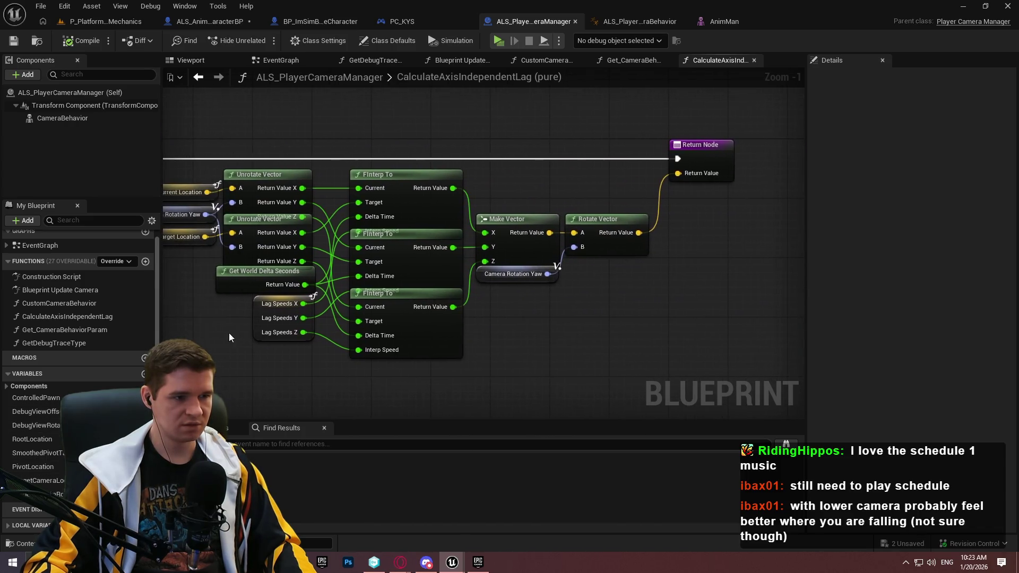
left_click(254, 321)
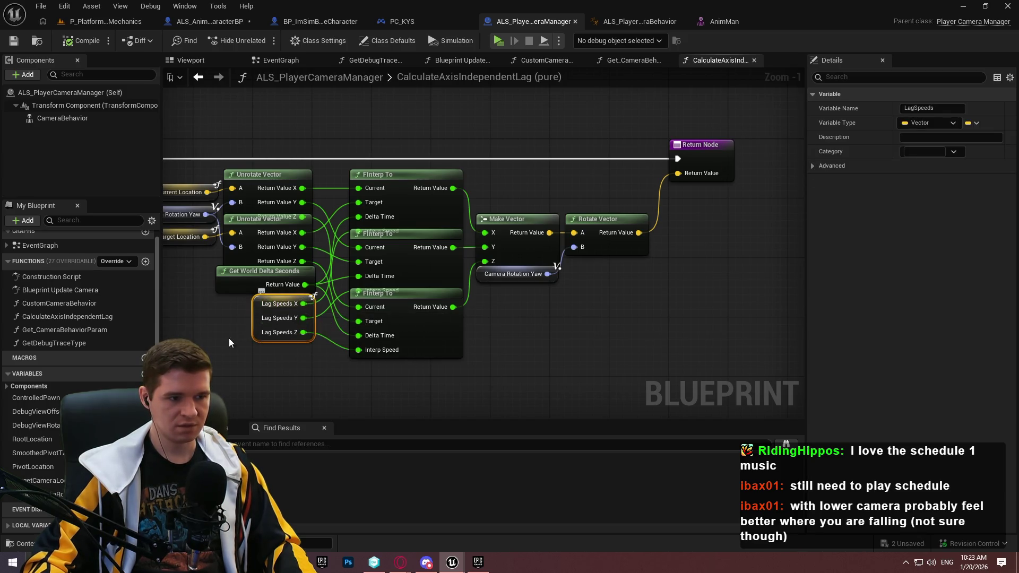
left_click_drag(228, 338, 373, 315)
left_click(374, 315)
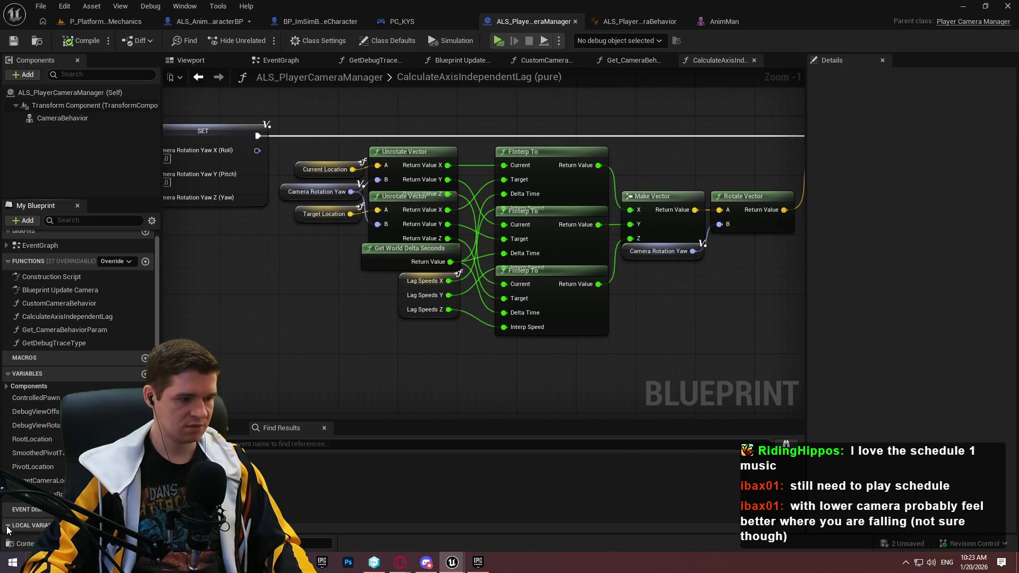
Find all references to CalculateAxisIndependentLag from its entry node.
scroll(33, 517, "down", 1)
left_click_drag(367, 264, 468, 270)
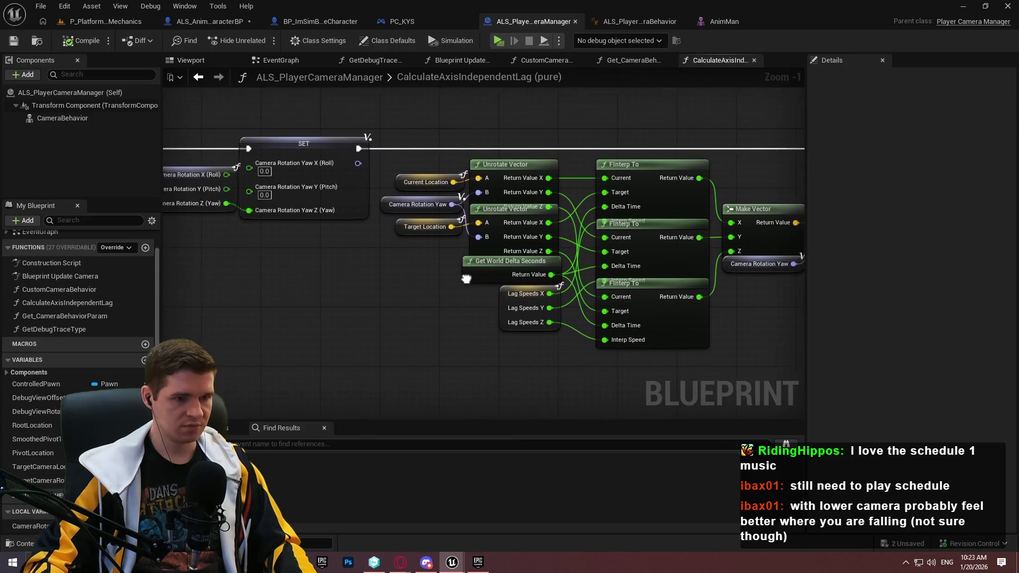
left_click_drag(186, 191, 334, 201)
left_click(292, 186)
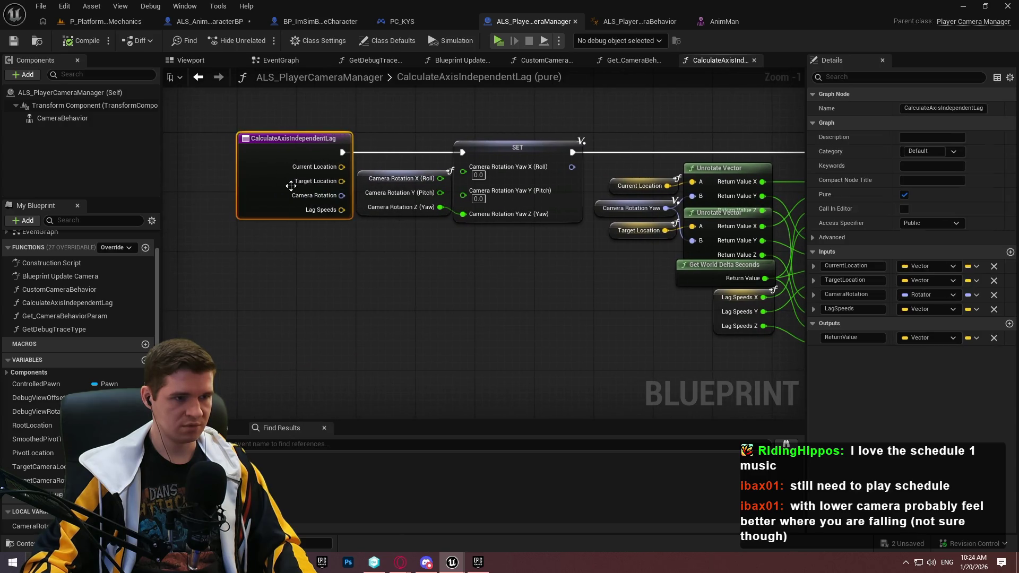
right_click(274, 173)
mouse_move(327, 284)
left_click(415, 286)
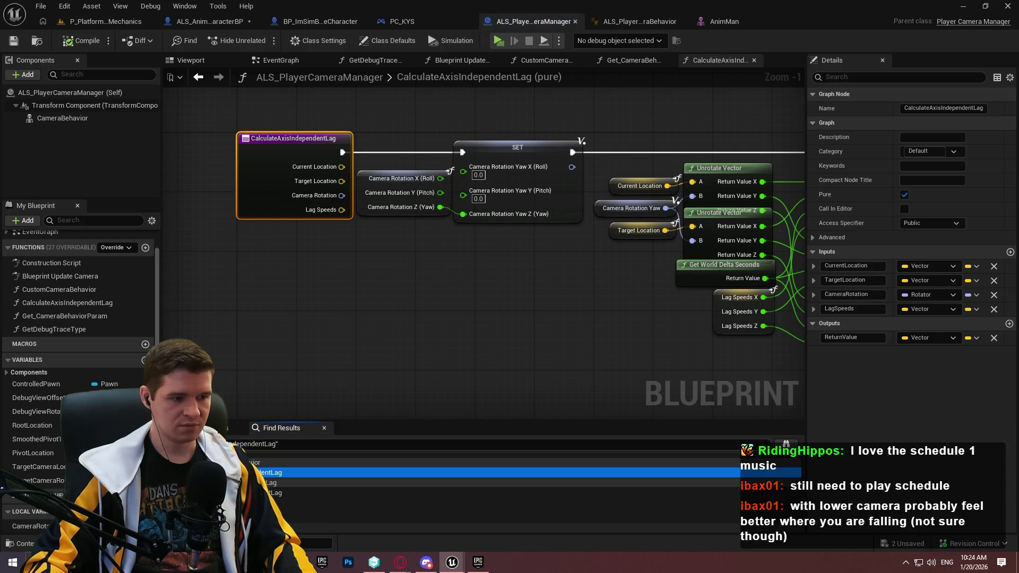
Jump to the call in CustomCameraBehavior, inspect the Smoothed Pivot Target break and Step 5 offsets, then return to the level.
left_click(269, 472)
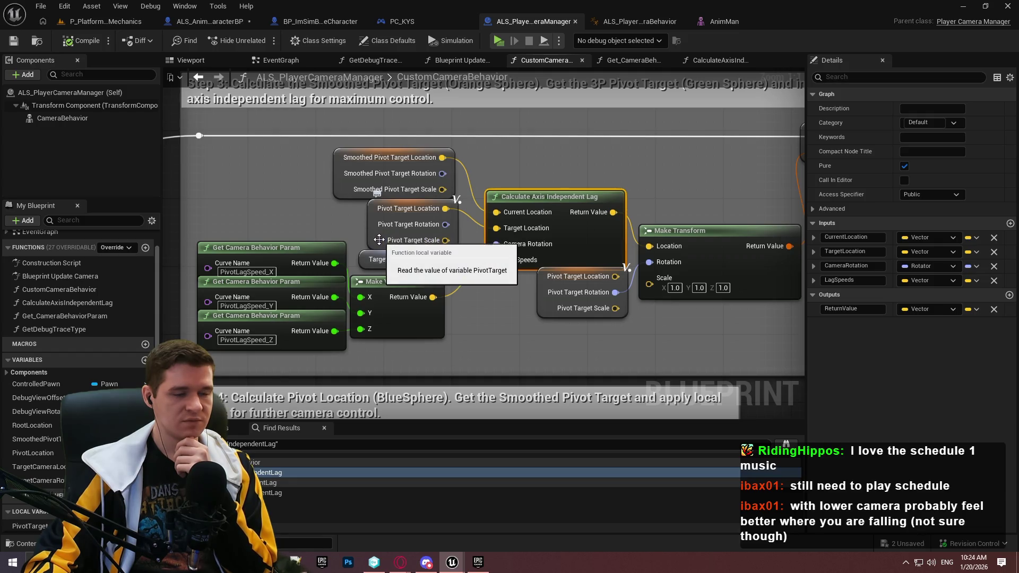
mouse_move(575, 354)
left_mouse_down()
mouse_move(289, 346)
mouse_move(642, 399)
mouse_move(464, 164)
left_mouse_up()
scroll(623, 387, "down", 3)
scroll(404, 240, "up", 1)
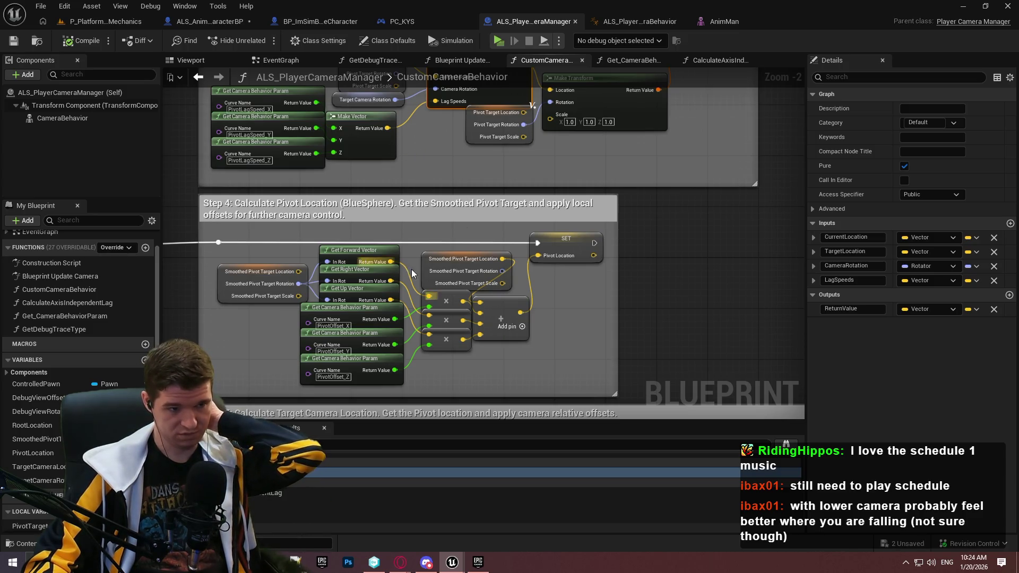
left_click(429, 265)
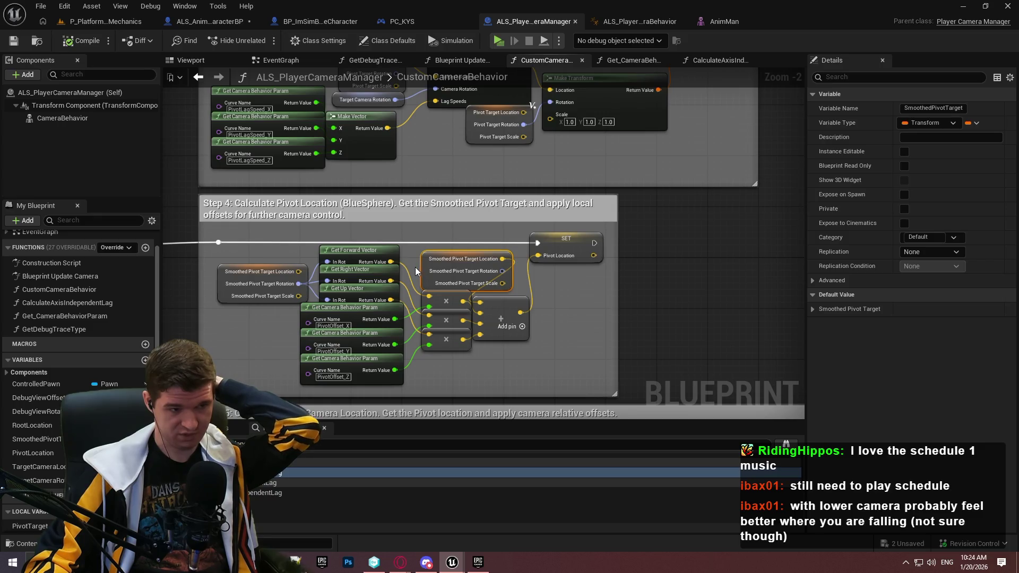
mouse_move(466, 409)
left_mouse_down()
mouse_move(582, 276)
mouse_move(572, 207)
left_mouse_up()
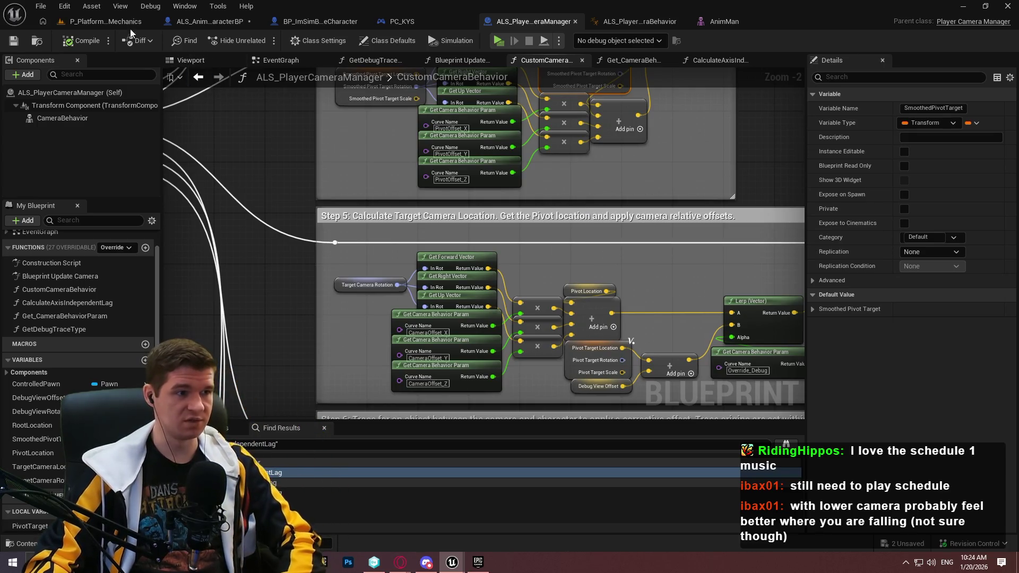
left_click(107, 21)
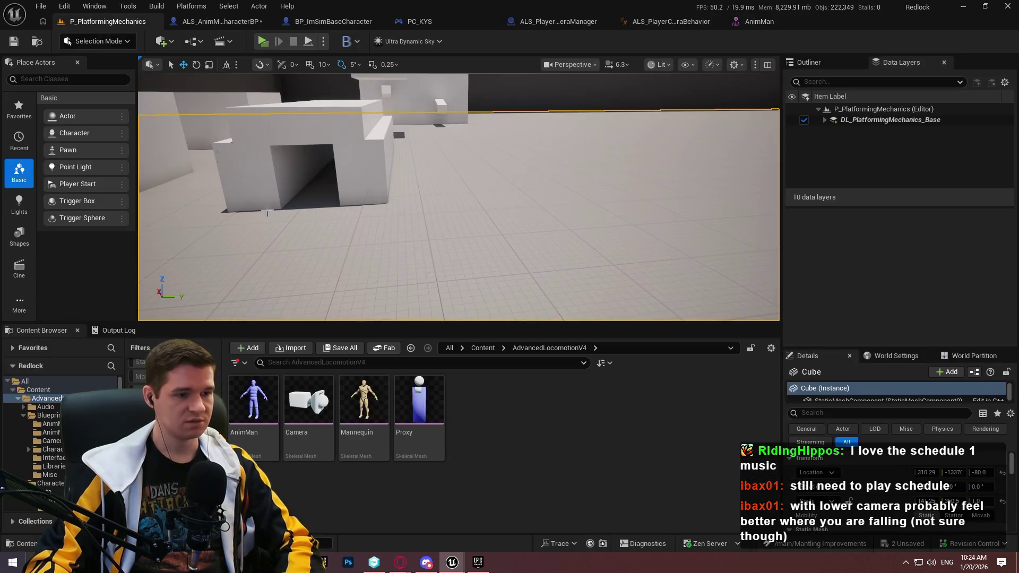
Filter the project's Content folder to show only Float Curve assets.
left_click(482, 348)
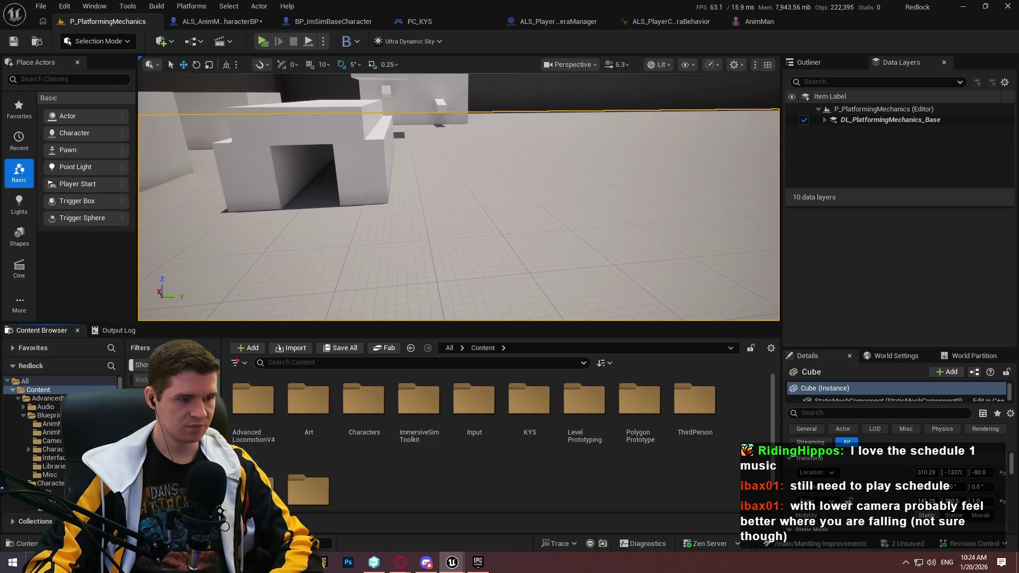
left_click(235, 362)
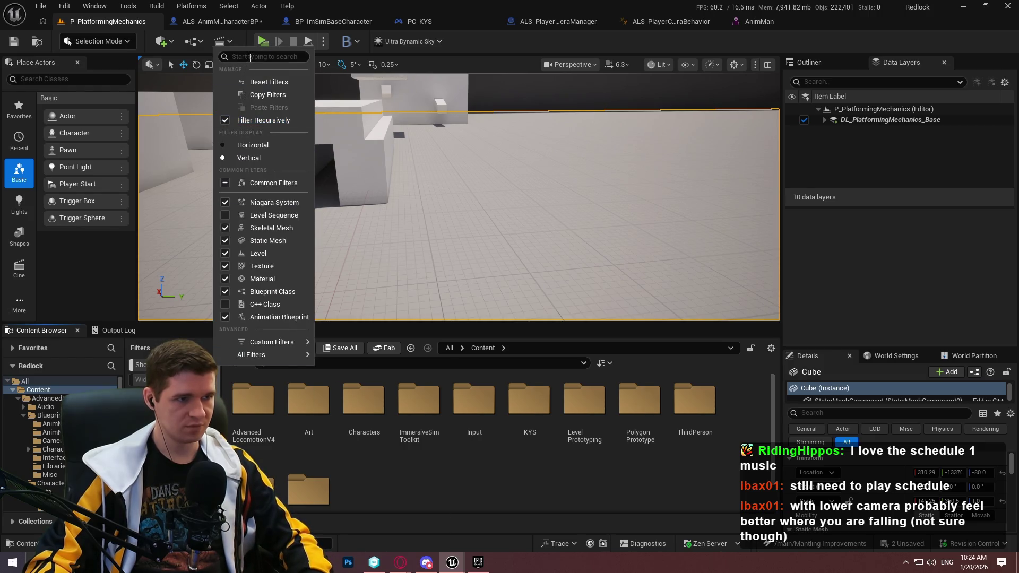
type("curve")
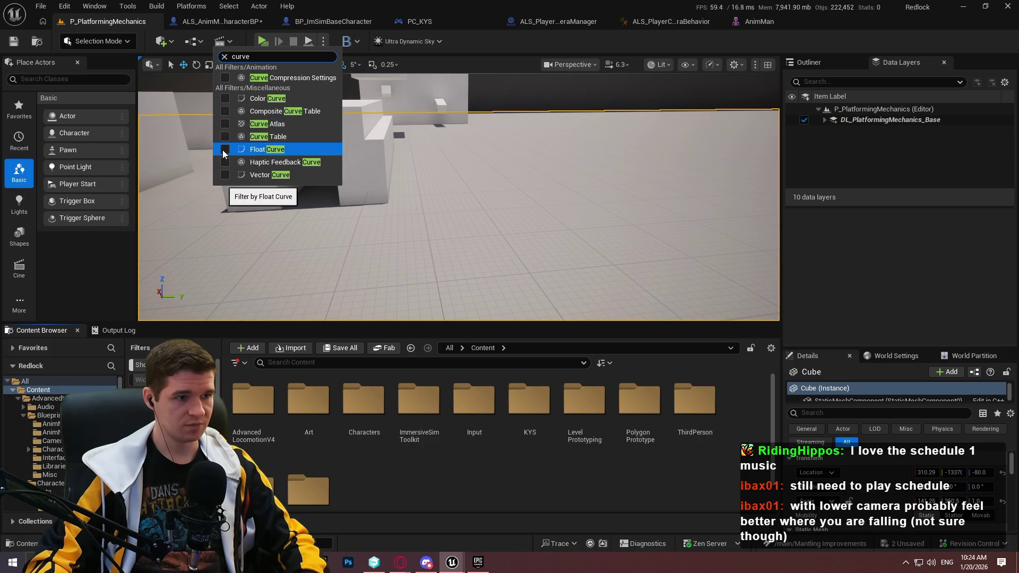
left_click(226, 175)
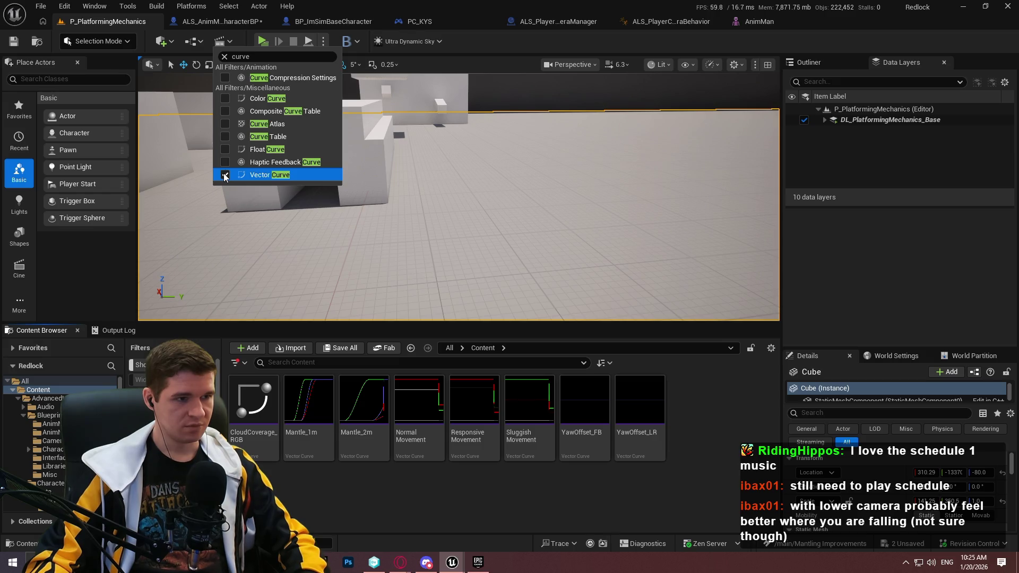
left_click(225, 176)
left_click(227, 148)
left_click(730, 432)
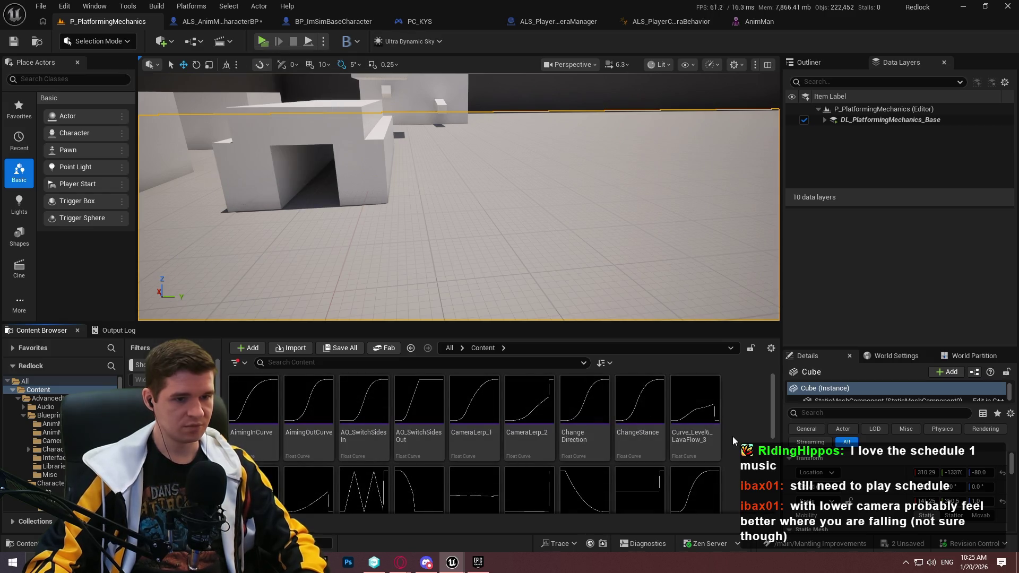
Browse the float curves such as CameraLerp_1 and NormalRotation, then go back to ALS_AnimMan_CharacterBP.
scroll(731, 420, "down", 6)
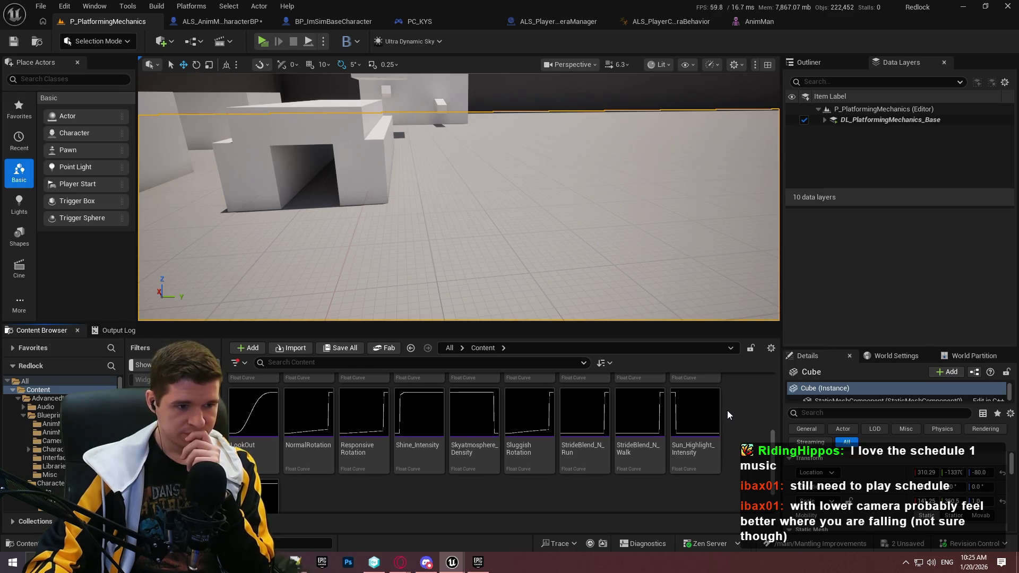
scroll(727, 411, "up", 3)
scroll(725, 411, "up", 1)
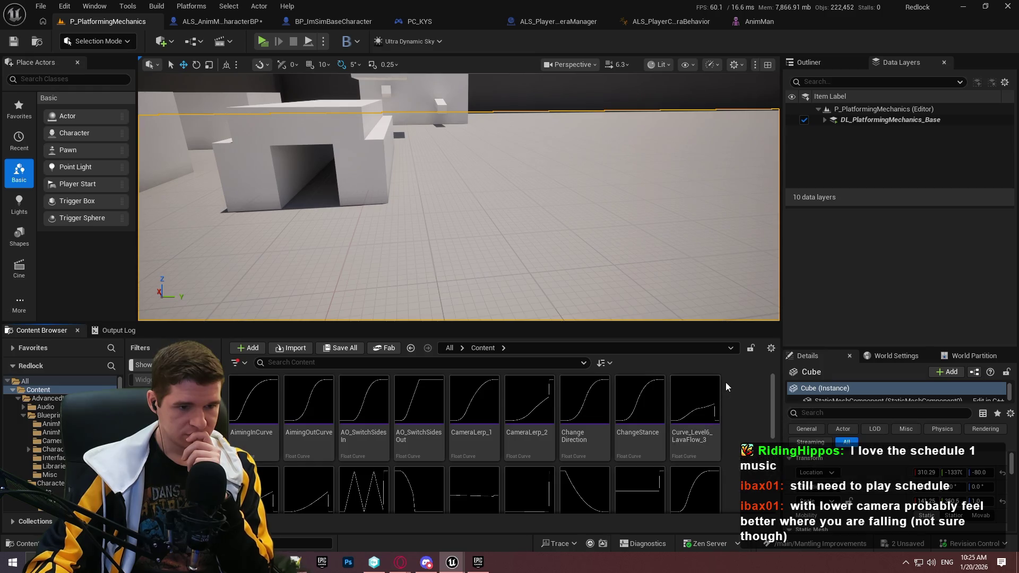
scroll(725, 384, "down", 1)
scroll(726, 386, "down", 1)
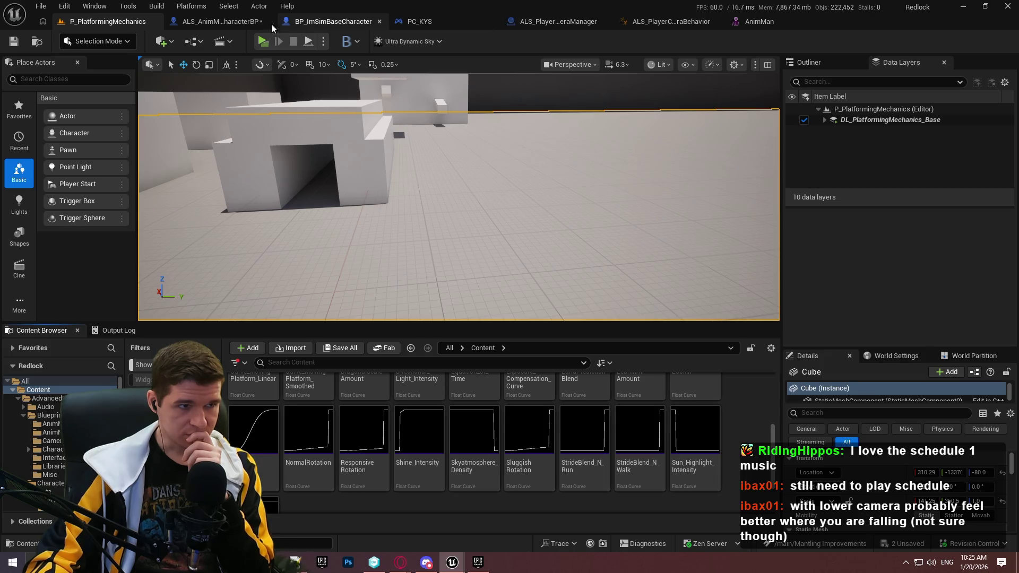
left_click(236, 22)
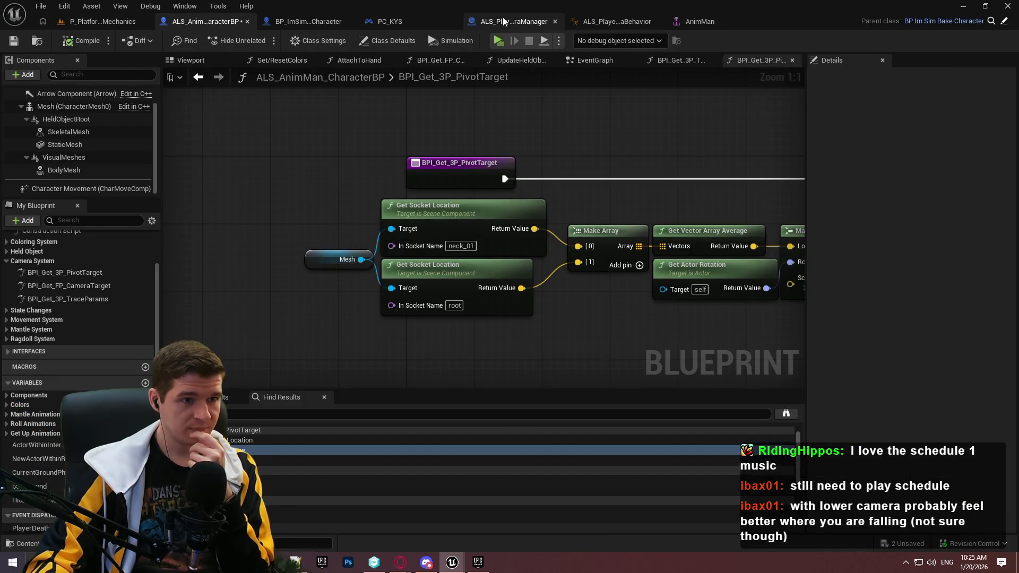
Copy the CameraOffset_X curve name from the camera manager and search the Content Browser for it.
left_click(504, 19)
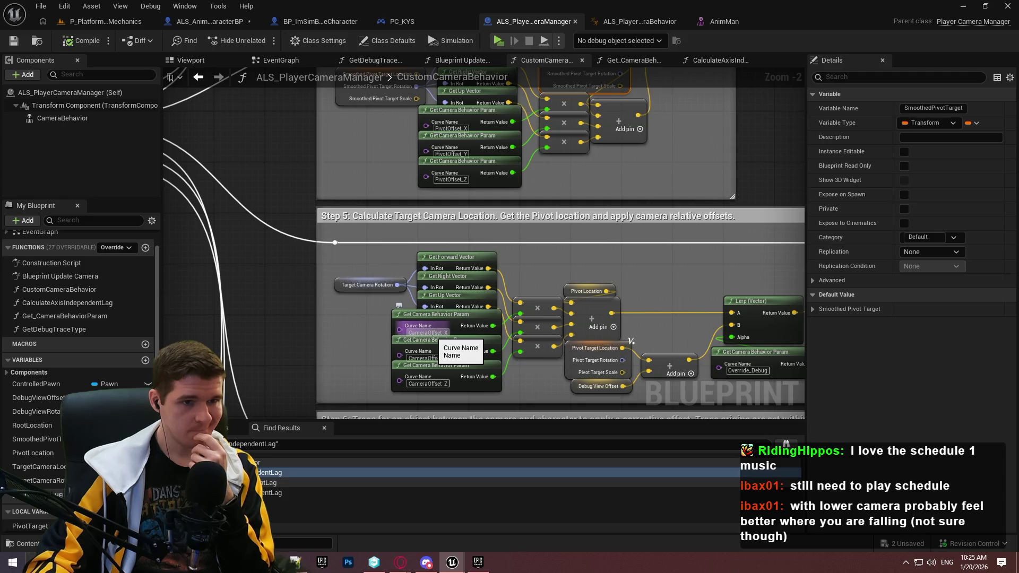
left_click(427, 333)
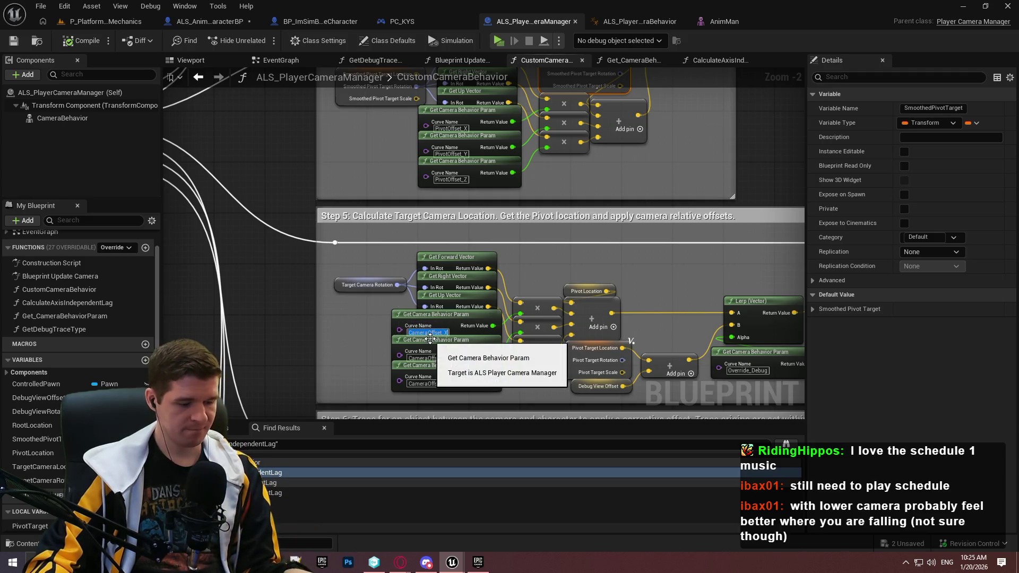
left_click(104, 21)
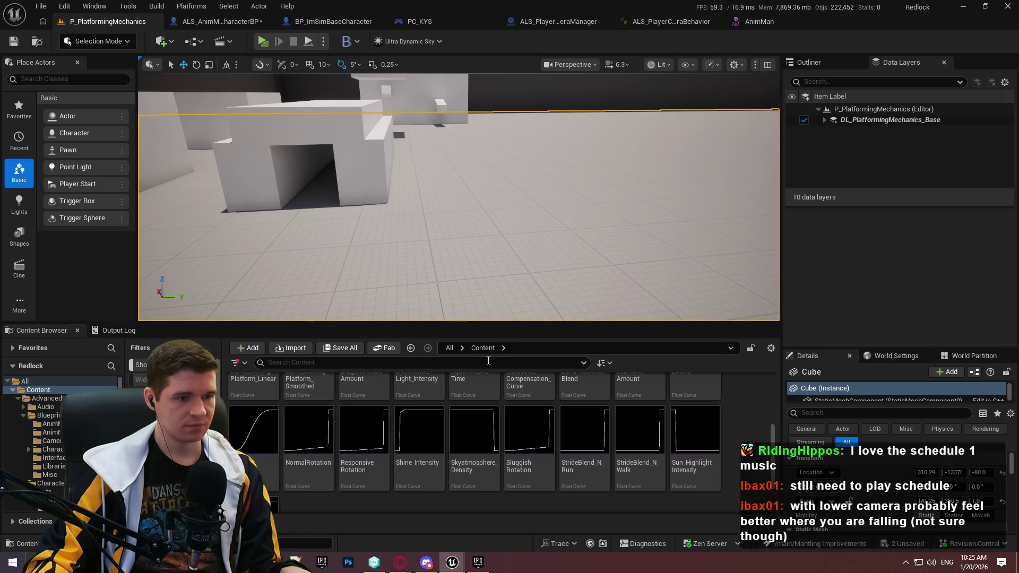
type("CameraOffset_X")
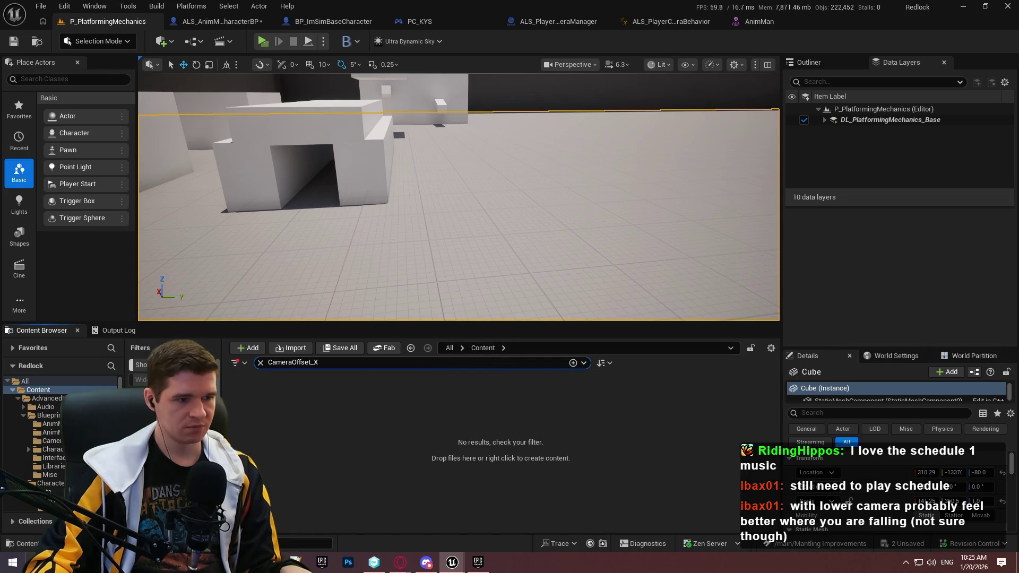
key("Return")
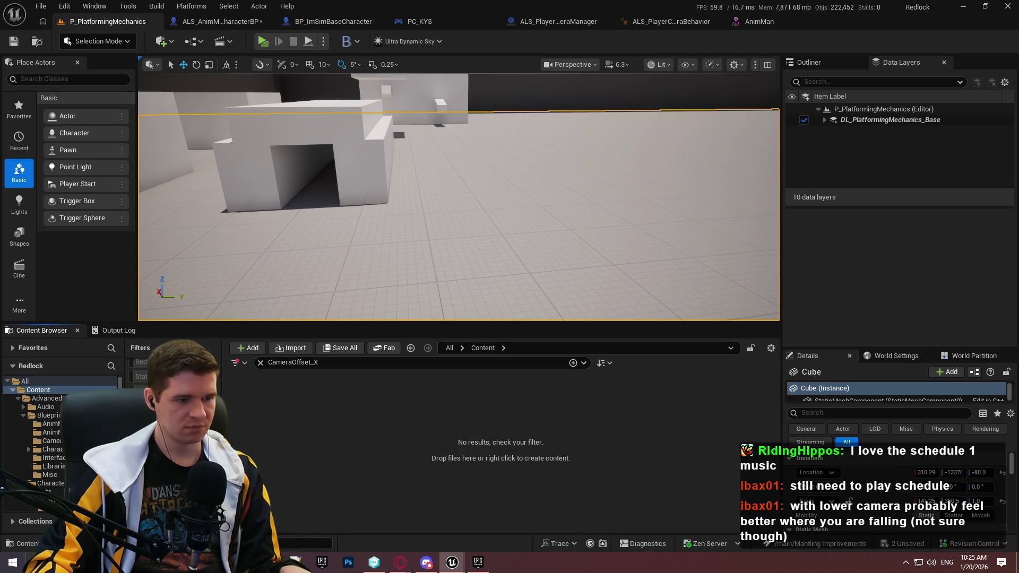
Clear the empty CameraOffset_X search and open Get_CameraBehaviorParam in ALS_PlayerCameraManager.
double_click(292, 362)
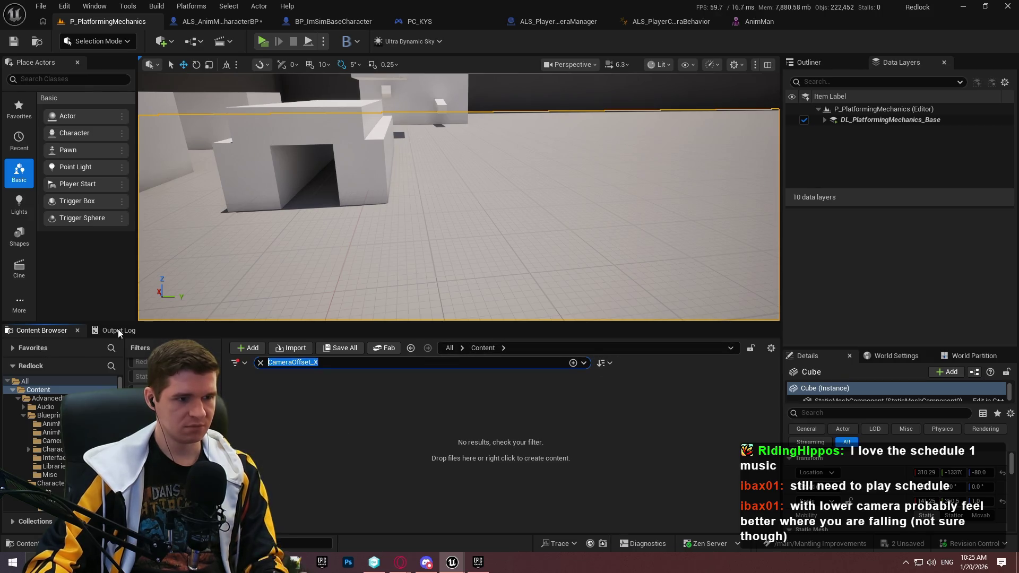
key("BackSpace")
left_click(557, 21)
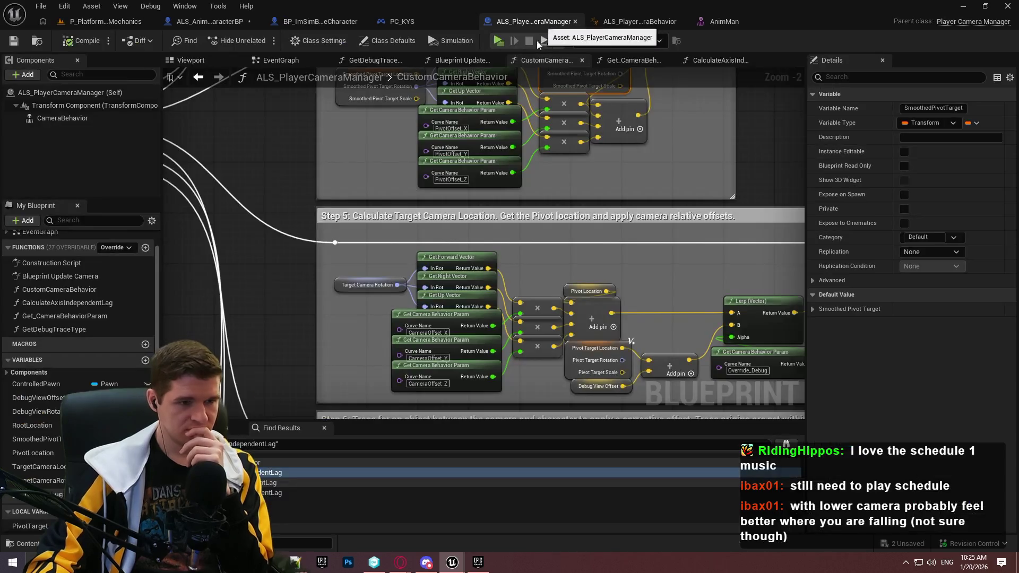
double_click(449, 314)
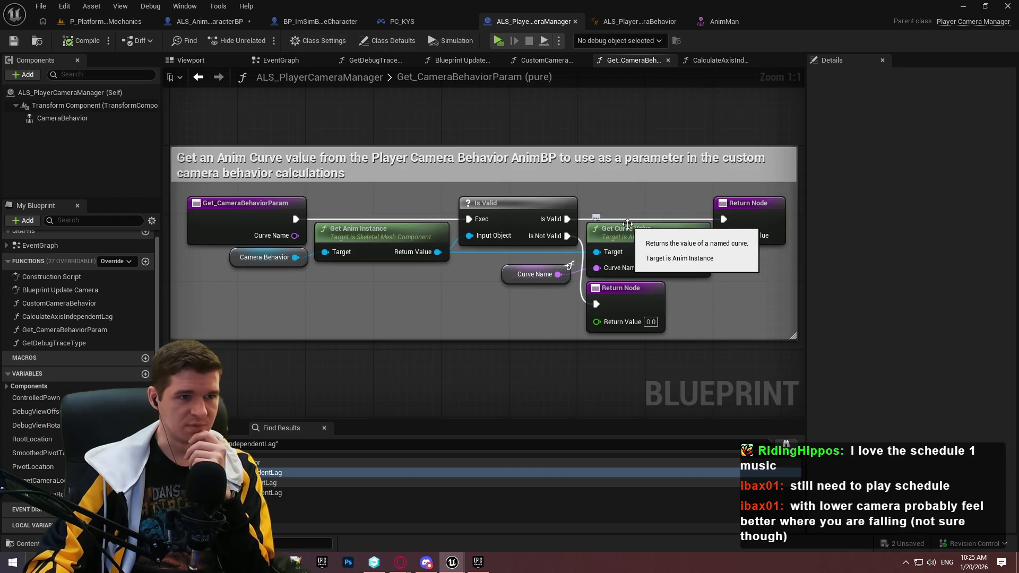
In the ALS_PlayerCameraBehavior anim blueprint, enter CameraOffset_X in Find Results.
left_click(619, 21)
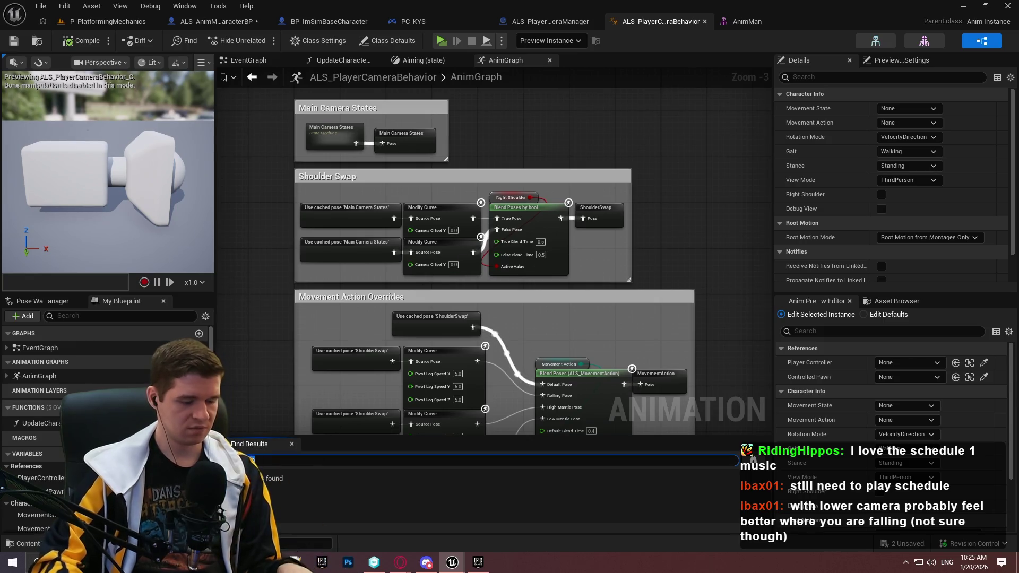
left_click(12, 562)
type("camera offset")
left_click(468, 460)
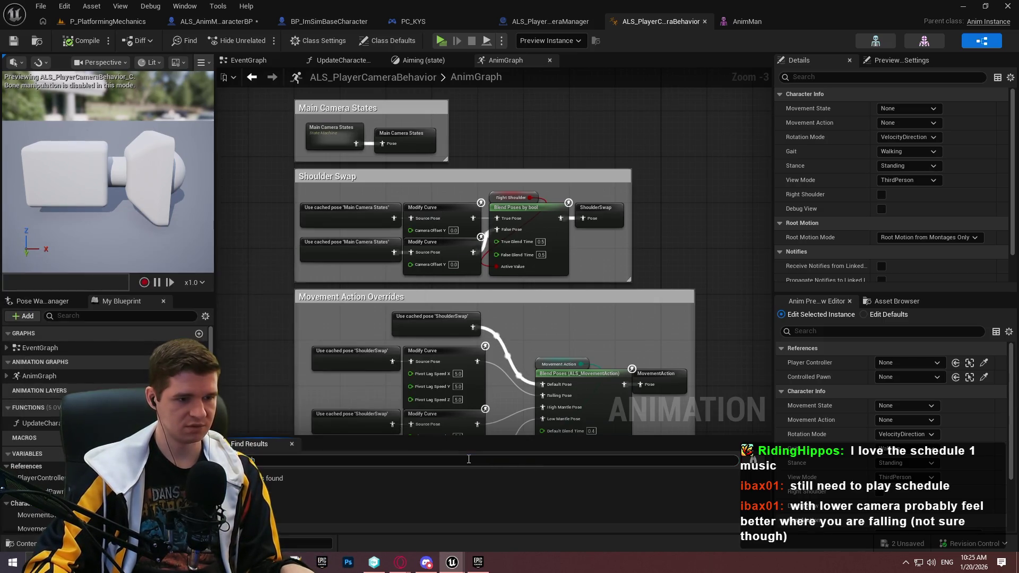
type("CameraOffset_X")
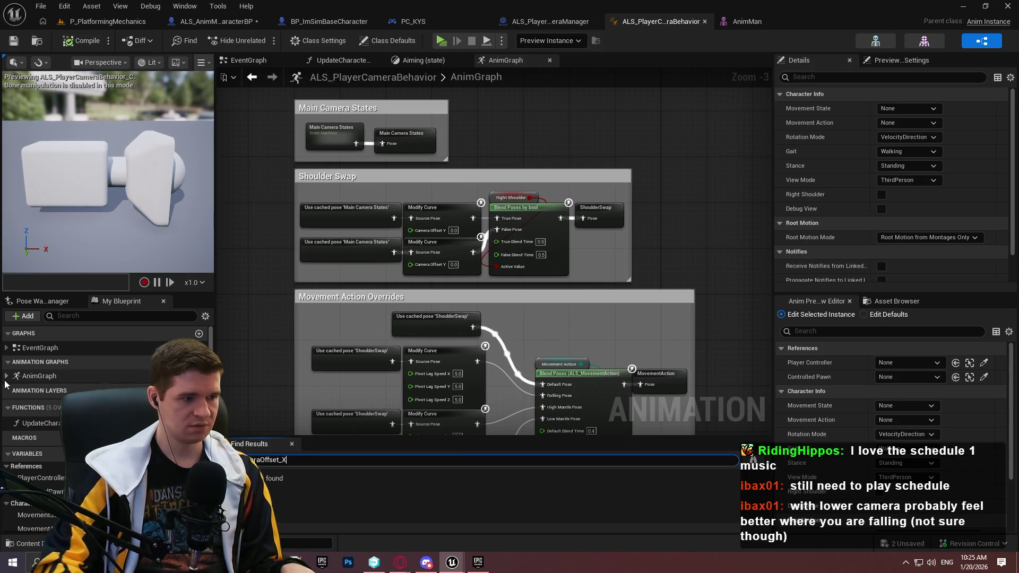
Run a Find in Blueprints search for CameraOffset_X, indexing all 468 project blueprints.
left_click(113, 24)
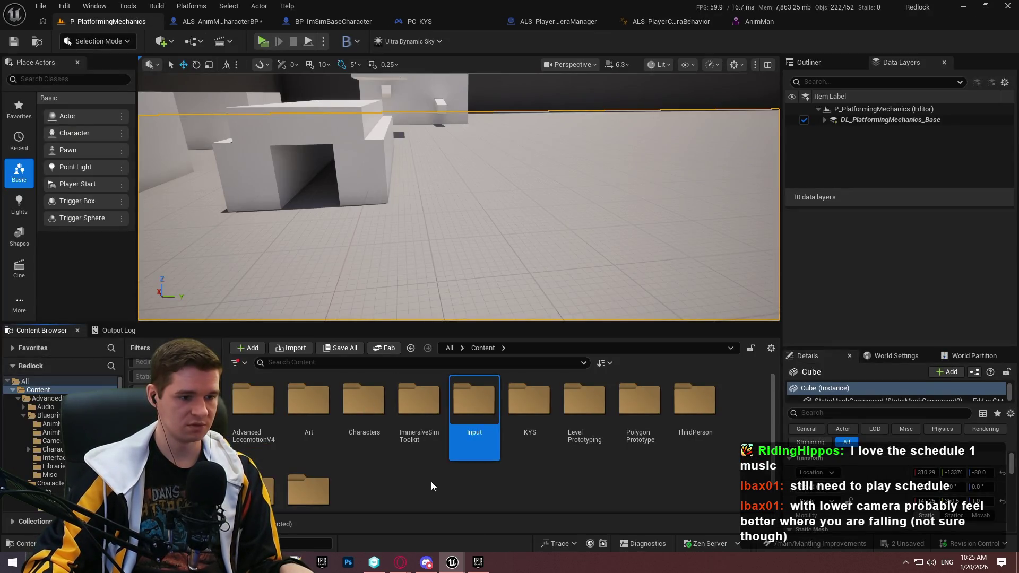
double_click(271, 414)
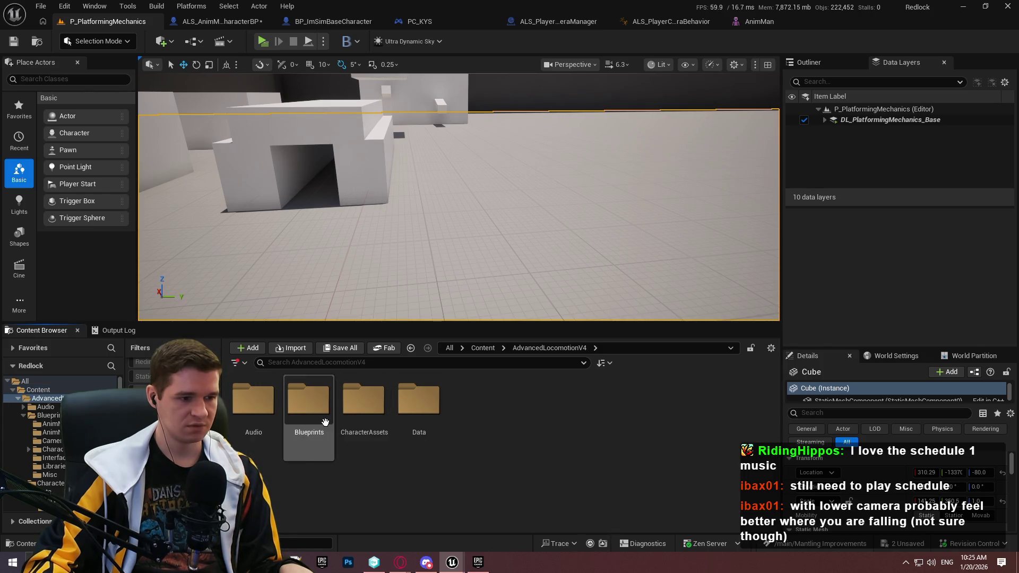
left_click(670, 22)
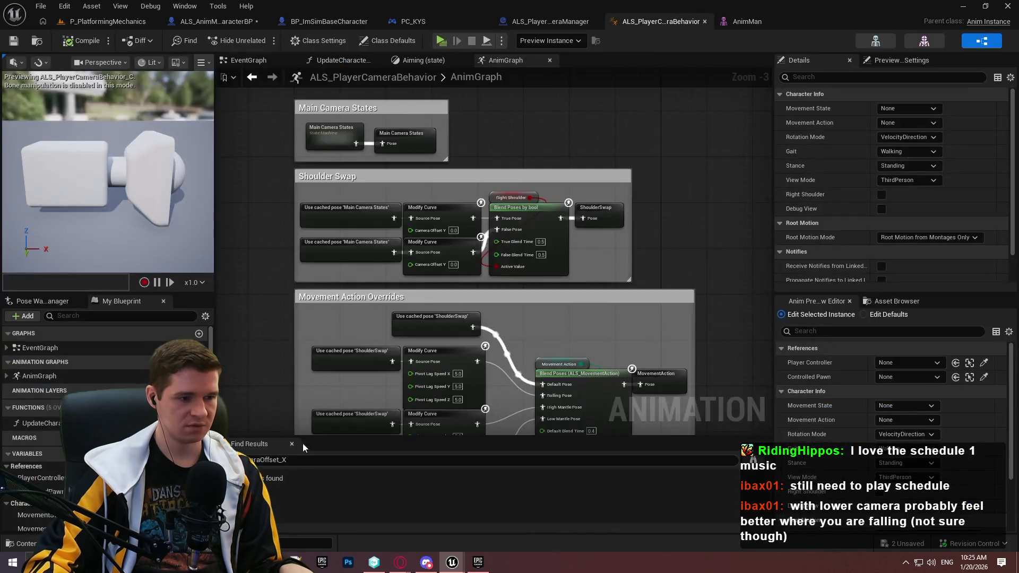
key("ctrl+shift+f")
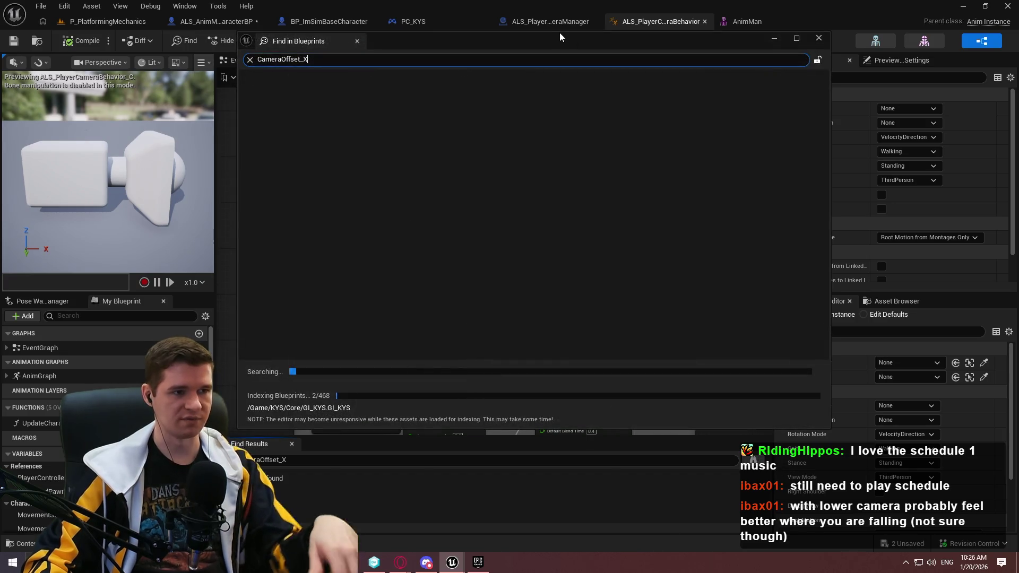
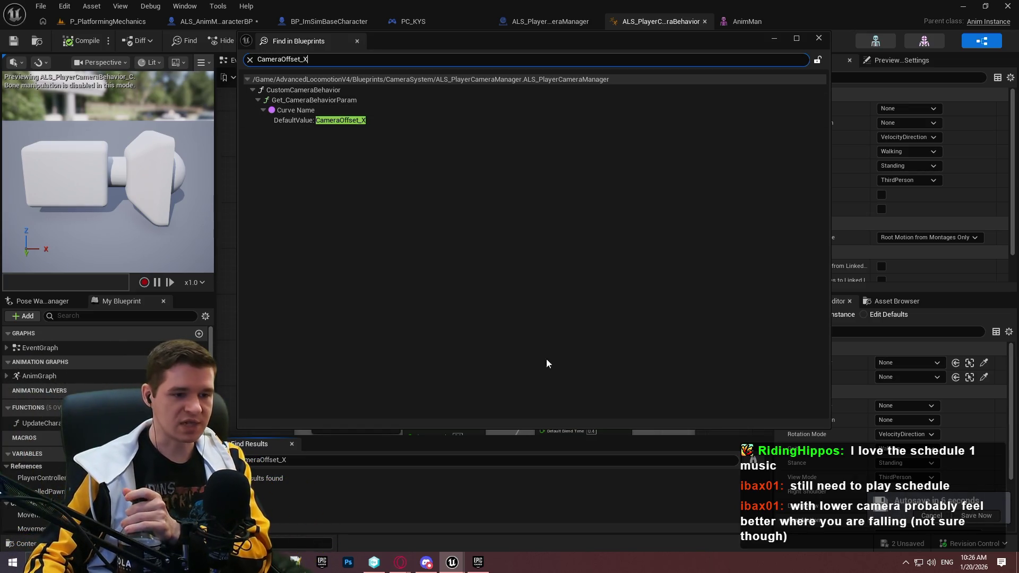
Jump to Get_CameraBehaviorParam in ALS_PlayerCameraManager's CustomCameraBehavior and inspect the Pivot Location node.
left_click(530, 450)
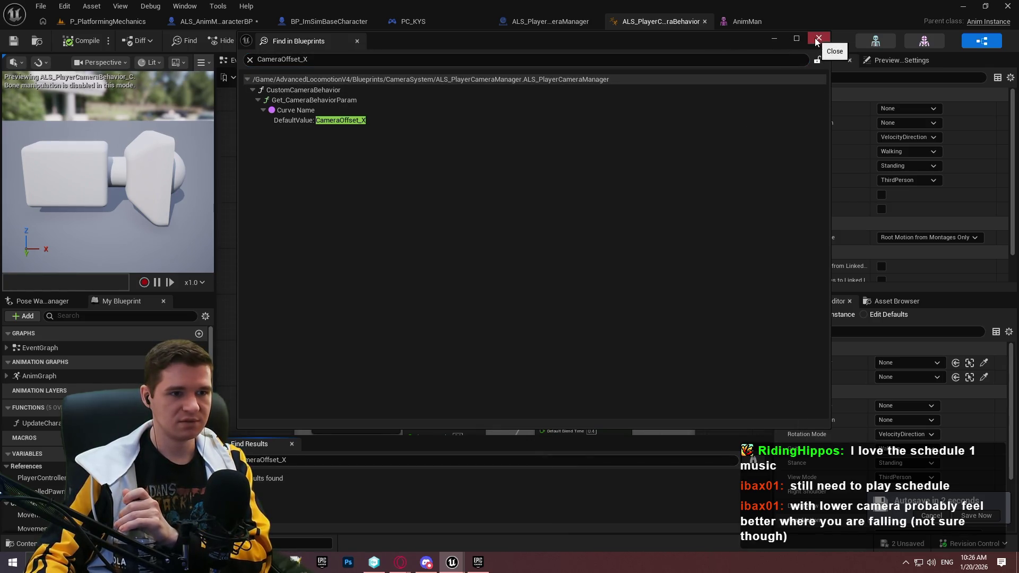
double_click(540, 100)
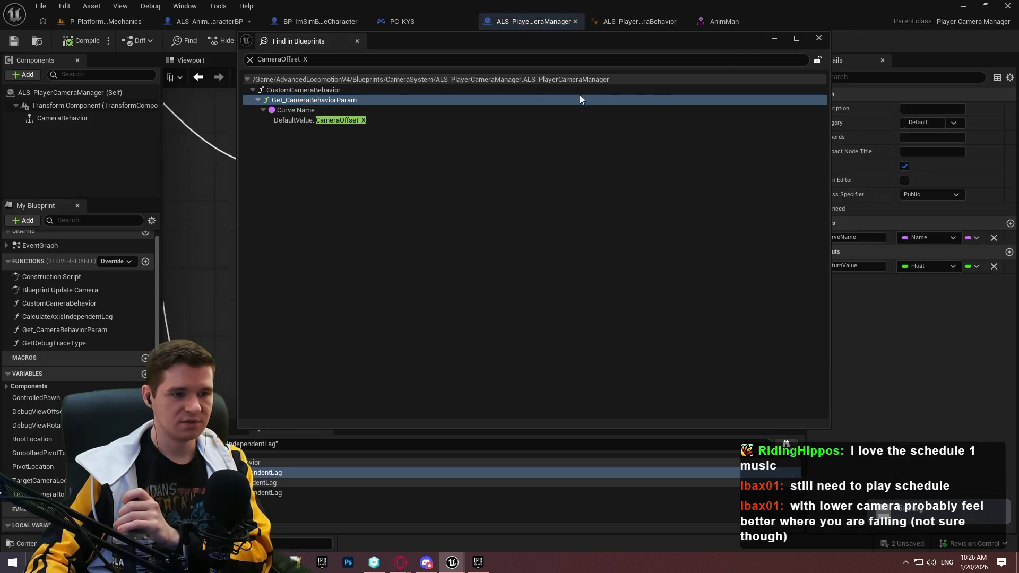
left_click(815, 39)
left_click_drag(597, 345, 437, 339)
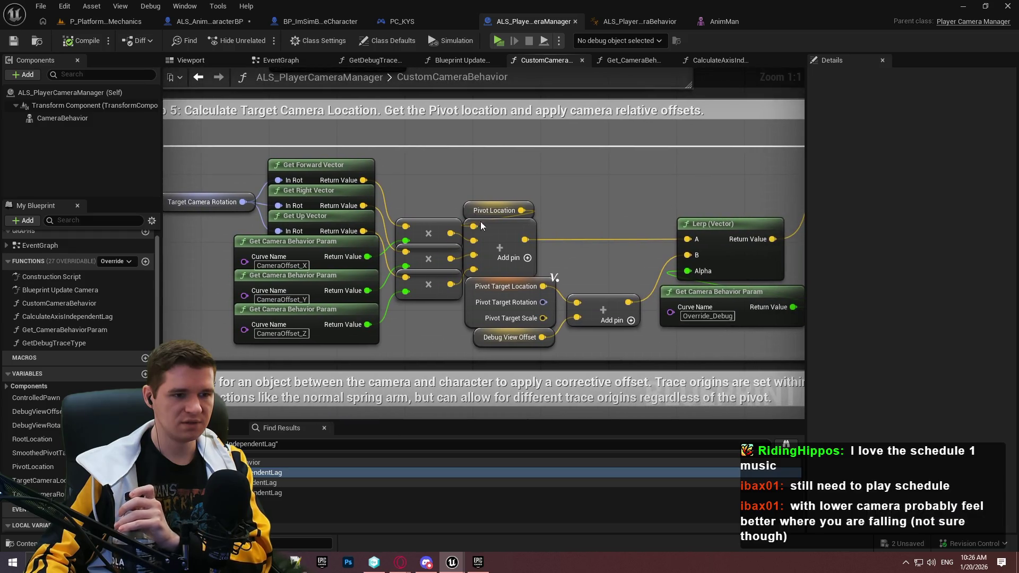
left_click(469, 212)
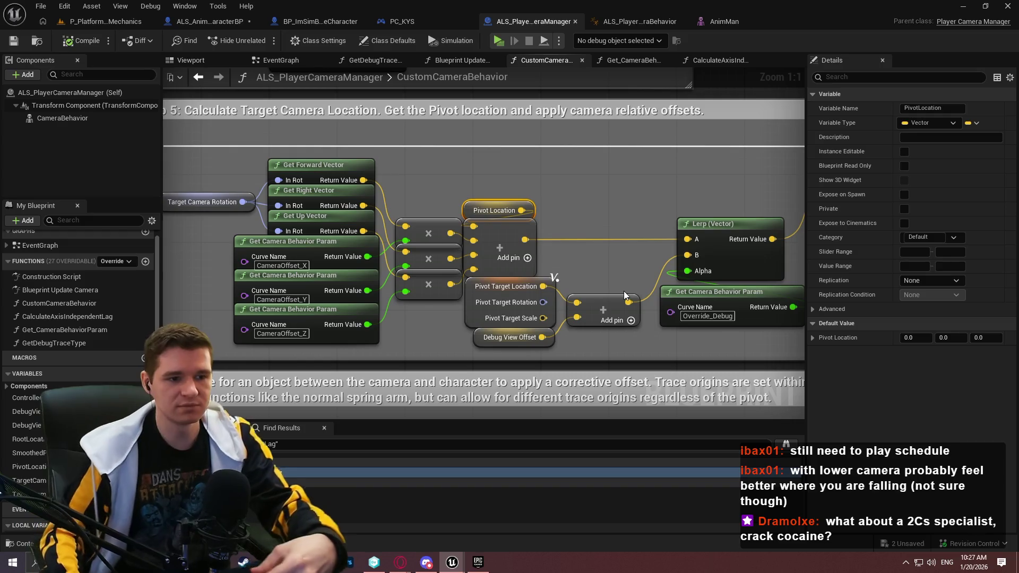
scroll(415, 180, "down", 6)
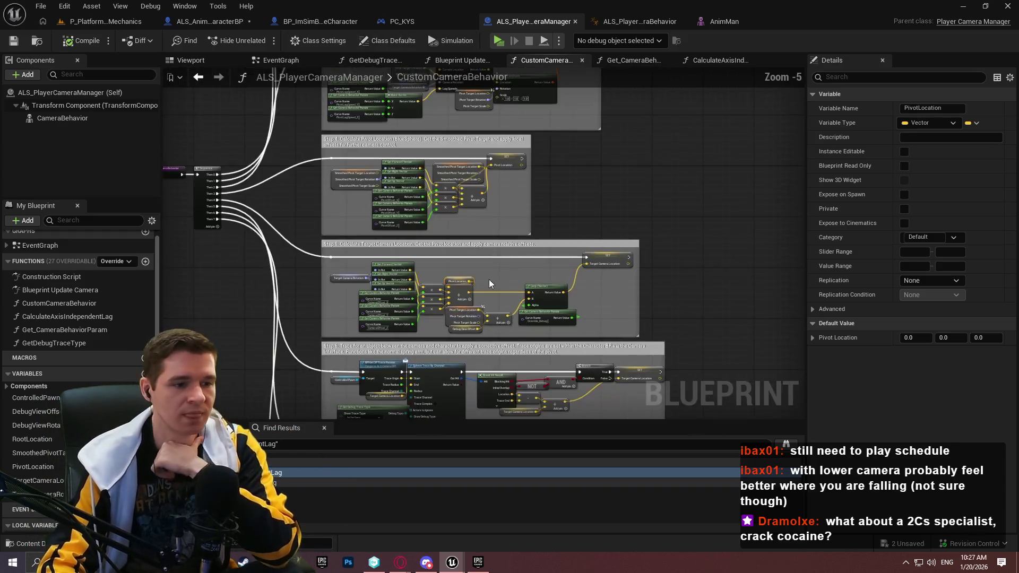
scroll(526, 206, "up", 4)
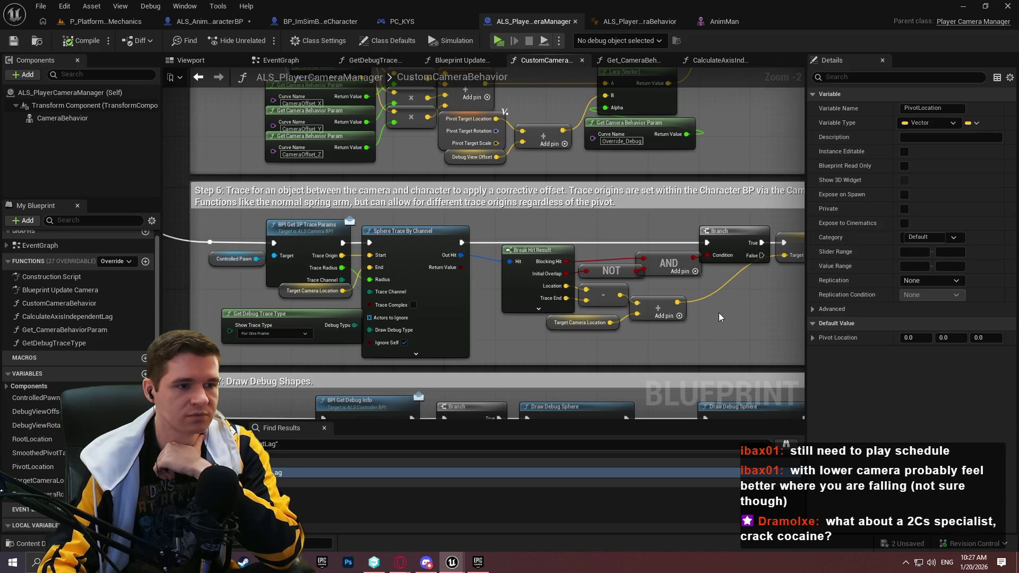
mouse_move(717, 313)
left_mouse_down()
mouse_move(704, 133)
mouse_move(694, 171)
left_mouse_up()
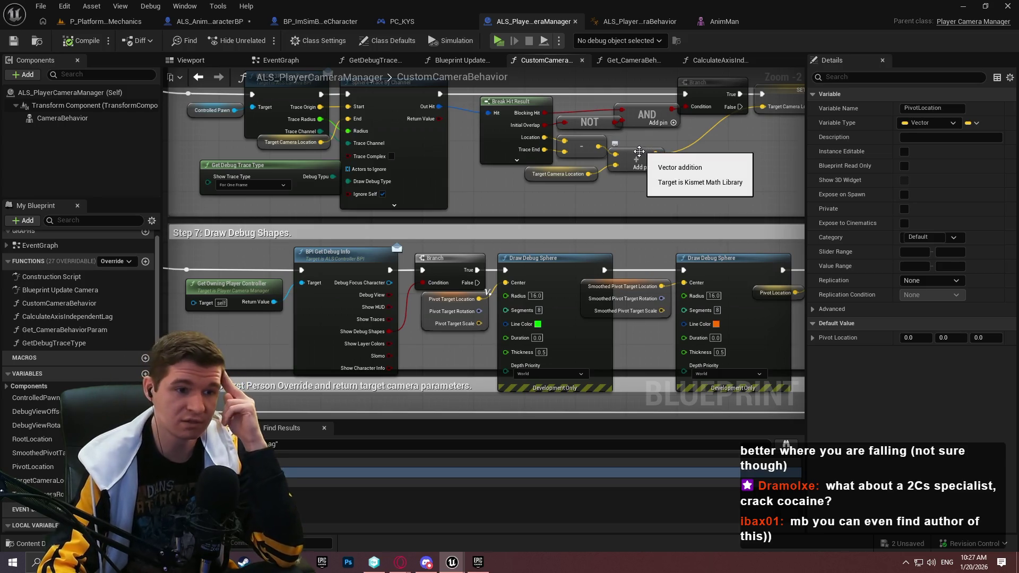
scroll(586, 244, "up", 1)
mouse_move(586, 244)
left_mouse_down()
mouse_move(537, 262)
mouse_move(506, 229)
mouse_move(482, 250)
left_mouse_up()
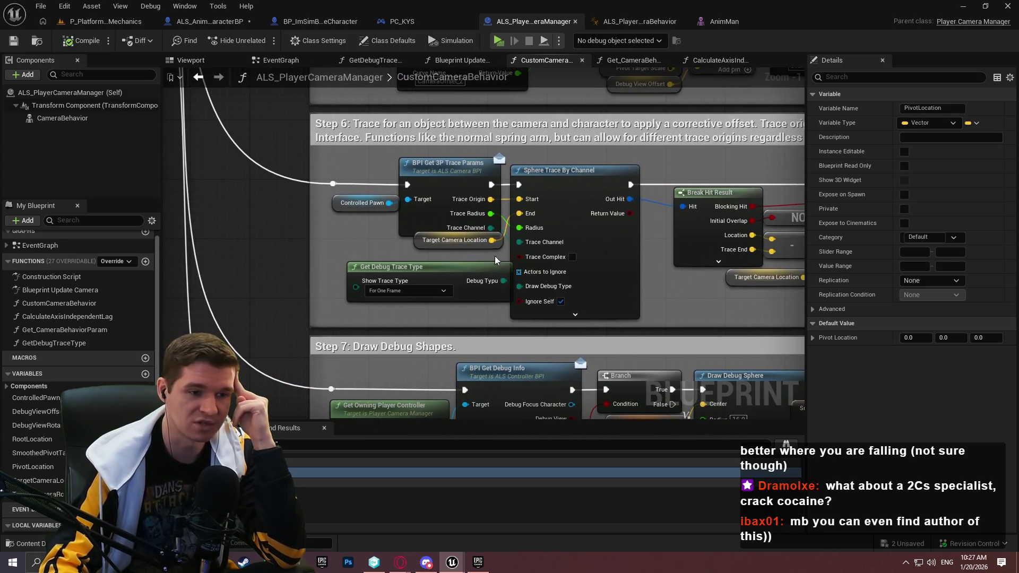
mouse_move(645, 239)
left_mouse_down()
mouse_move(626, 287)
mouse_move(471, 289)
mouse_move(794, 340)
mouse_move(717, 324)
mouse_move(628, 333)
mouse_move(528, 305)
mouse_move(683, 305)
mouse_move(607, 129)
left_mouse_up()
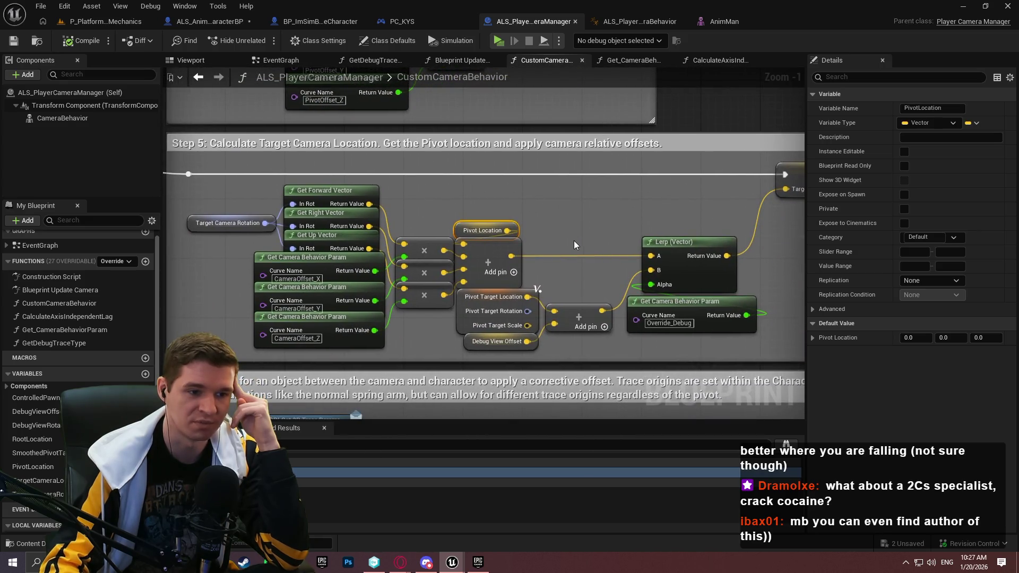
scroll(573, 245, "down", 3)
left_click_drag(563, 181, 550, 285)
scroll(468, 242, "up", 2)
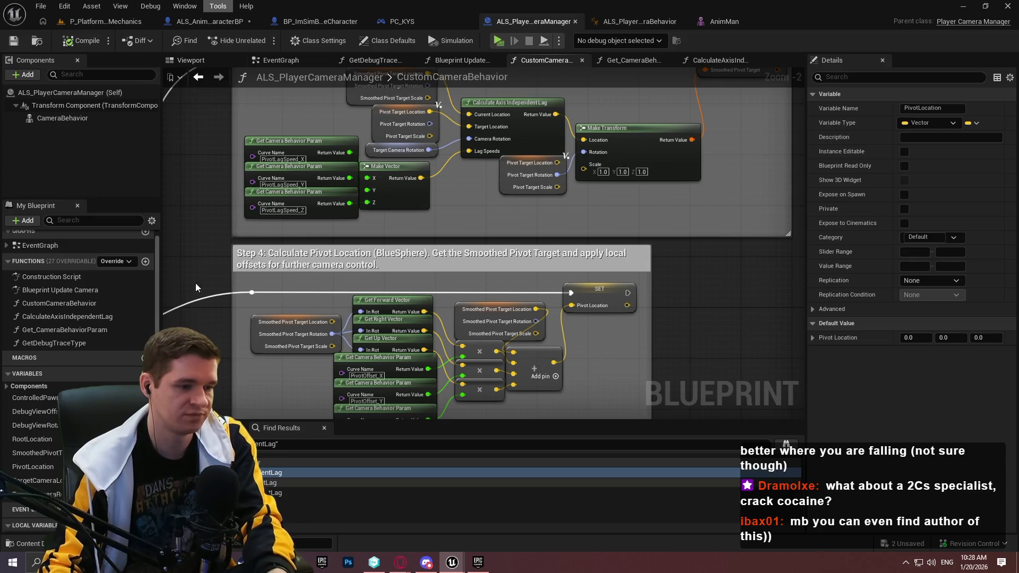
double_click(319, 492)
Bring the per-axis FInterp To nodes into view, then return to the ALS_PlayerCameraBehavior AnimGraph.
mouse_move(464, 275)
left_mouse_down()
mouse_move(433, 334)
mouse_move(276, 325)
mouse_move(333, 305)
mouse_move(66, 239)
left_mouse_up()
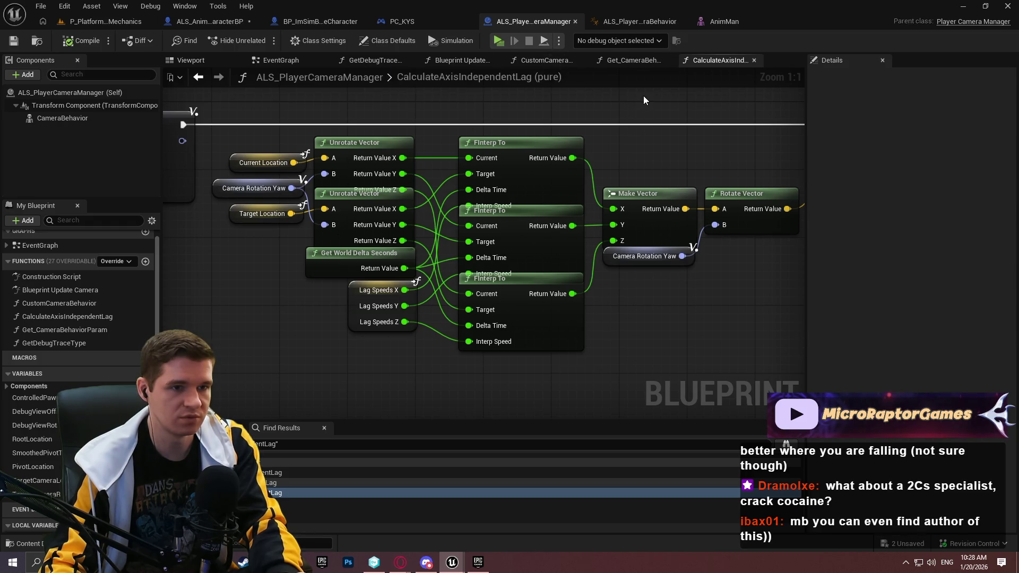
left_click(629, 23)
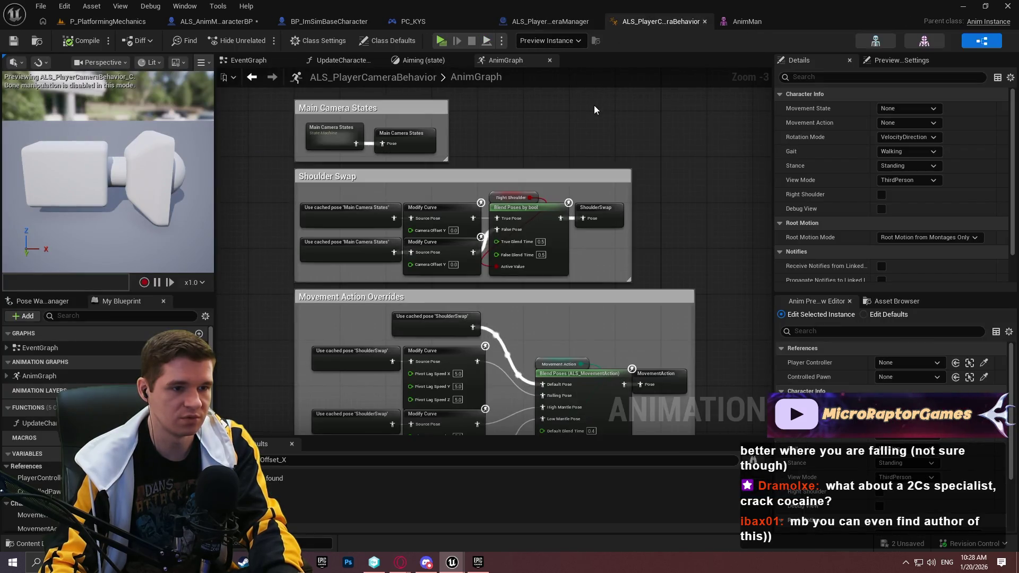
Pan through the Movement Action Overrides, First Person and Ragdoll Override sections of the AnimGraph.
left_click_drag(681, 230, 658, 22)
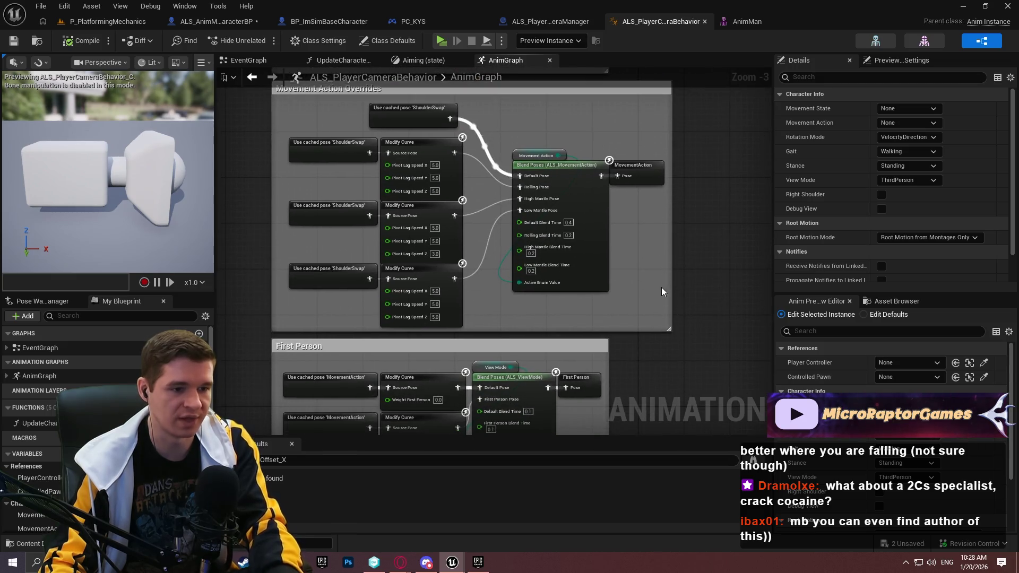
left_click_drag(663, 287, 692, 113)
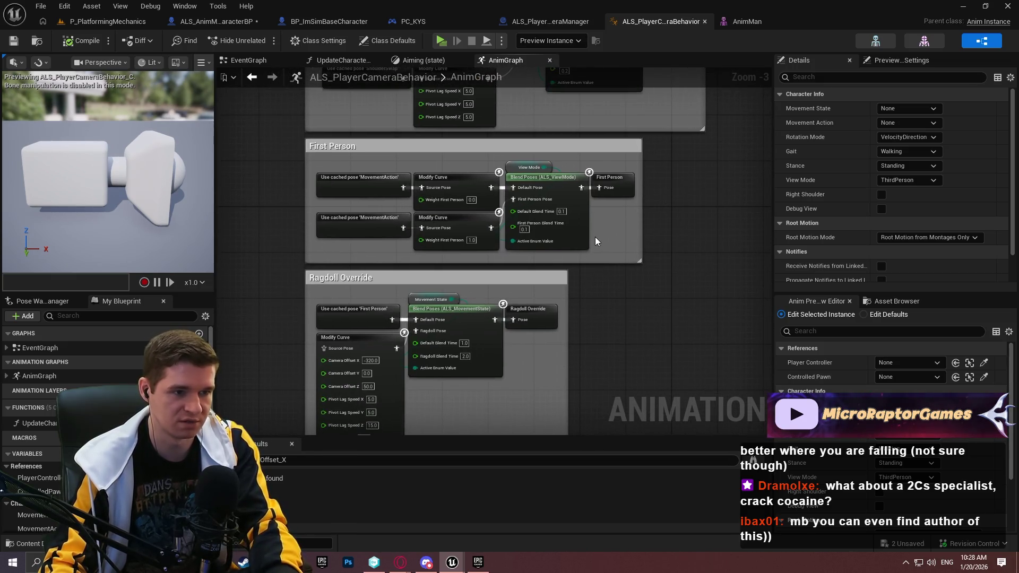
scroll(341, 245, "up", 2)
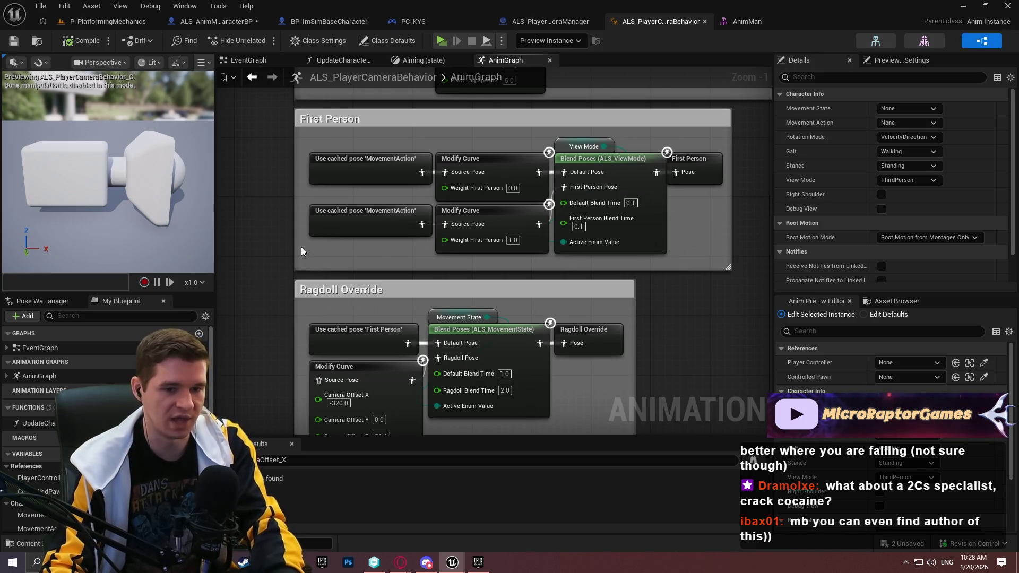
scroll(345, 196, "up", 1)
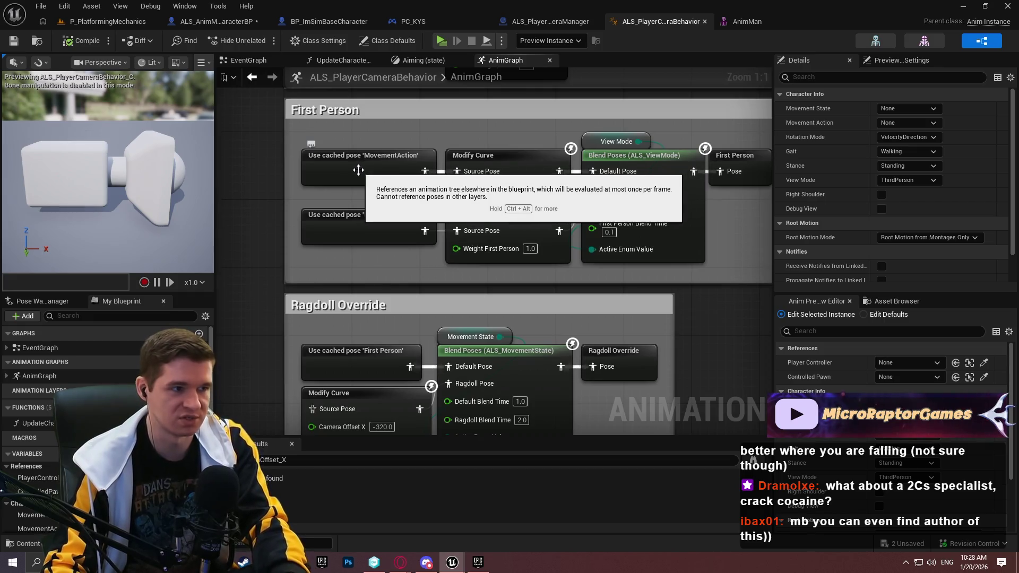
left_click_drag(690, 308, 689, 162)
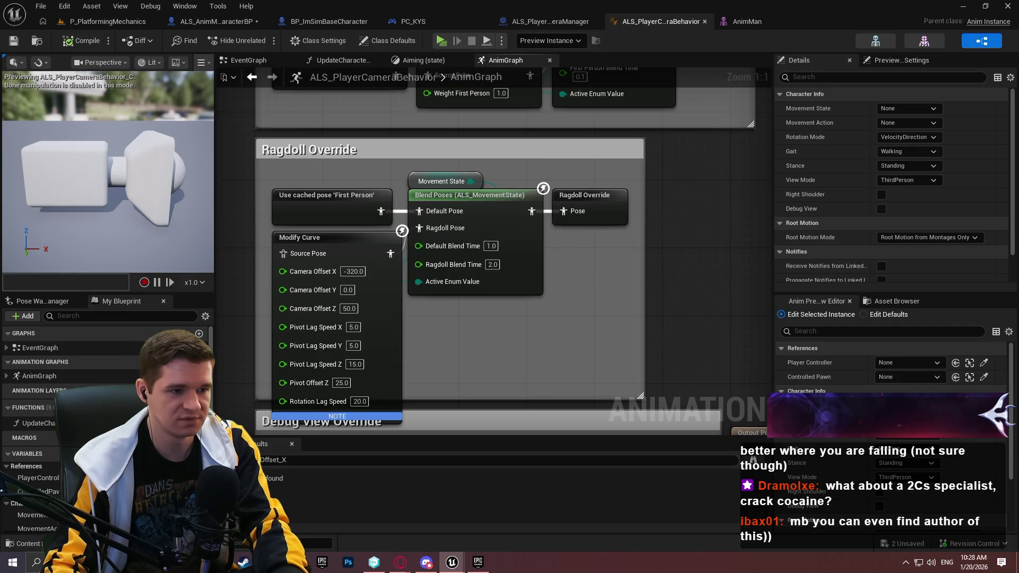
left_click_drag(579, 285, 632, 236)
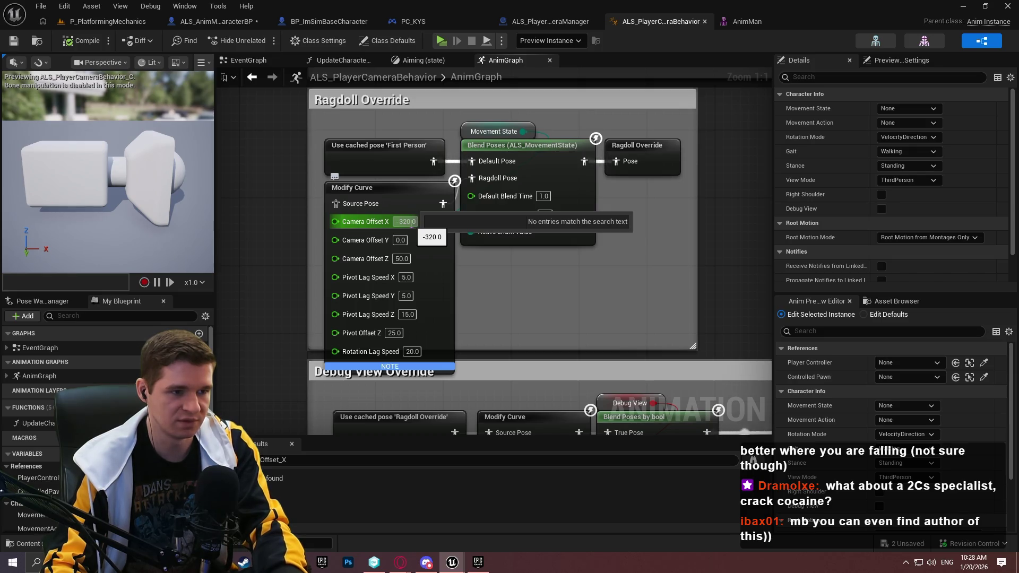
Inspect the Modify Curve nodes, including Shoulder Swap's Scale-mode curve, with a wider Details panel.
left_click(411, 225)
scroll(568, 227, "down", 1)
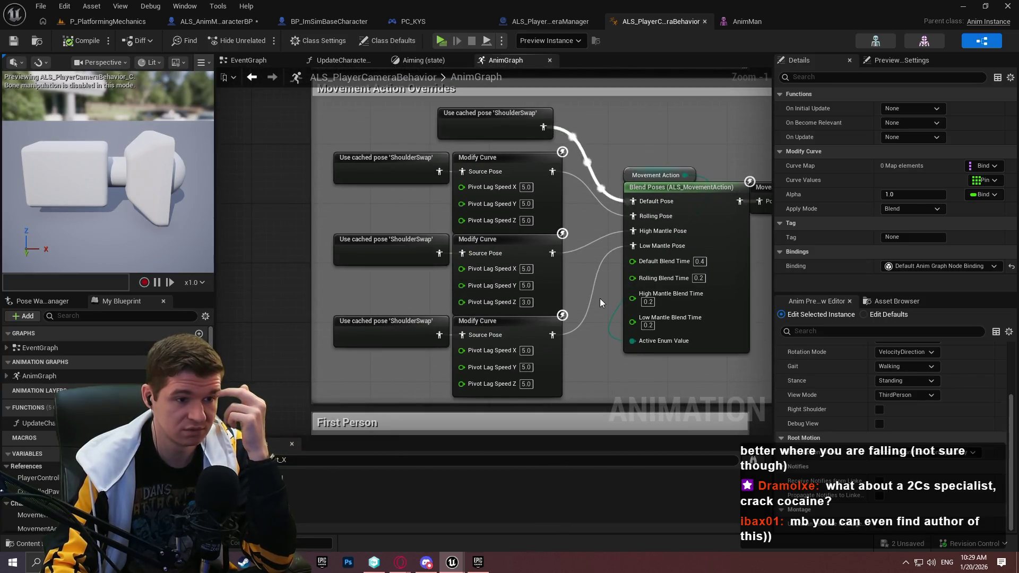
mouse_move(552, 210)
left_mouse_down()
mouse_move(496, 378)
mouse_move(485, 209)
mouse_move(441, 473)
left_mouse_up()
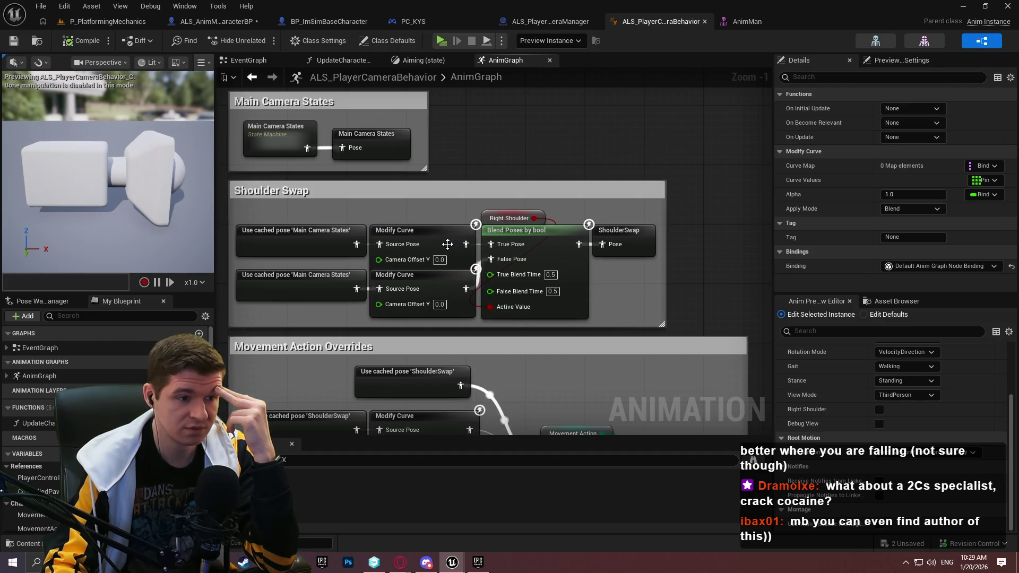
left_click(447, 244)
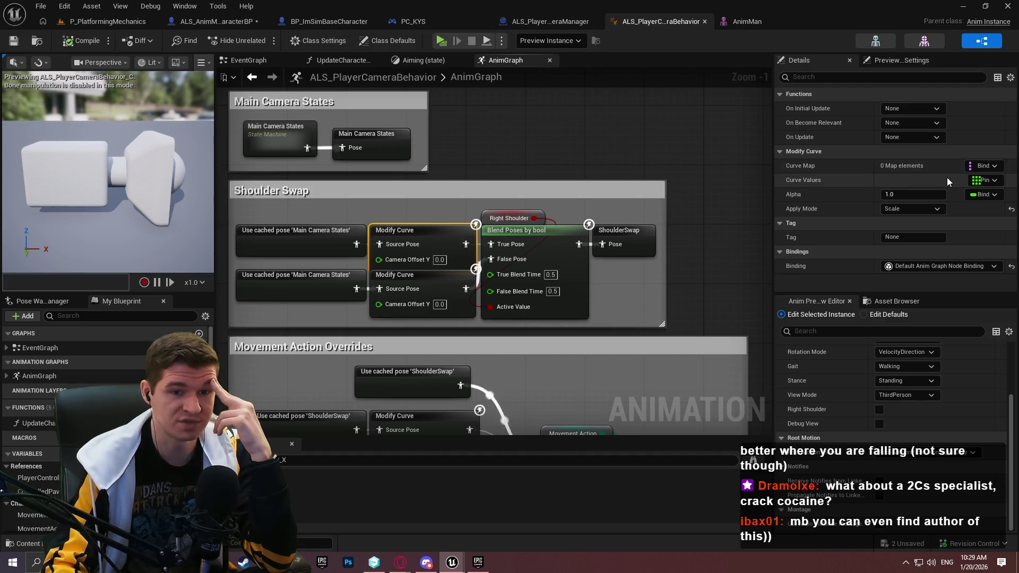
mouse_move(747, 147)
left_mouse_down()
mouse_move(643, 149)
mouse_move(710, 149)
left_mouse_up()
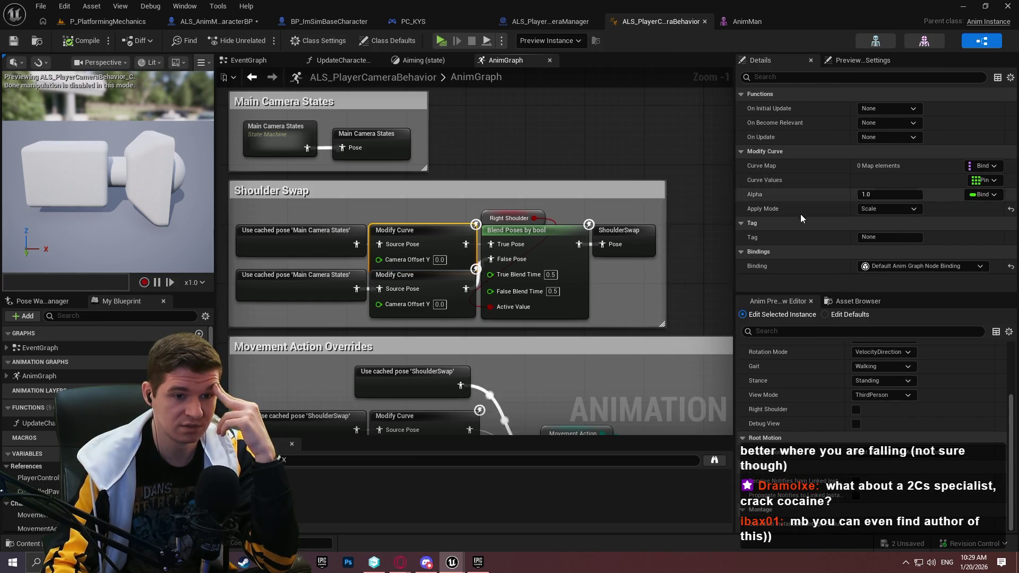
Open the Velocity Direction state inside Main Camera States and inspect the Gait variable.
double_click(317, 127)
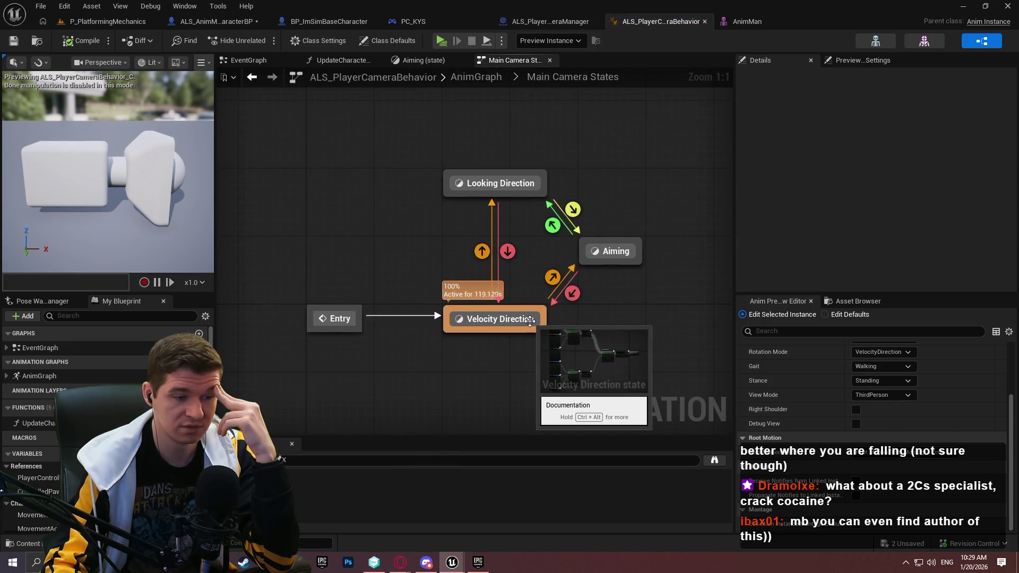
double_click(529, 320)
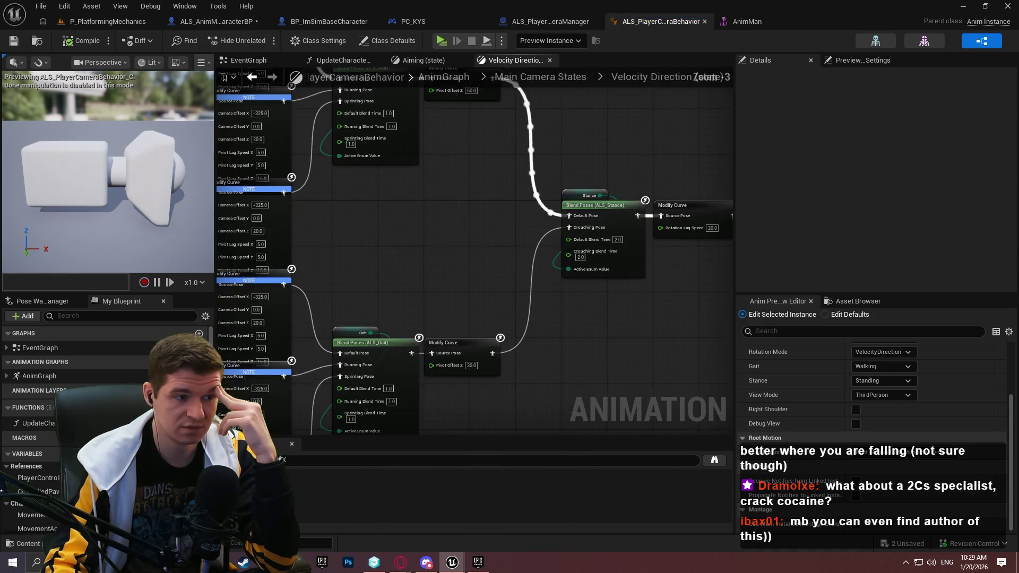
scroll(495, 360, "up", 3)
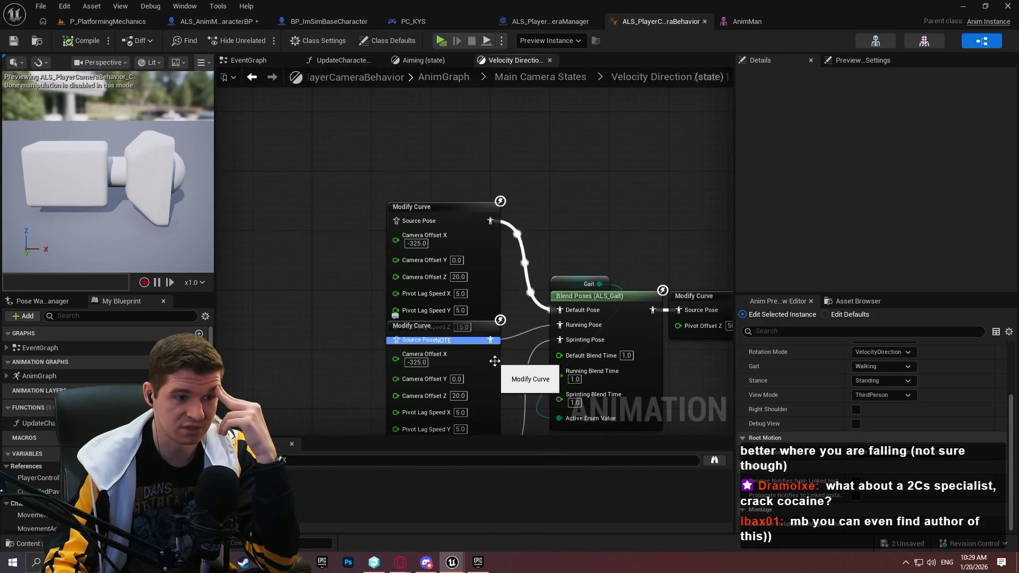
left_click_drag(495, 360, 393, 193)
mouse_move(484, 274)
left_mouse_down()
mouse_move(458, 506)
mouse_move(476, 495)
mouse_move(479, 312)
mouse_move(504, 126)
mouse_move(505, 195)
left_mouse_up()
left_click(515, 79)
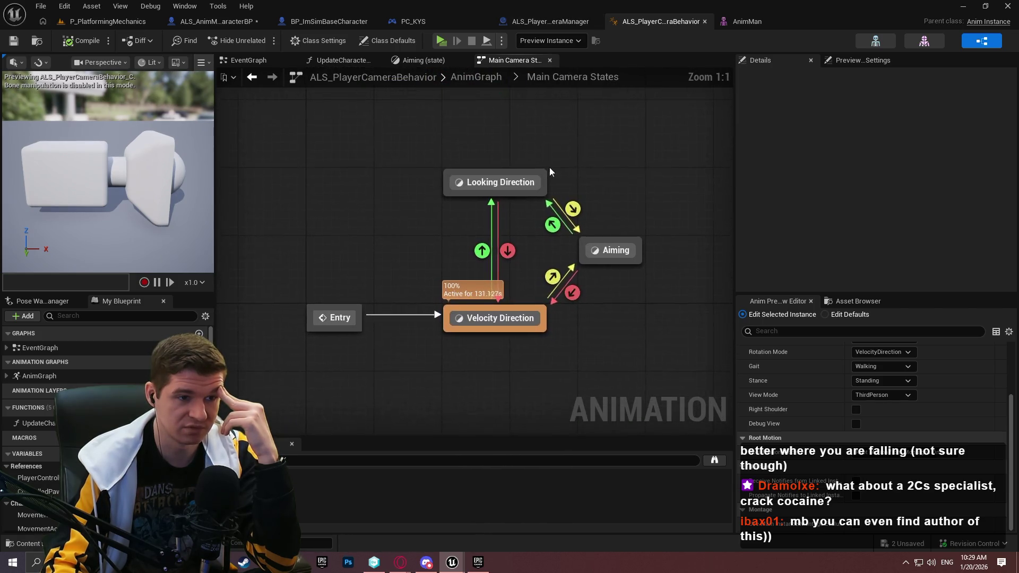
double_click(501, 317)
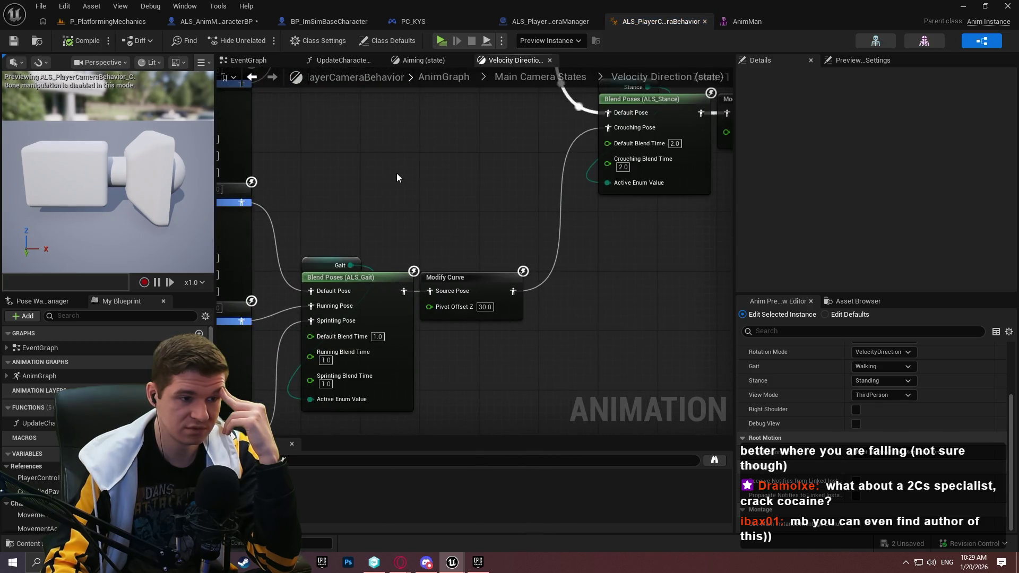
left_click(327, 265)
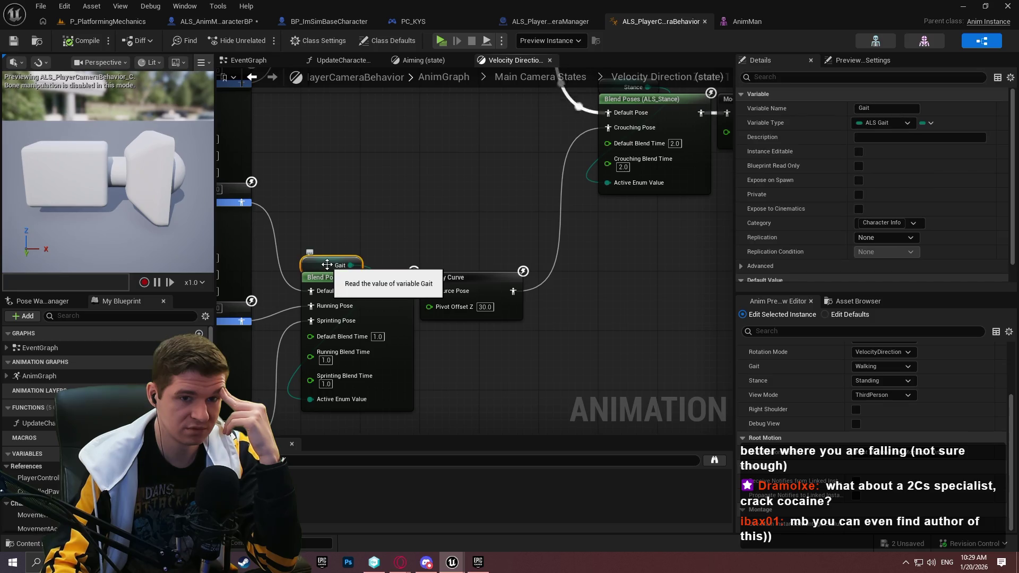
scroll(820, 221, "down", 1)
mouse_move(349, 334)
left_mouse_down()
mouse_move(381, 158)
mouse_move(404, 293)
left_mouse_up()
Review the Blend Poses (ALS_Gait) settings and its bound enum options, leaving them unchanged.
left_click(460, 271)
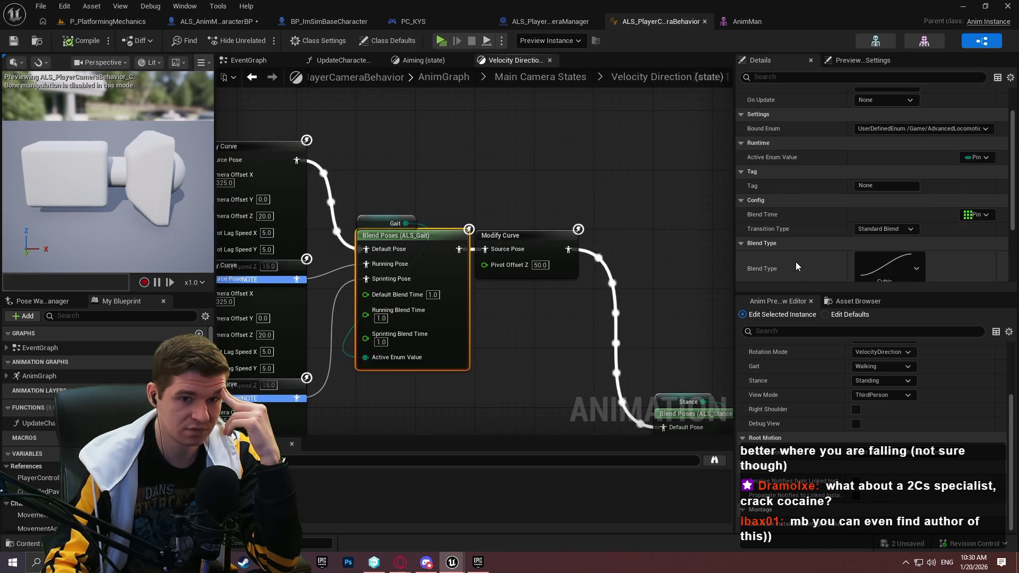
scroll(795, 263, "down", 3)
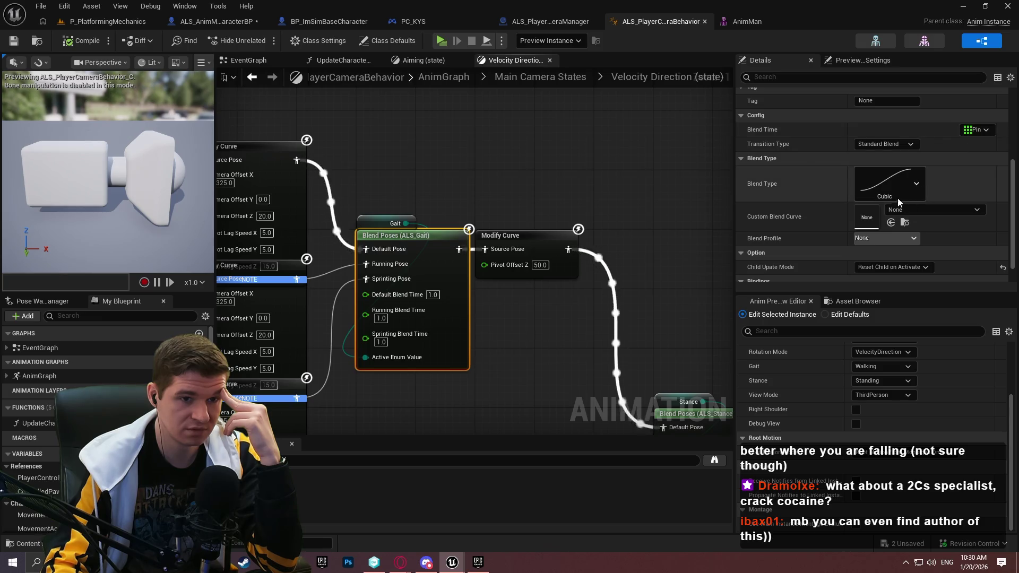
scroll(803, 184, "down", 1)
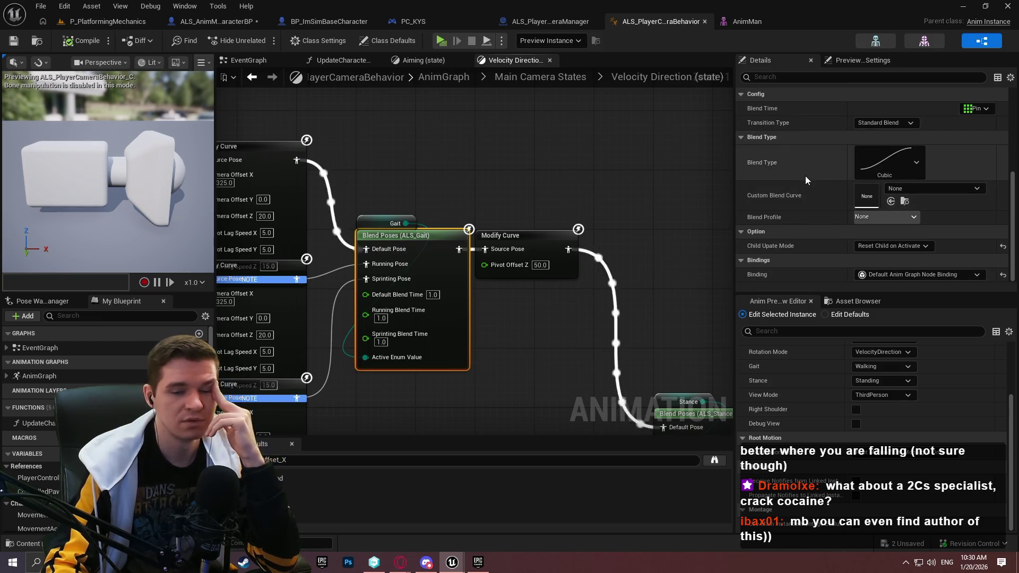
scroll(805, 180, "up", 5)
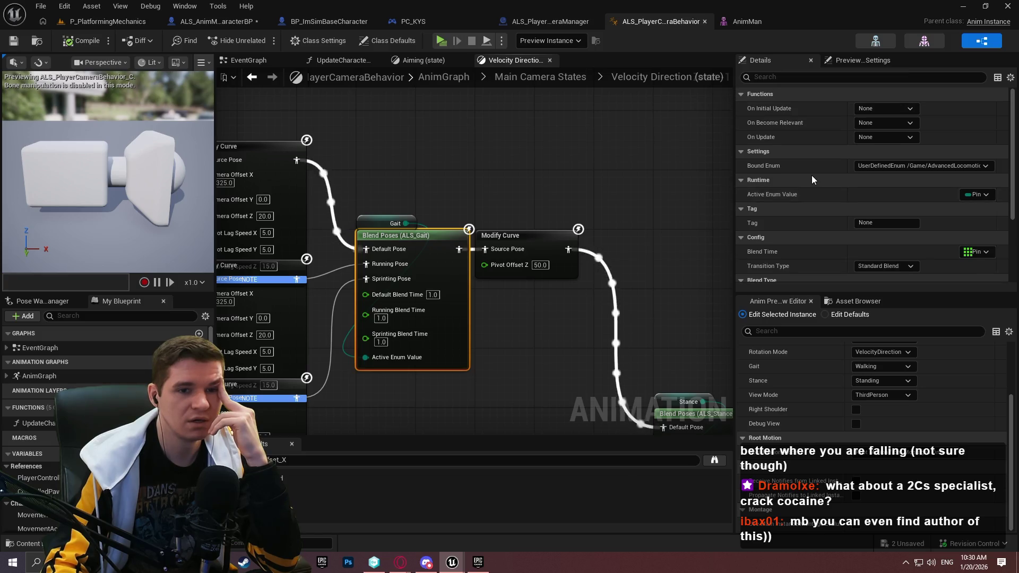
left_click(907, 168)
left_click(810, 167)
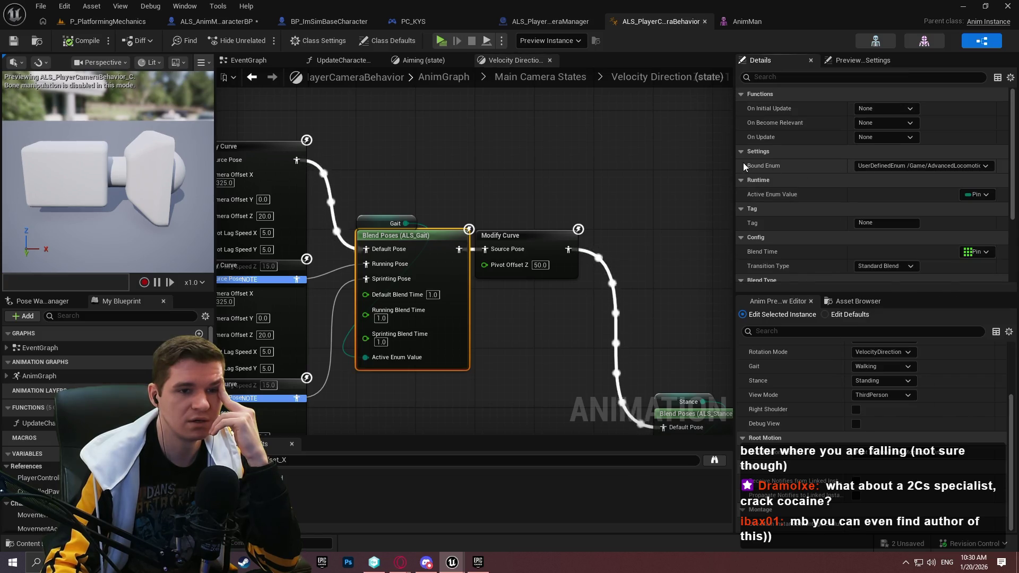
mouse_move(737, 164)
left_mouse_down()
mouse_move(466, 200)
mouse_move(742, 217)
left_mouse_up()
Inspect the Modify Curve after the gait blend, view the stance blend chain, and launch the Redlock preview.
left_click(557, 258)
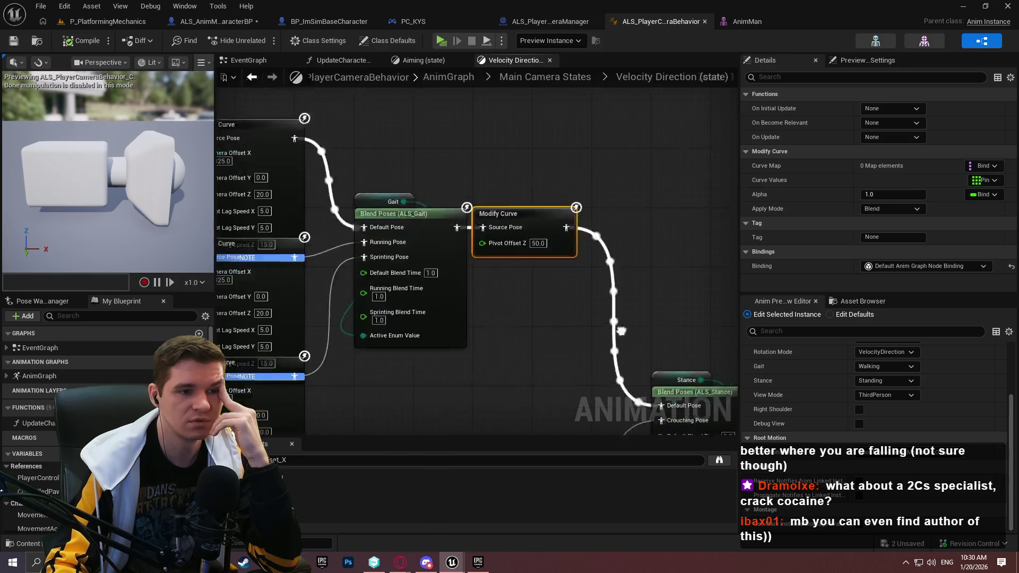
left_click_drag(478, 255, 652, 285)
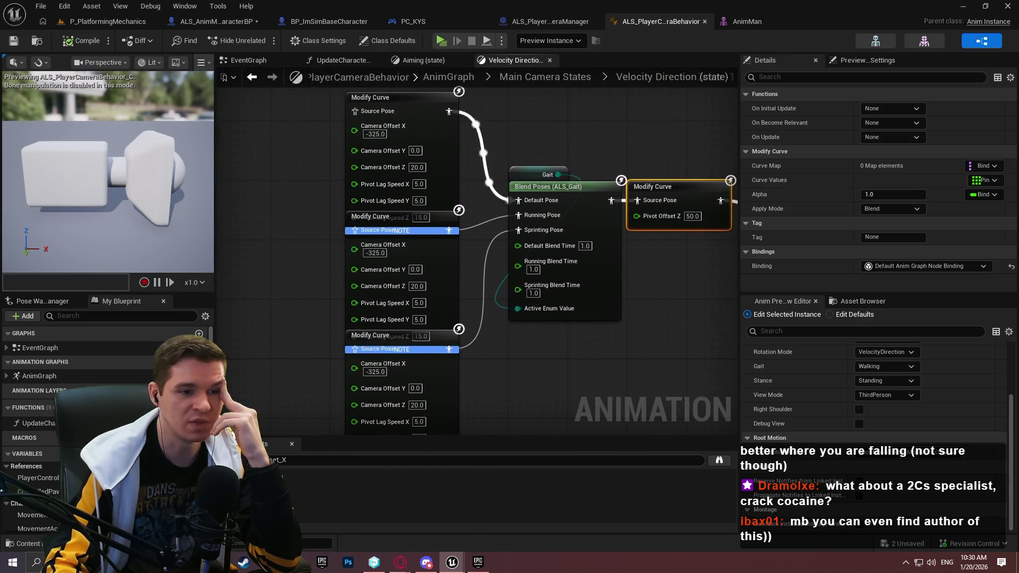
left_click_drag(732, 297, 599, 61)
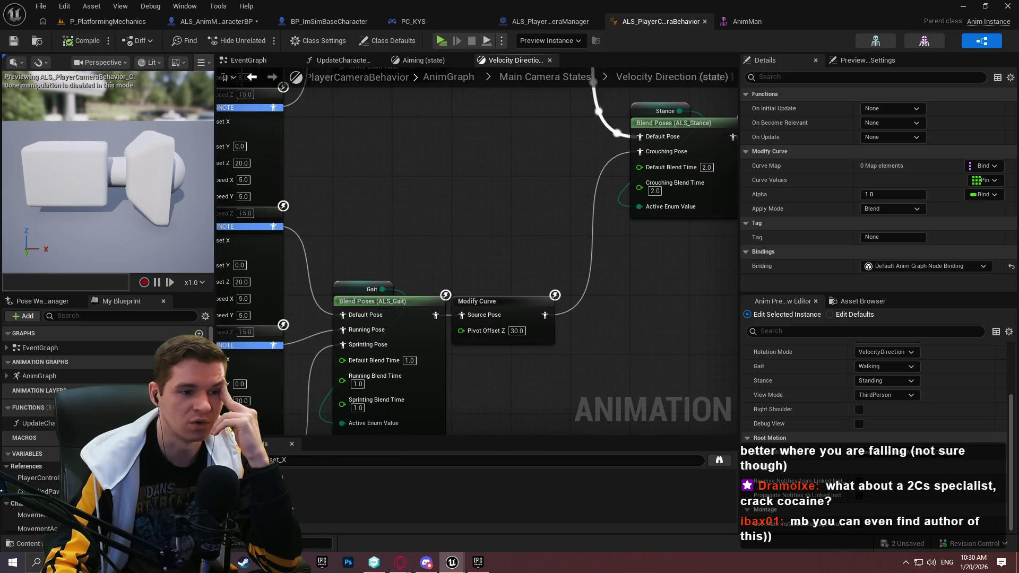
mouse_move(600, 62)
left_mouse_down()
mouse_move(478, 131)
mouse_move(467, 177)
mouse_move(372, 201)
left_mouse_up()
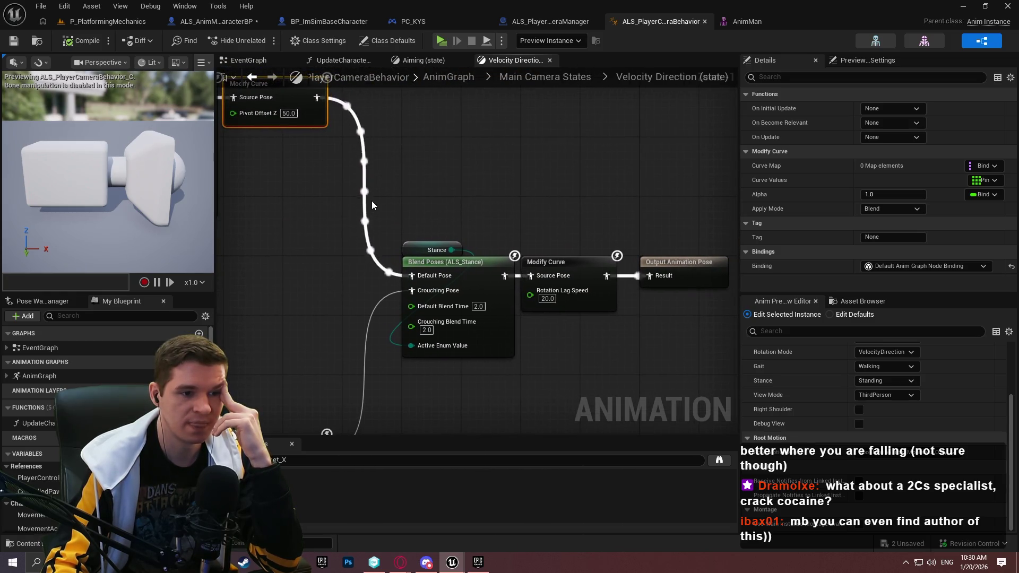
scroll(410, 196, "down", 4)
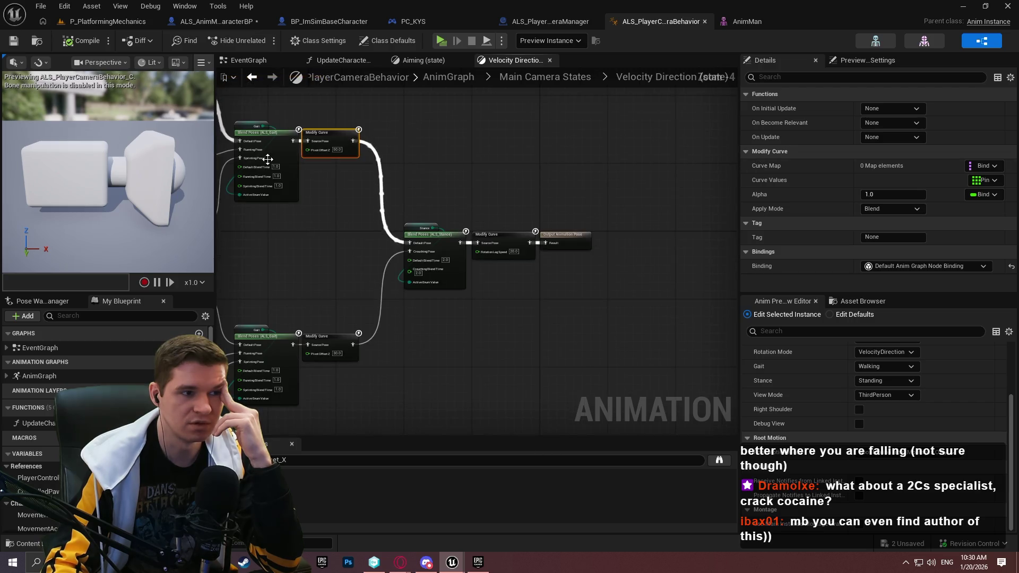
left_click_drag(214, 141, 154, 159)
scroll(423, 245, "up", 3)
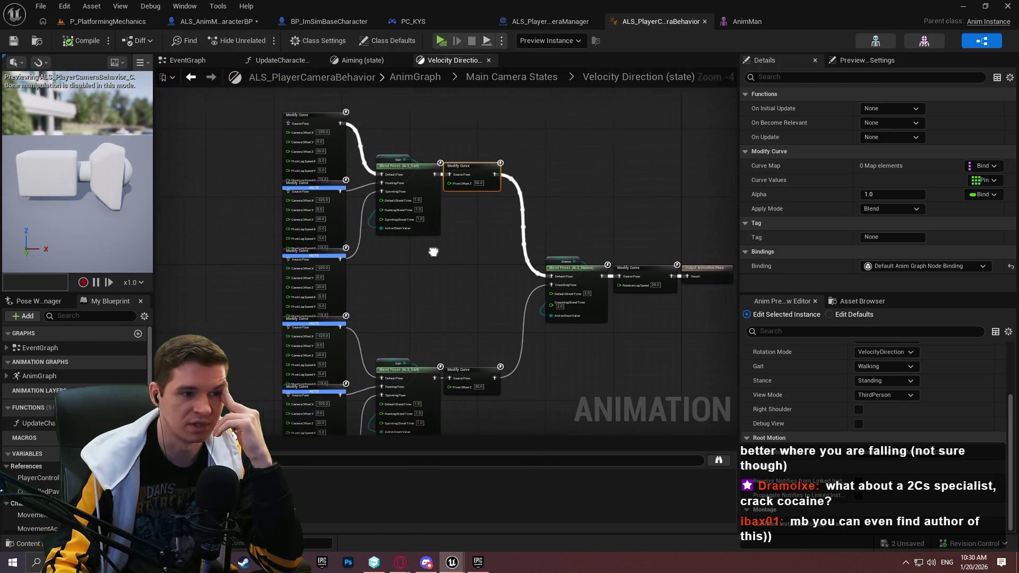
scroll(408, 213, "down", 2)
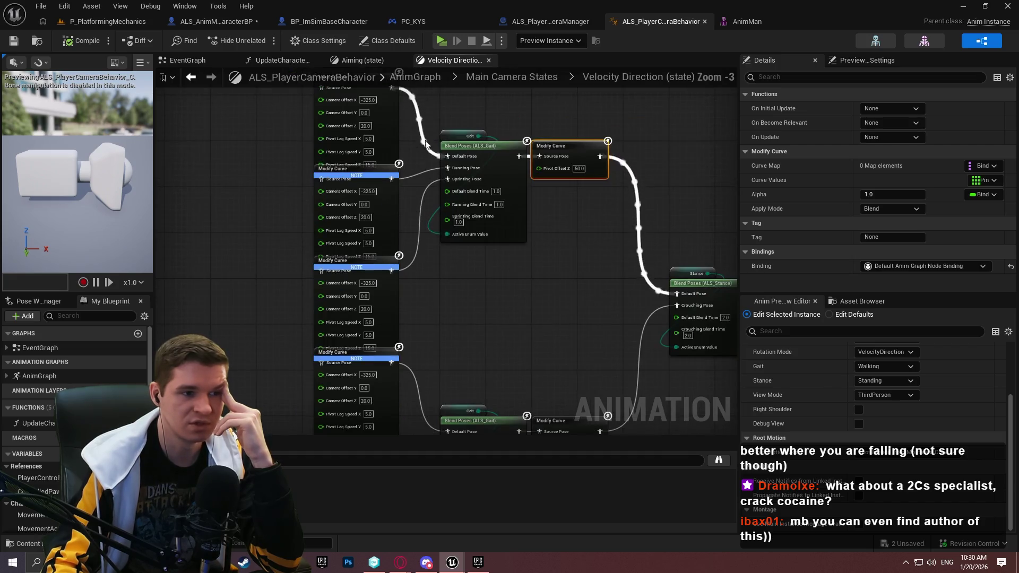
left_click(441, 41)
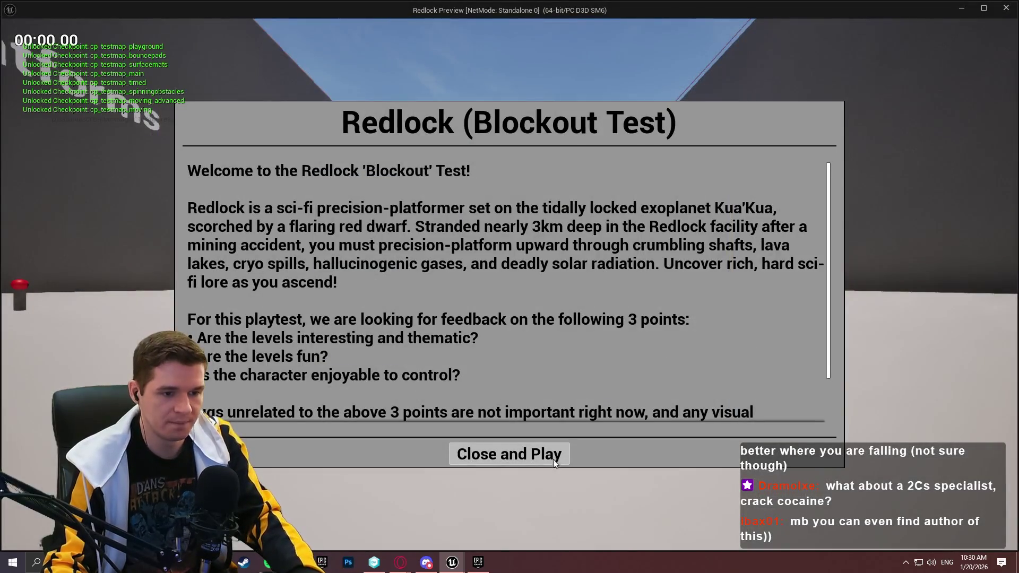
Dismiss the welcome message, run the character forward, then exit the preview.
left_click(553, 460)
key("w")
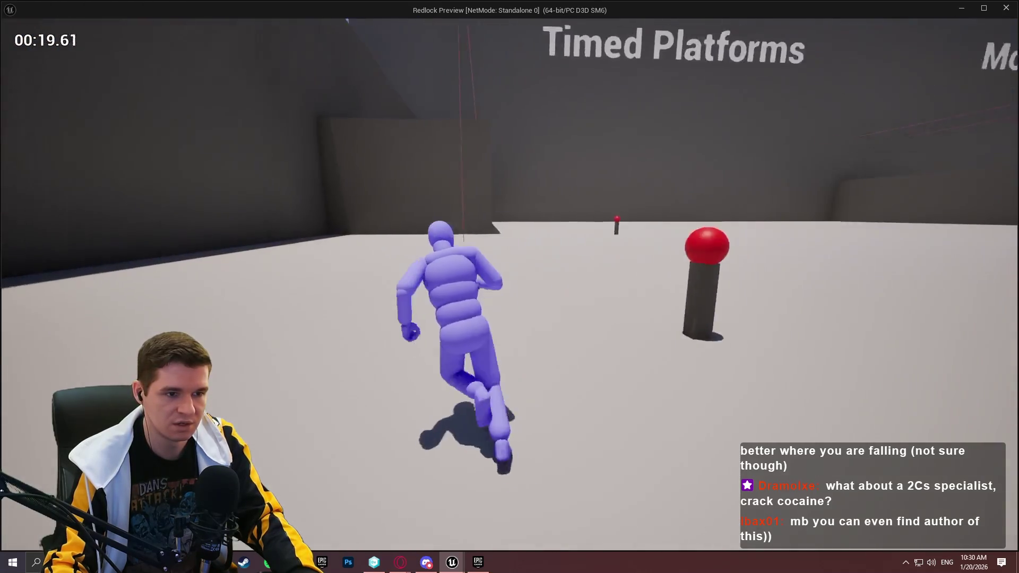
key("Escape")
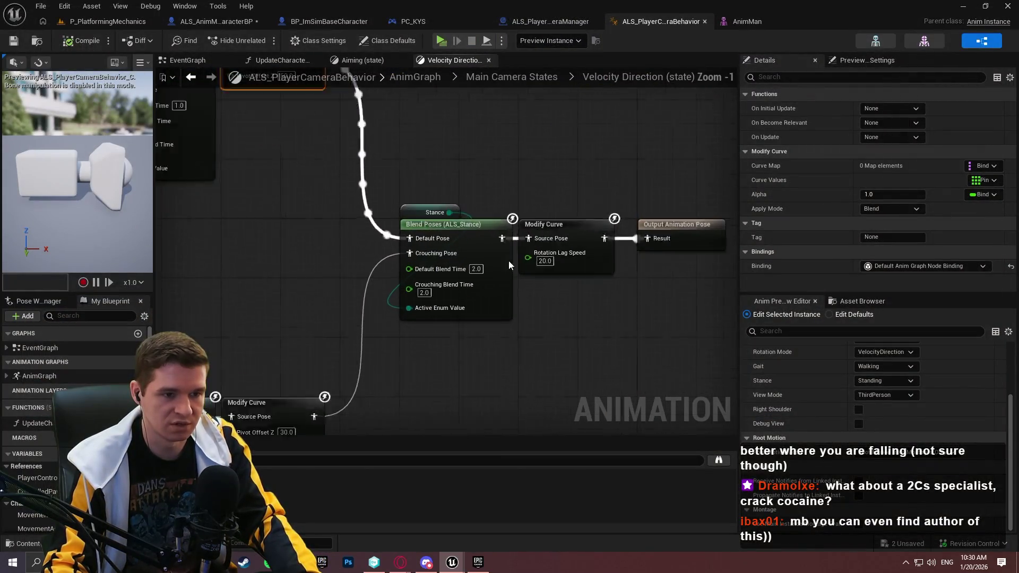
Relaunch the preview and run past the Timed and Moving Platforms swinging the camera, then exit.
scroll(616, 345, "up", 2)
mouse_move(559, 184)
left_mouse_down()
mouse_move(484, 152)
mouse_move(460, 189)
mouse_move(446, 69)
left_mouse_up()
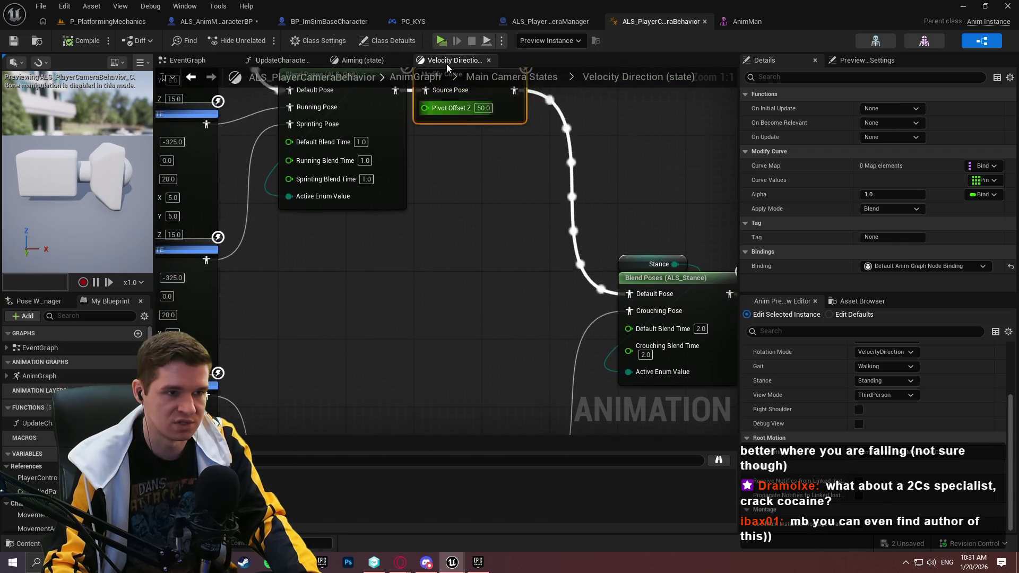
left_click(444, 42)
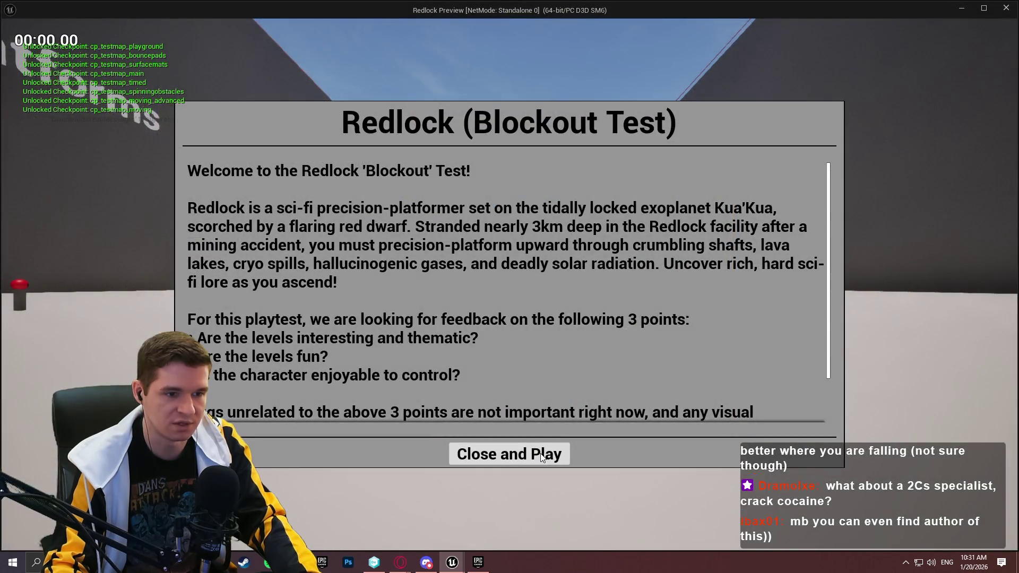
left_click(542, 457)
key("w")
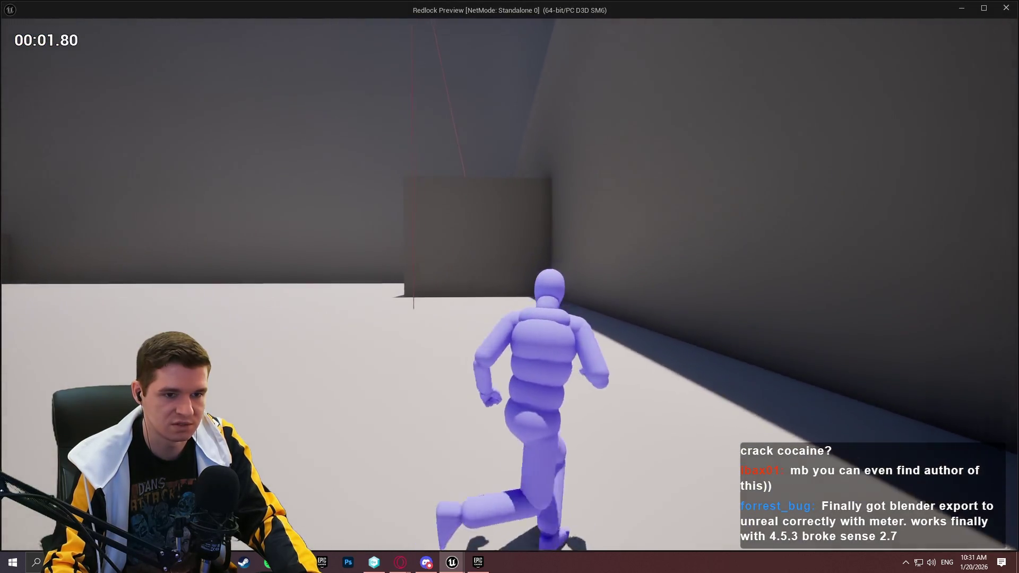
key("w")
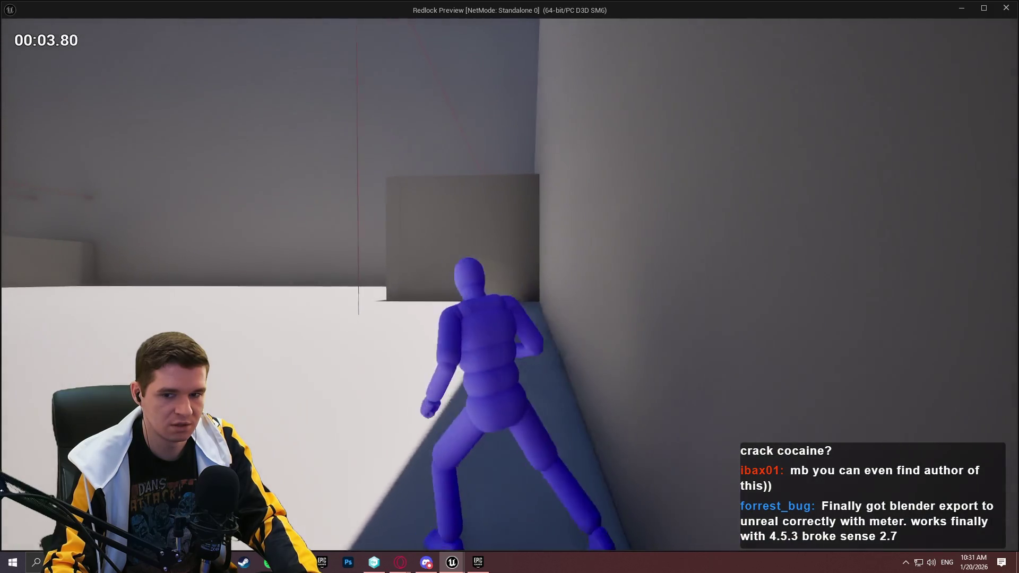
key("s")
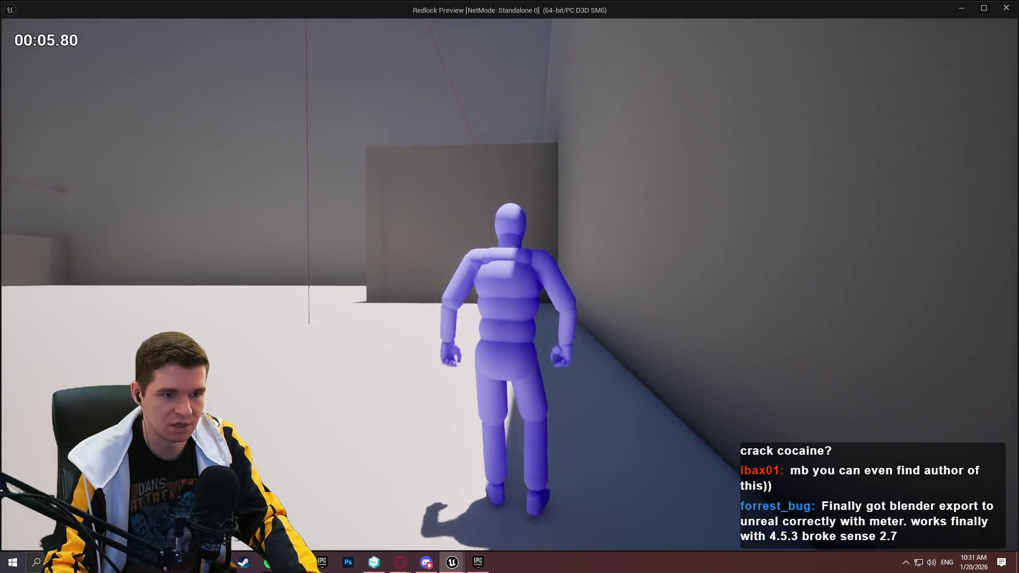
key("w")
key("w")
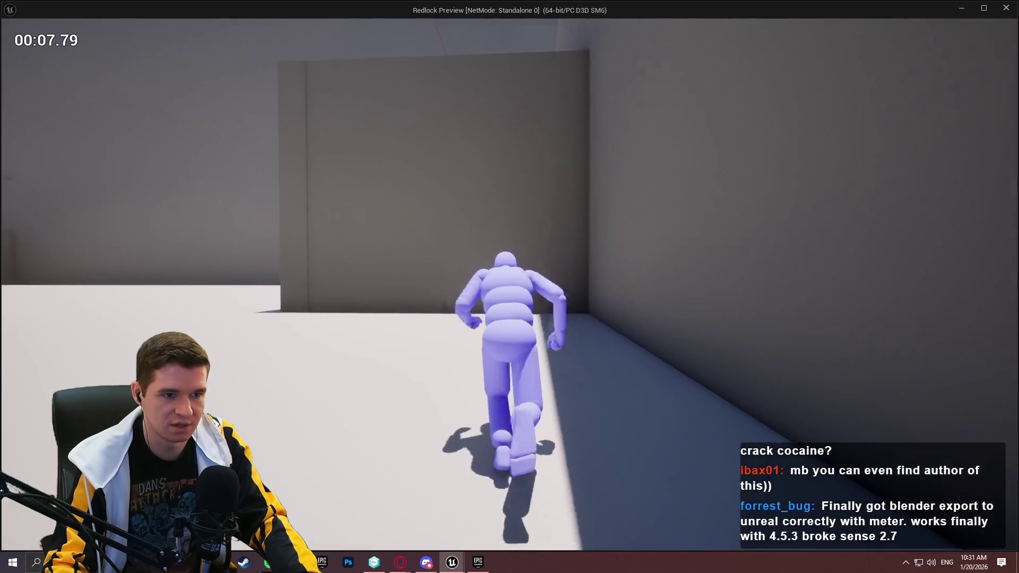
key("w")
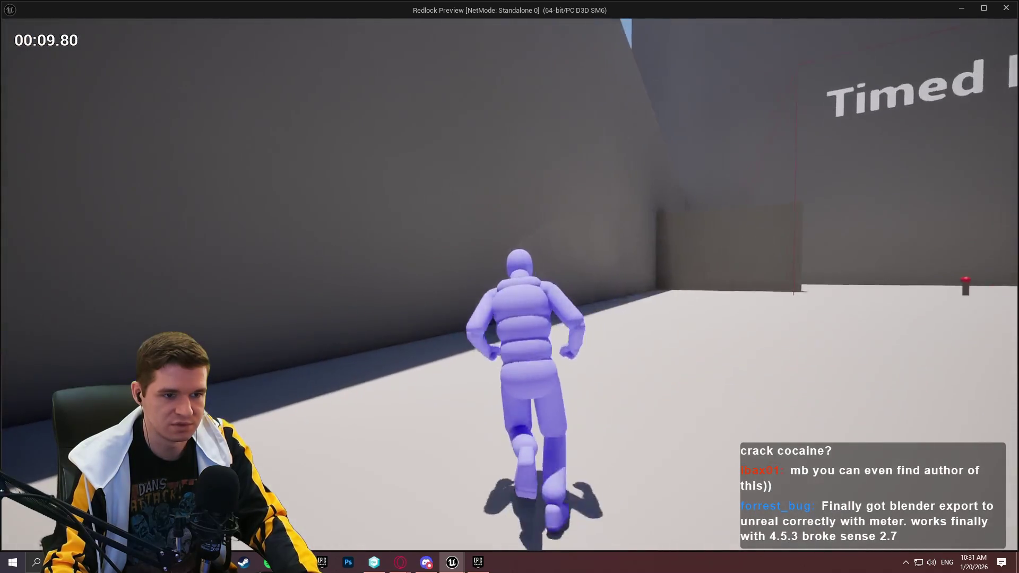
key("w")
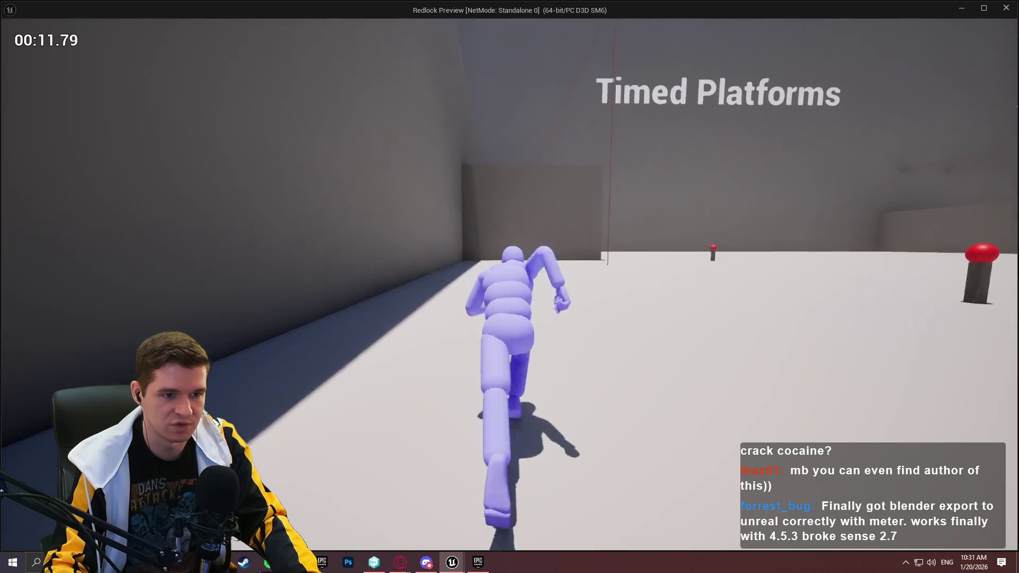
key("w")
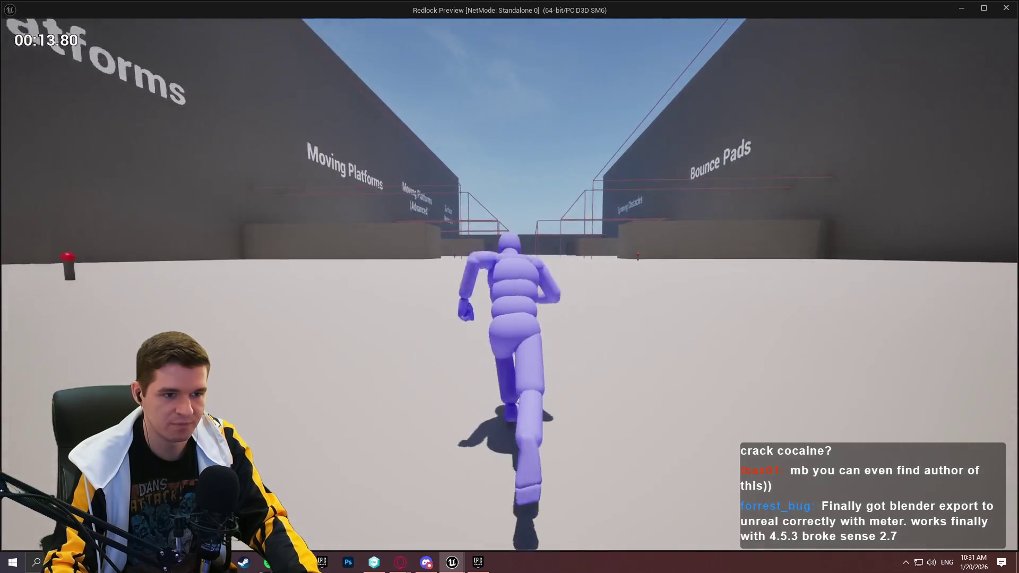
key("w")
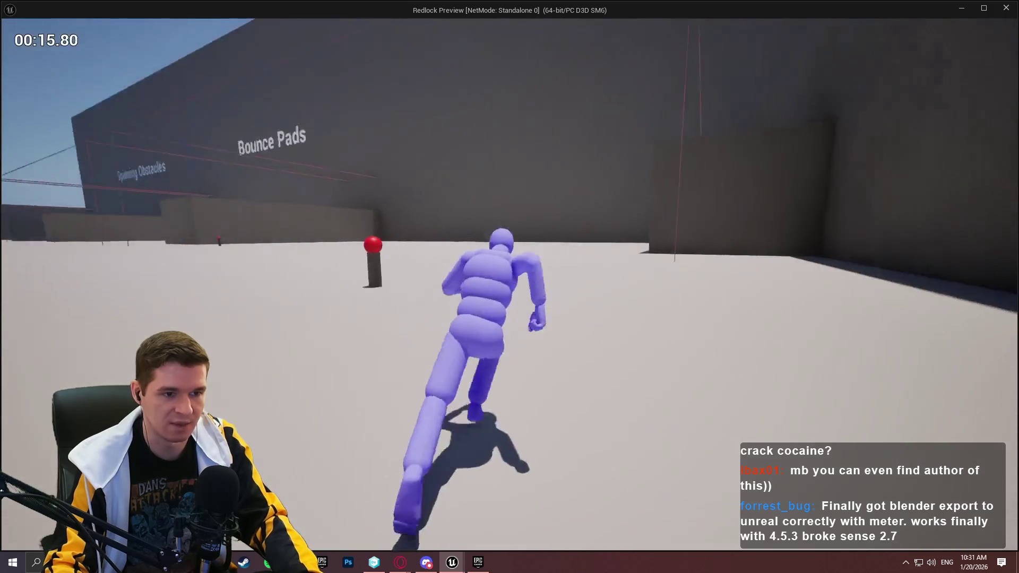
key("Escape")
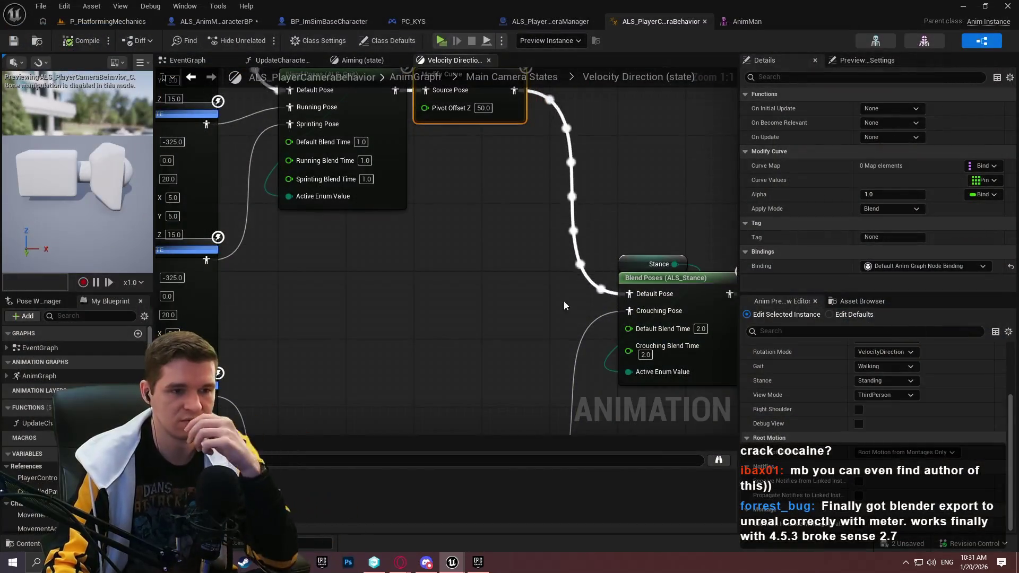
Pan across the gait chains and inspect the Blend Poses (ALS_Gait) and Modify Curve nodes.
mouse_move(474, 308)
left_mouse_down()
mouse_move(474, 469)
mouse_move(517, 354)
mouse_move(531, 514)
mouse_move(538, 473)
left_mouse_up()
mouse_move(538, 65)
left_mouse_down()
mouse_move(493, 320)
mouse_move(456, 346)
left_mouse_up()
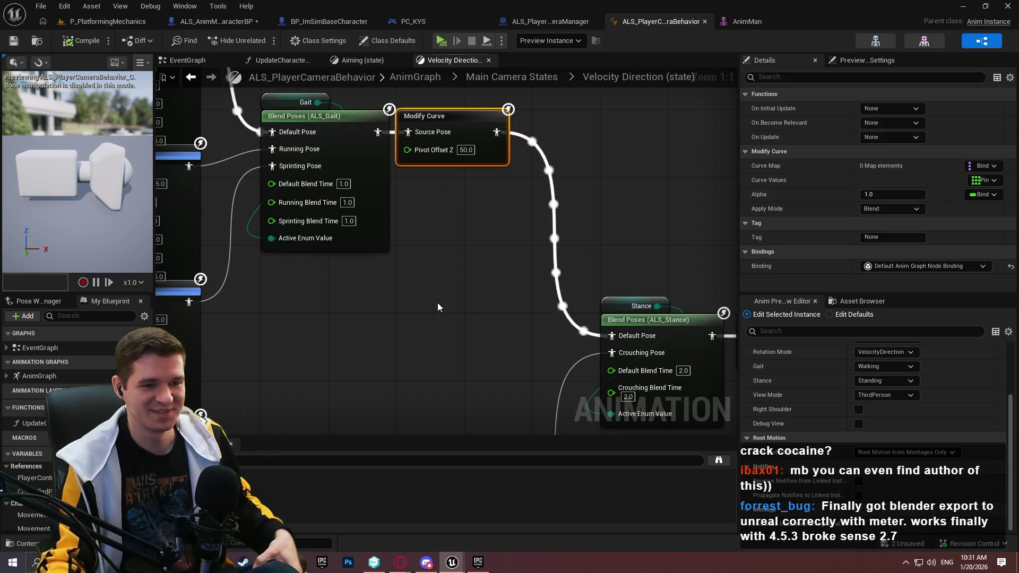
mouse_move(468, 120)
left_mouse_down()
mouse_move(446, 192)
mouse_move(451, 65)
mouse_move(441, 284)
mouse_move(440, 87)
mouse_move(452, 339)
mouse_move(500, 261)
left_mouse_up()
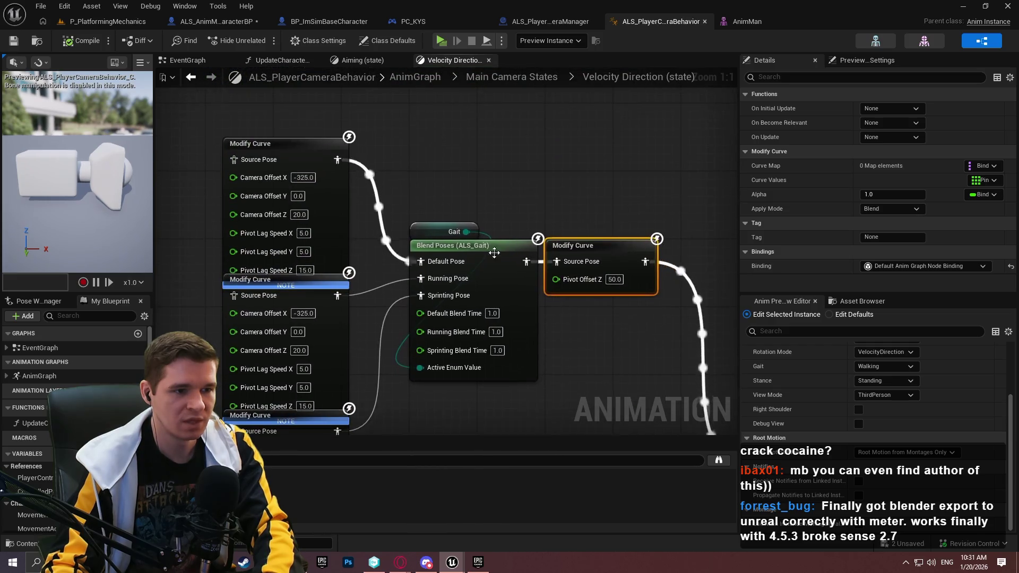
left_click(487, 254)
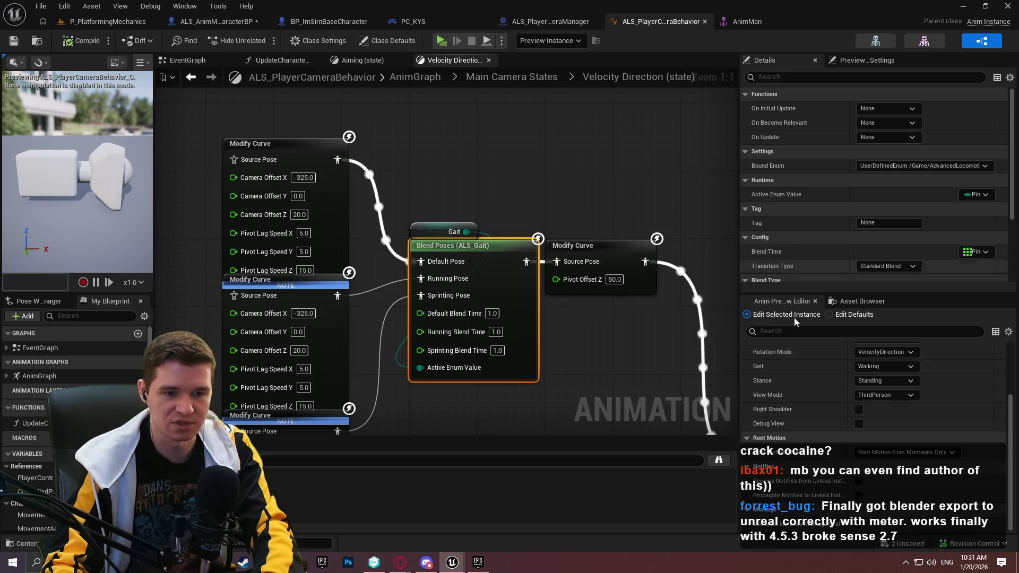
scroll(860, 395, "up", 2)
mouse_move(487, 222)
left_mouse_down()
mouse_move(516, 321)
mouse_move(511, 297)
left_mouse_up()
left_click(354, 261)
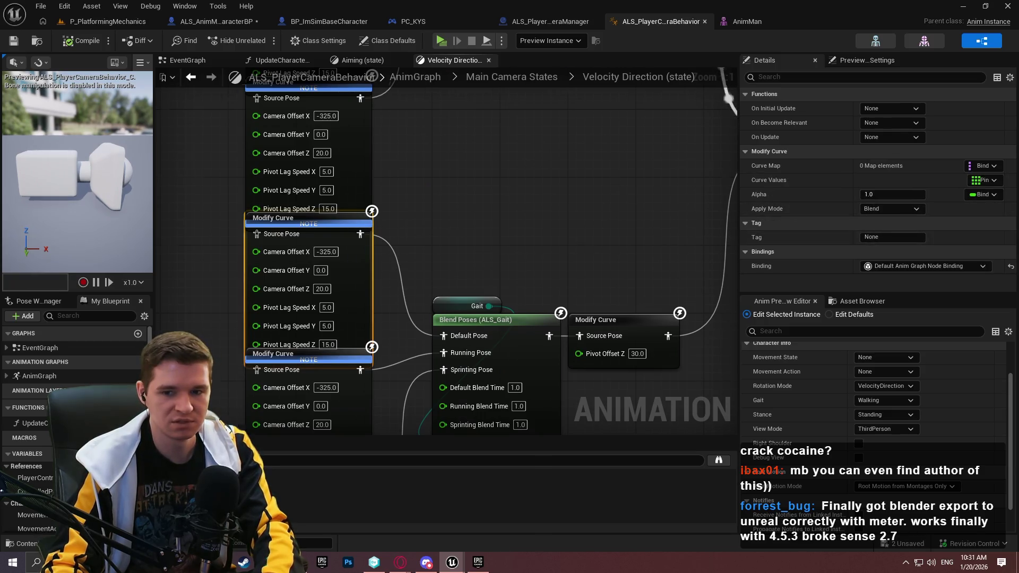
left_click_drag(537, 343, 482, 262)
left_click(481, 262)
scroll(870, 197, "down", 2)
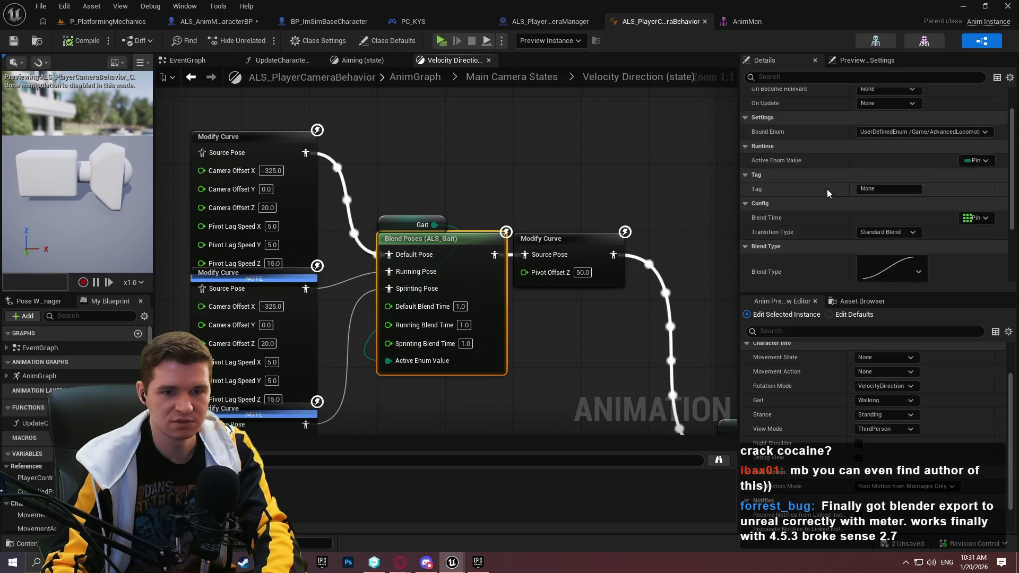
scroll(791, 158, "down", 2)
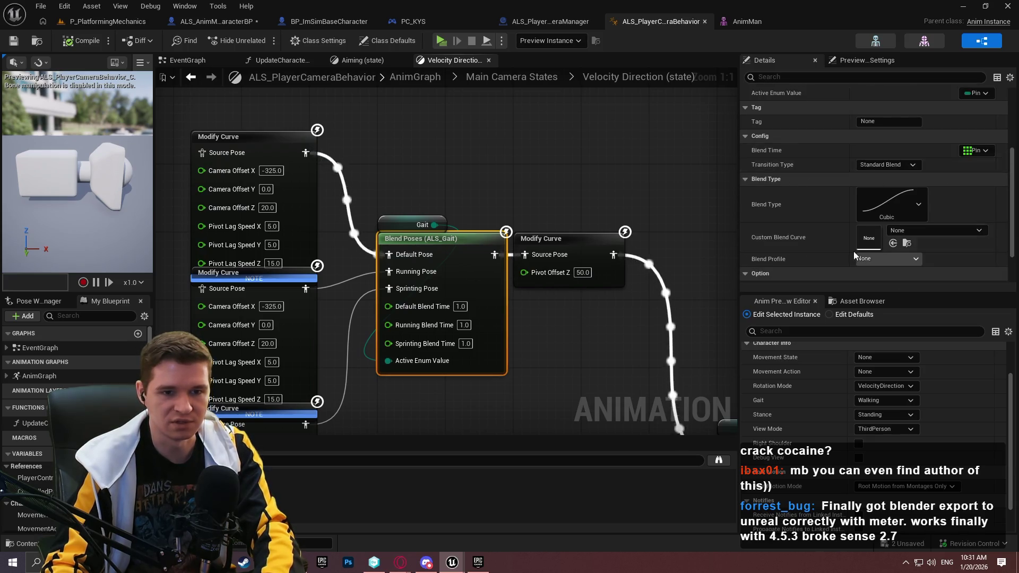
scroll(799, 163, "up", 3)
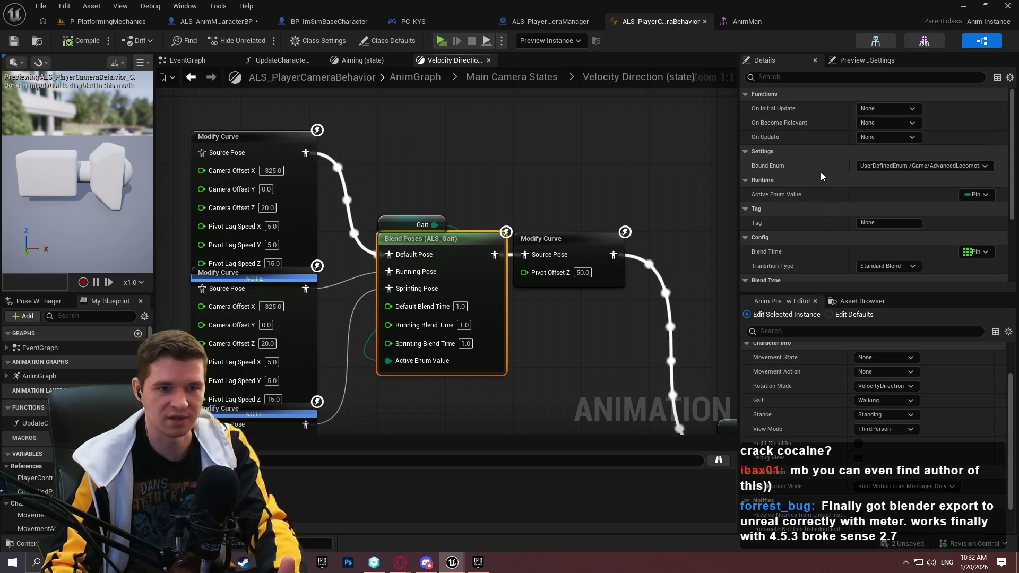
Set the first Gait Modify Curve's Pivot Offset Z to 500.0 and launch the Redlock preview.
left_click_drag(588, 309, 500, 281)
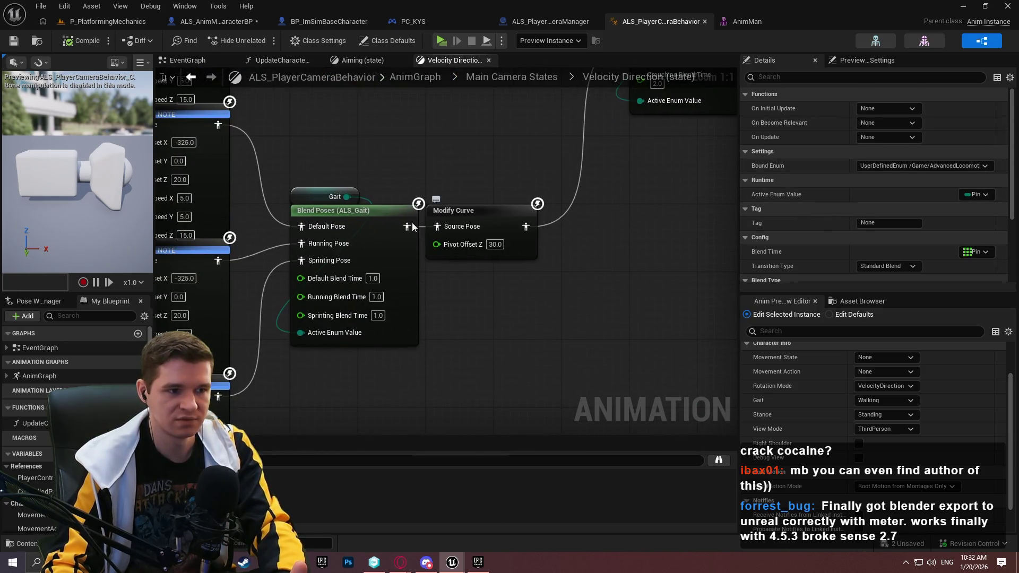
left_click_drag(448, 143, 461, 37)
left_click(510, 115)
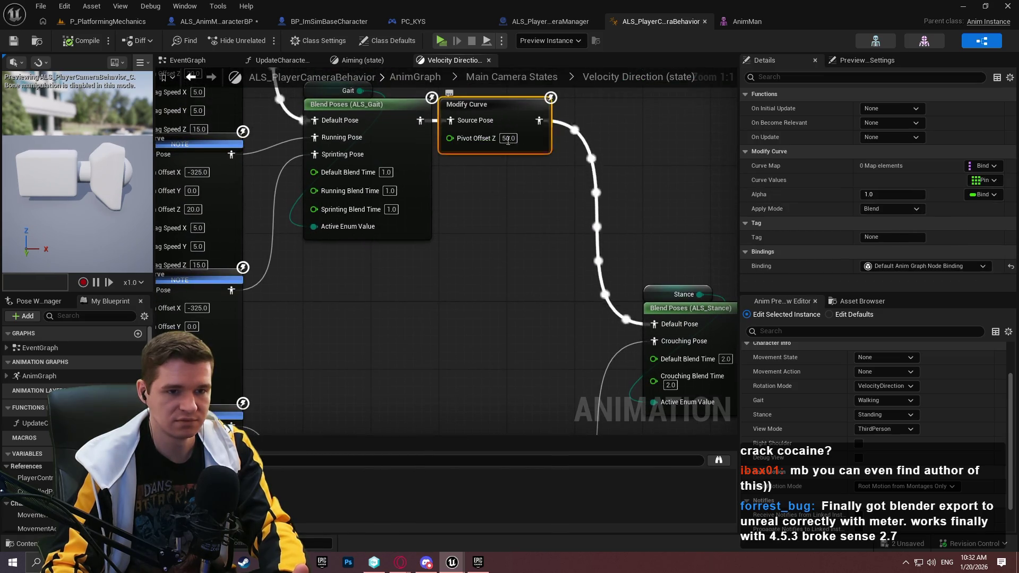
left_click(383, 107)
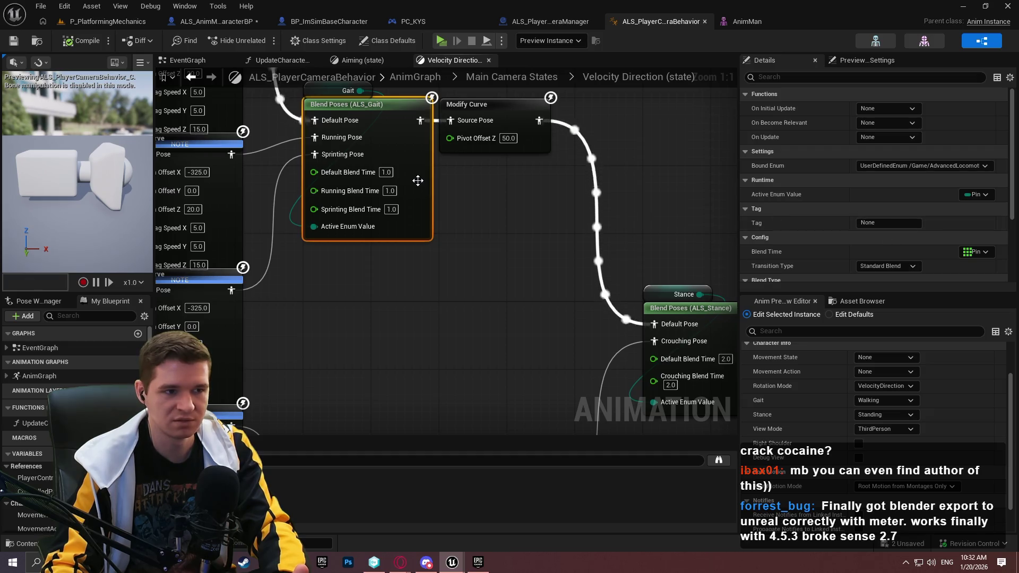
scroll(909, 219, "down", 4)
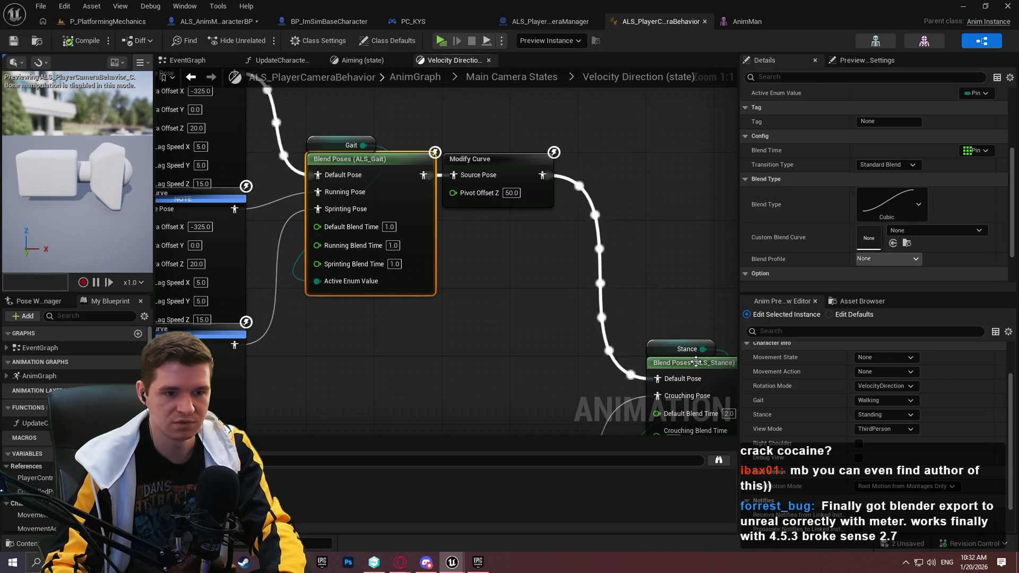
scroll(696, 362, "down", 5)
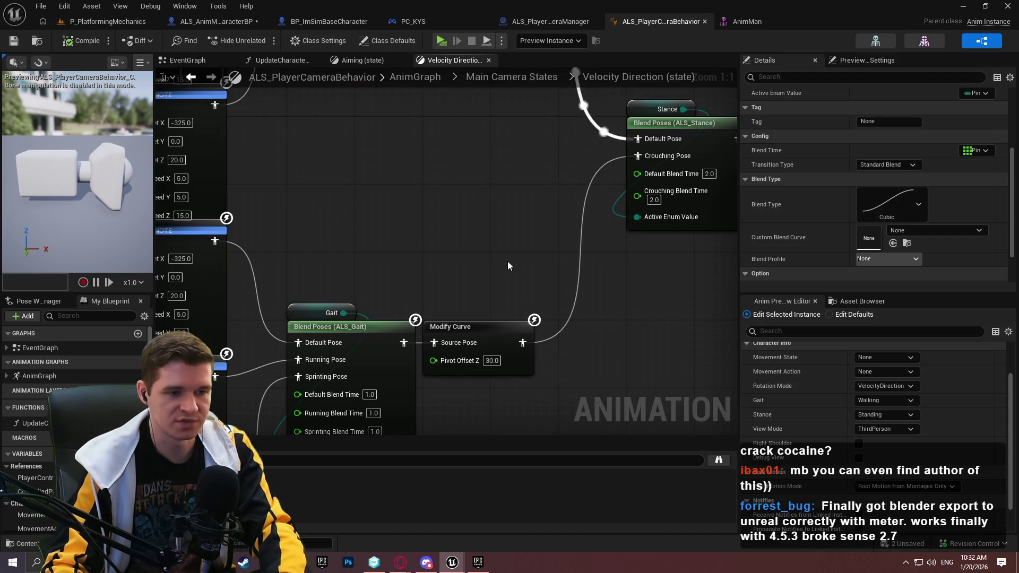
scroll(508, 266, "up", 5)
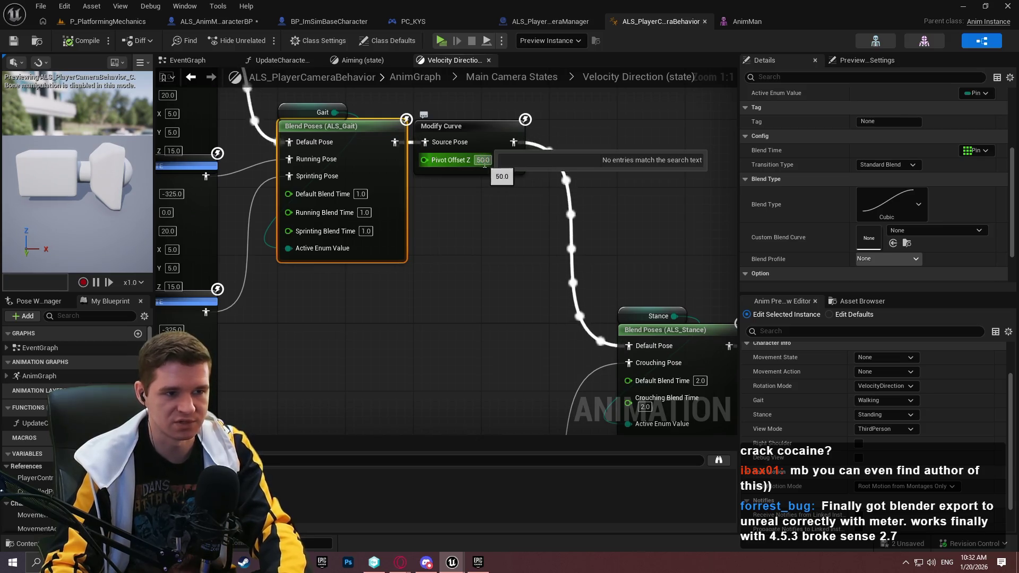
left_click(506, 231)
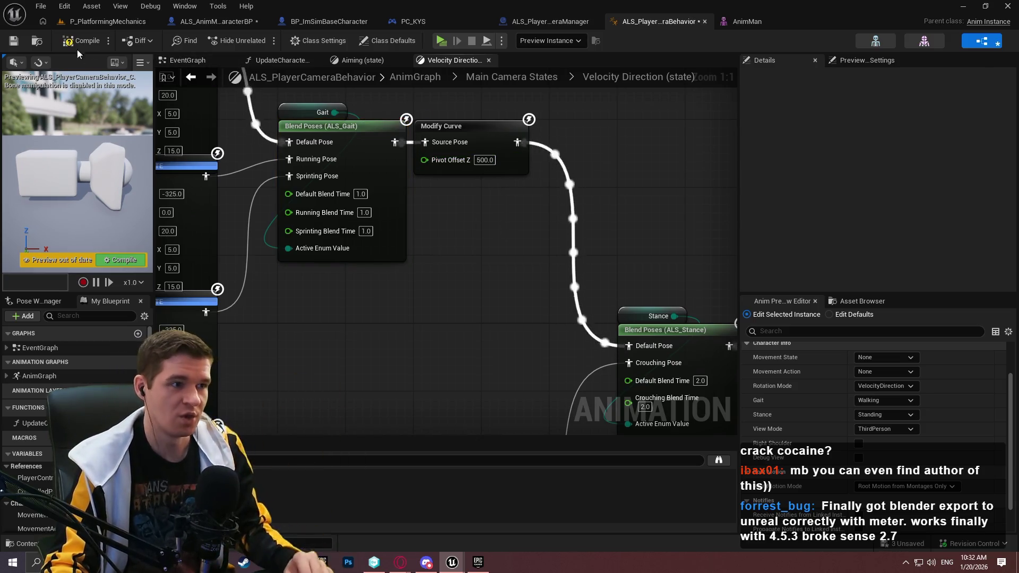
left_click(441, 41)
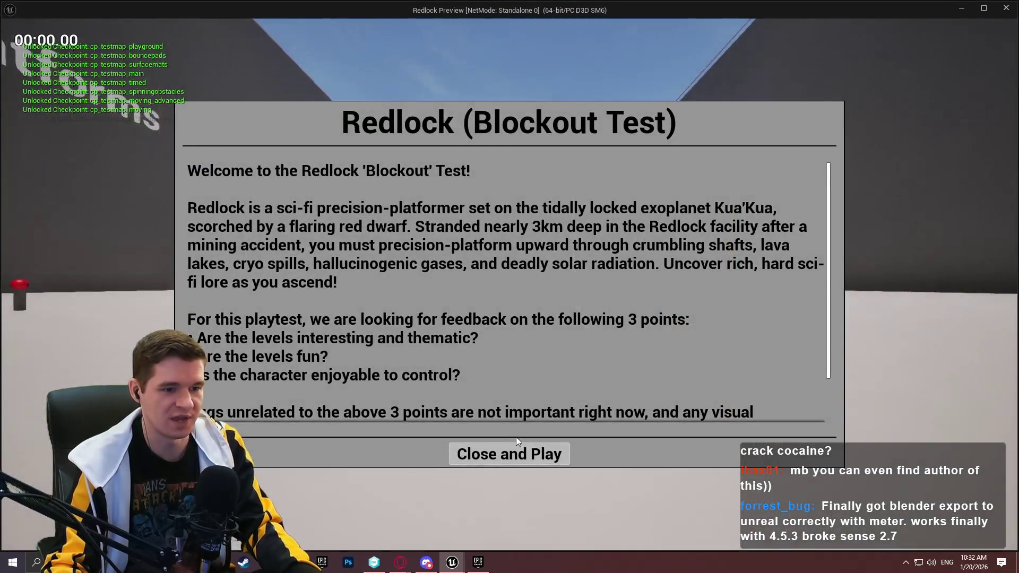
Dismiss the welcome dialog, run the character past Timed Platforms watching the camera, then exit.
left_click(514, 455)
key("w")
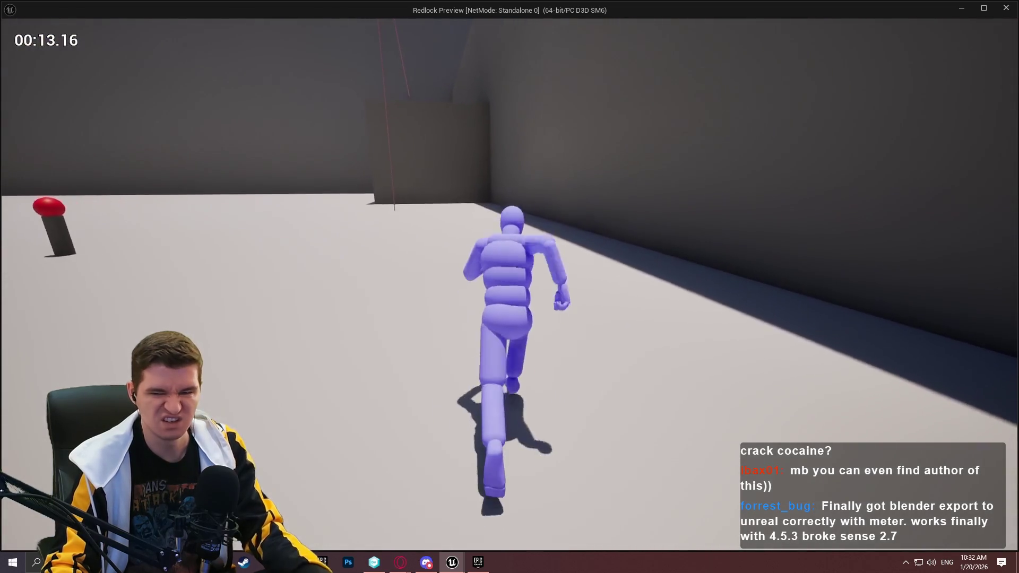
key("Escape")
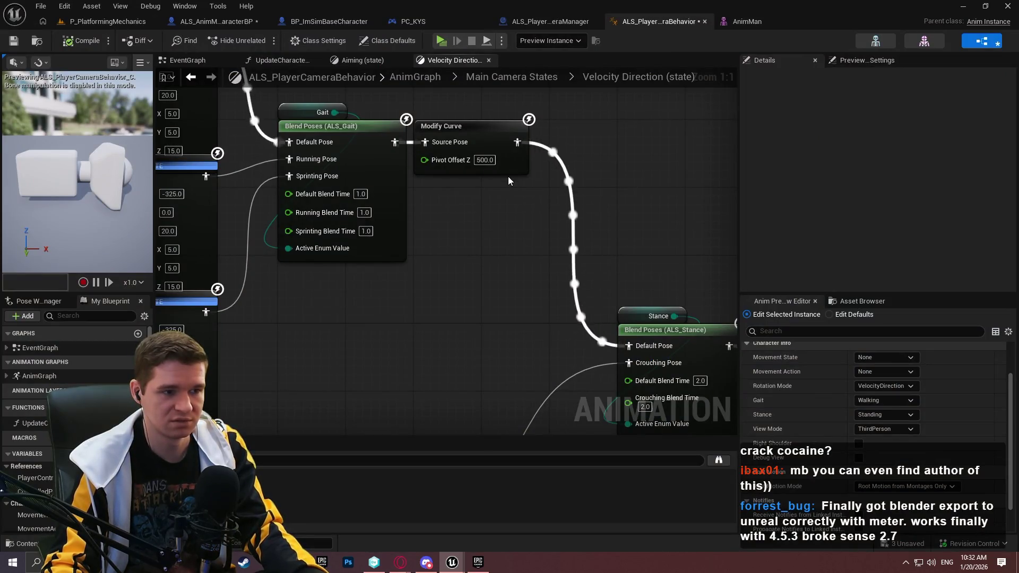
Give the lower Gait Modify Curve a Pivot Offset Z of 300.0 and relaunch the preview.
left_click_drag(484, 352, 690, 512)
mouse_move(691, 102)
left_mouse_down()
mouse_move(705, 357)
mouse_move(691, 170)
mouse_move(653, 362)
mouse_move(592, 449)
mouse_move(589, 284)
mouse_move(655, 166)
mouse_move(678, 296)
mouse_move(664, 452)
mouse_move(587, 209)
mouse_move(502, 38)
left_mouse_up()
mouse_move(523, 235)
left_mouse_down()
mouse_move(507, 127)
mouse_move(496, 404)
mouse_move(464, 128)
left_mouse_up()
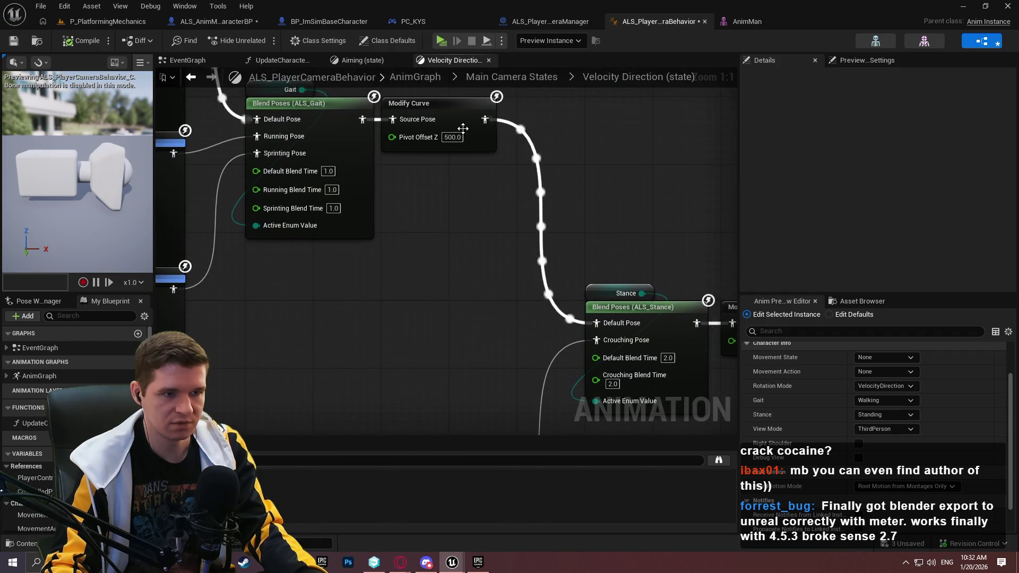
left_click_drag(455, 326, 437, 256)
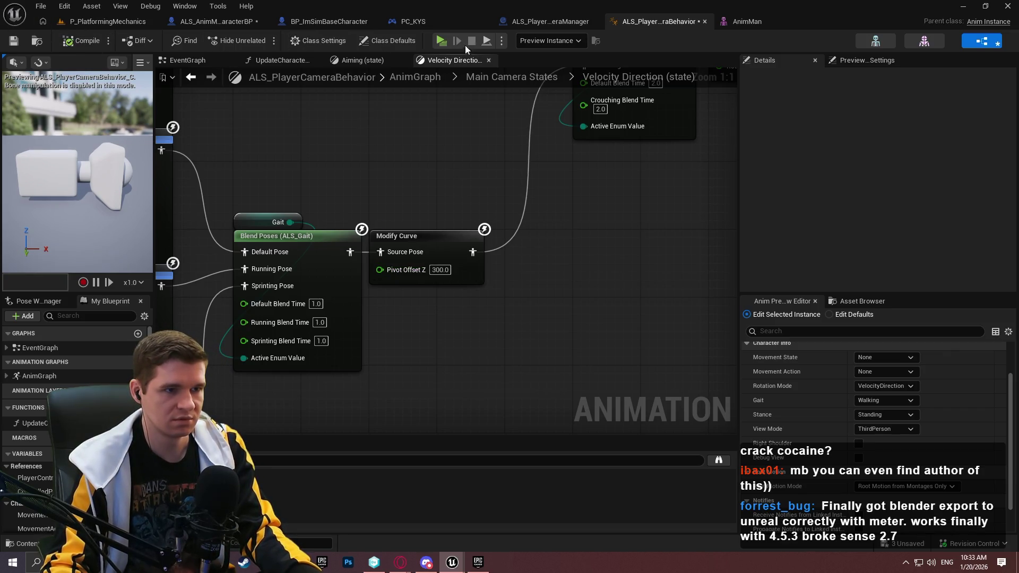
left_click(440, 42)
Run and jump around the arena toward Timed Platforms to test the camera lag, then exit.
left_click(511, 455)
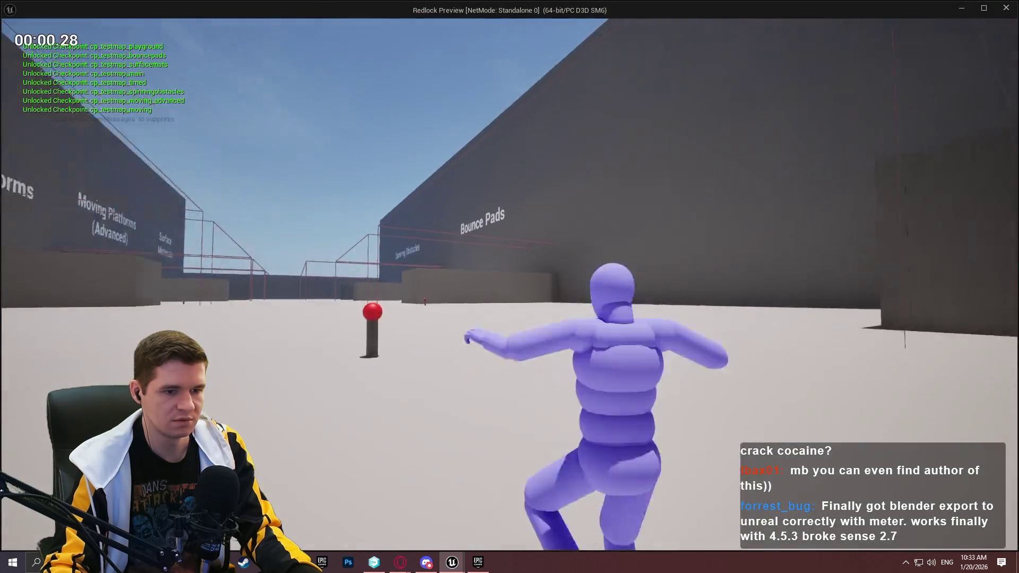
key("w")
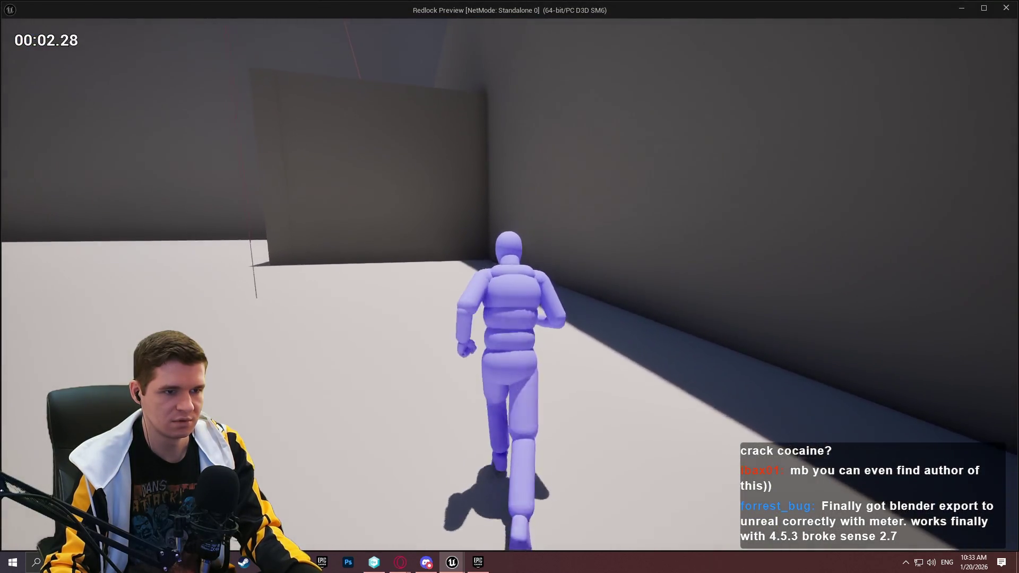
key("space")
key("w")
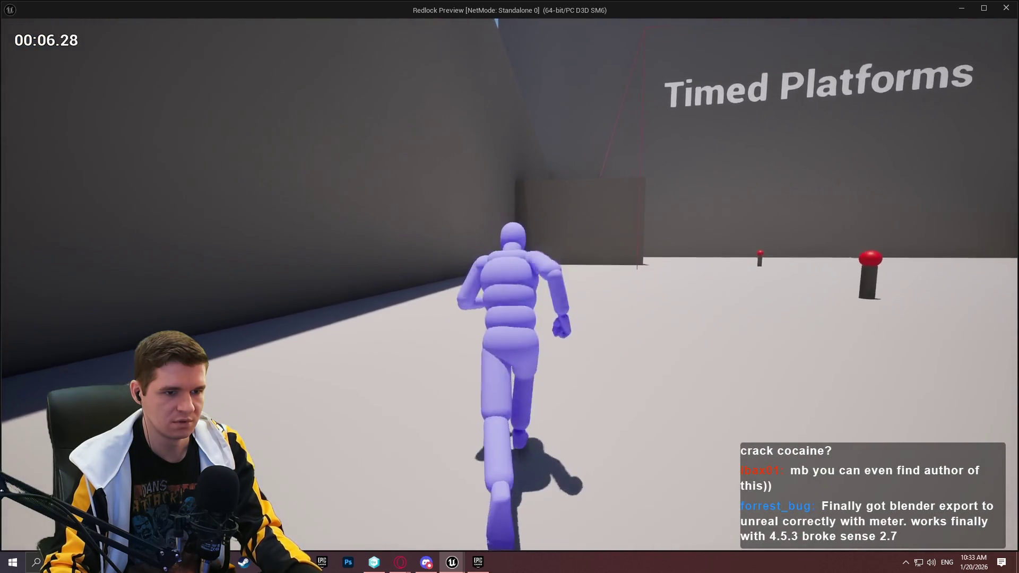
key("space")
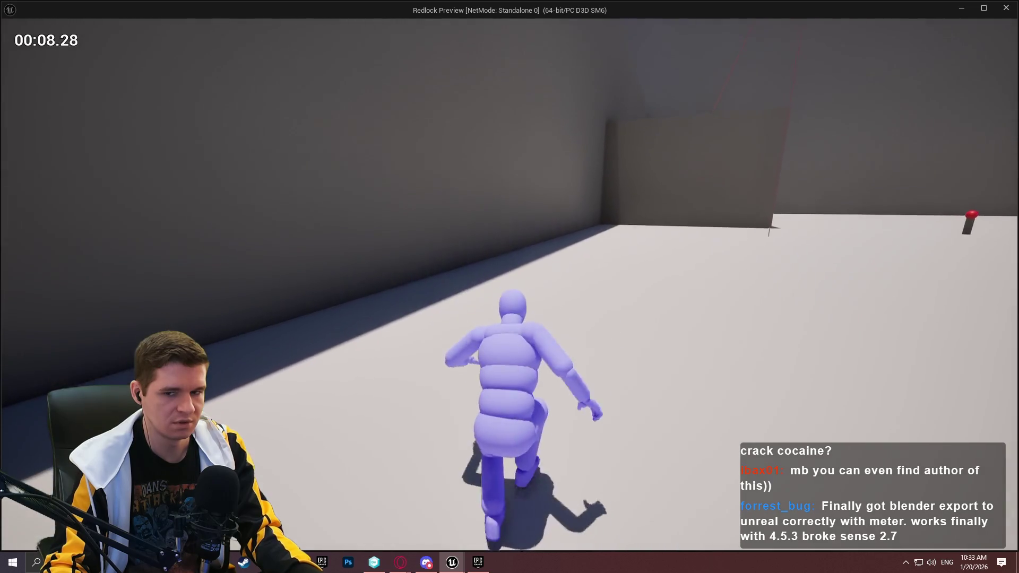
key("d")
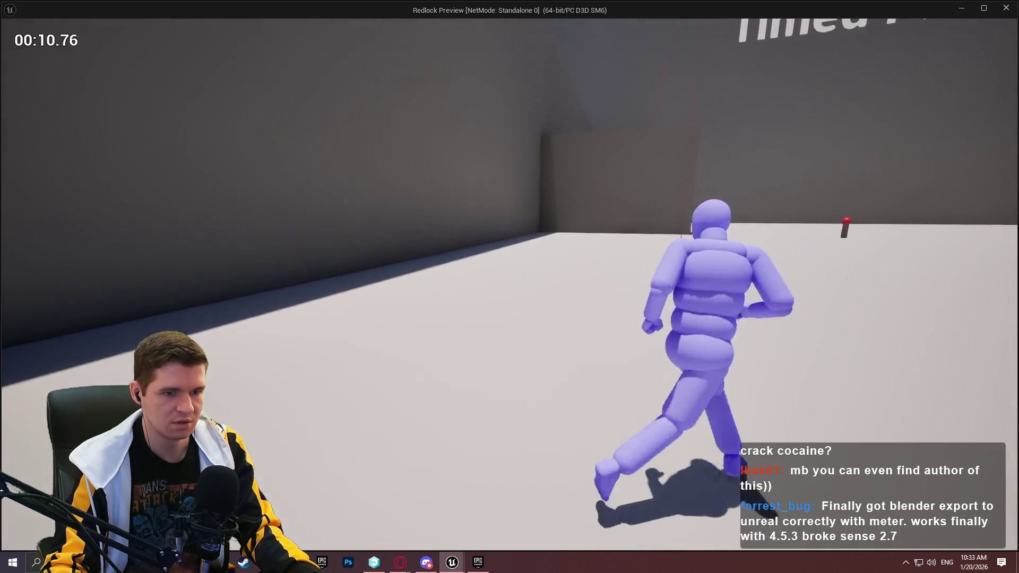
key("w")
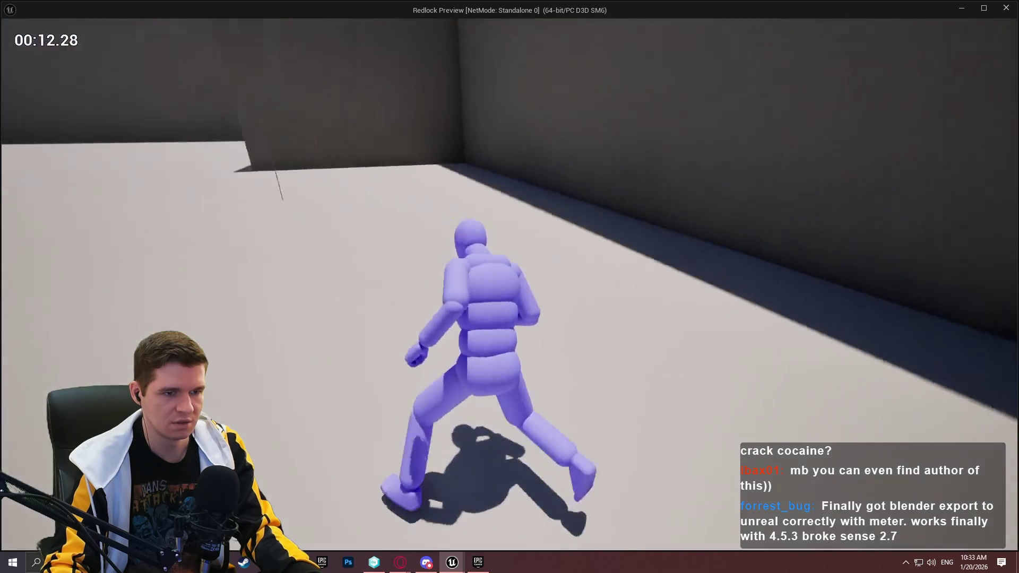
key("w")
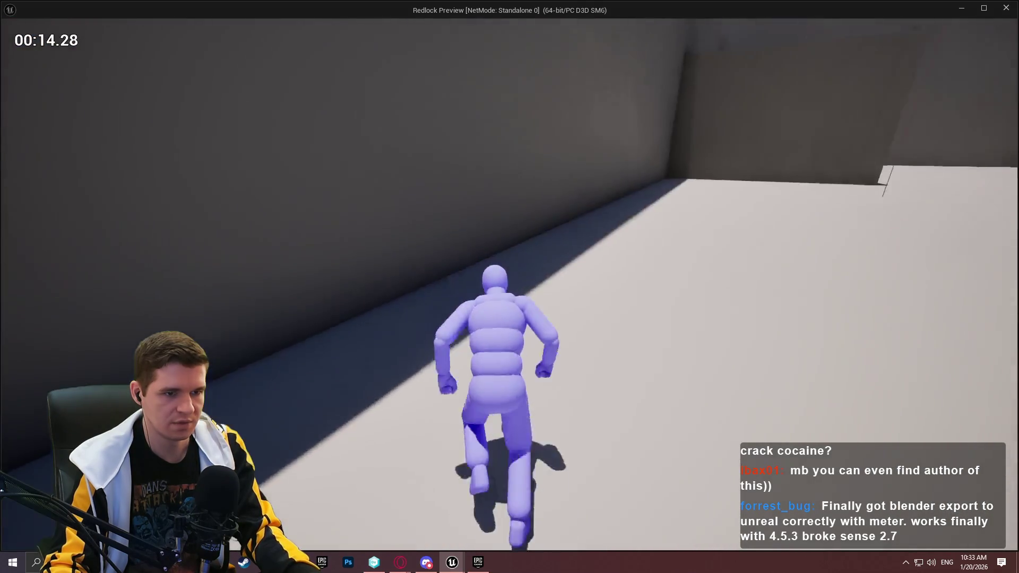
key("w")
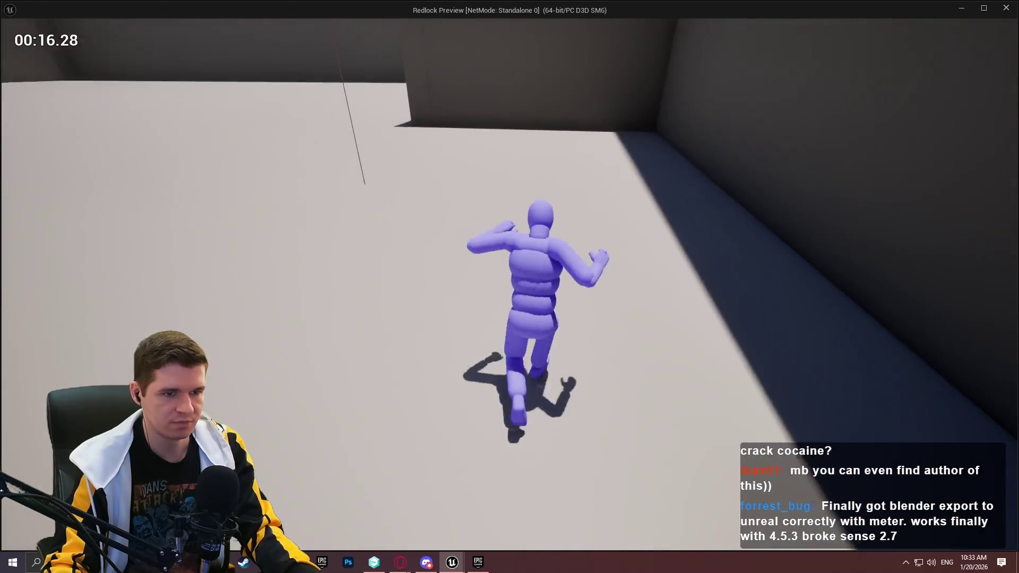
key("w")
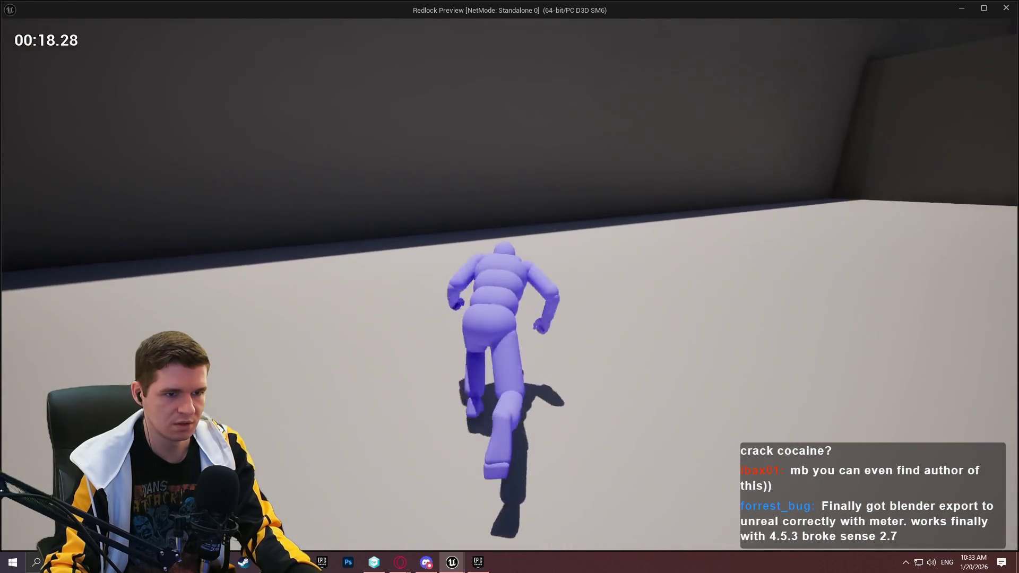
key("w")
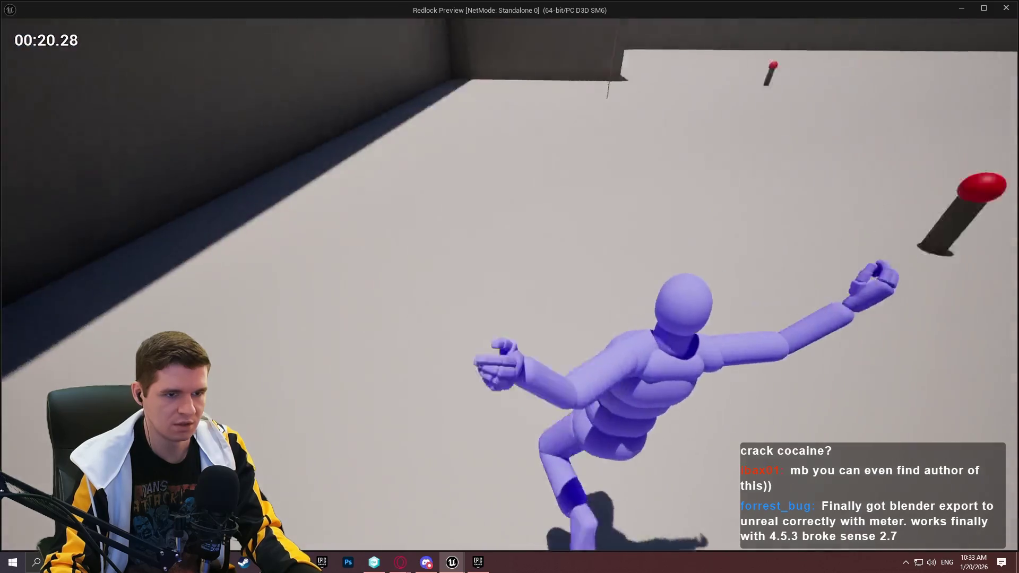
key("w")
key("Escape")
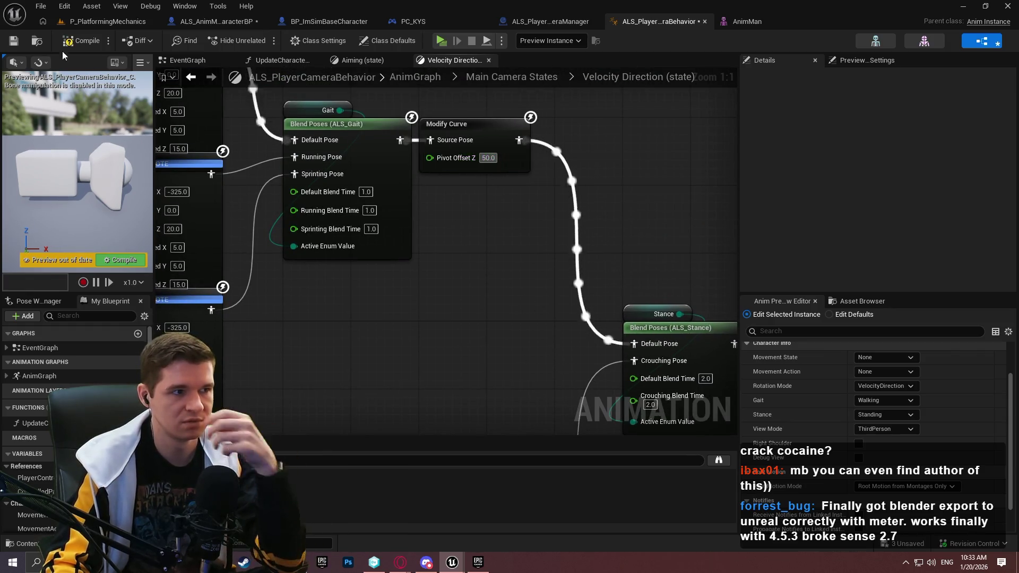
Launch the Redlock preview from the camera behavior AnimGraph and return to the editor while it runs.
left_click(83, 22)
left_click(661, 26)
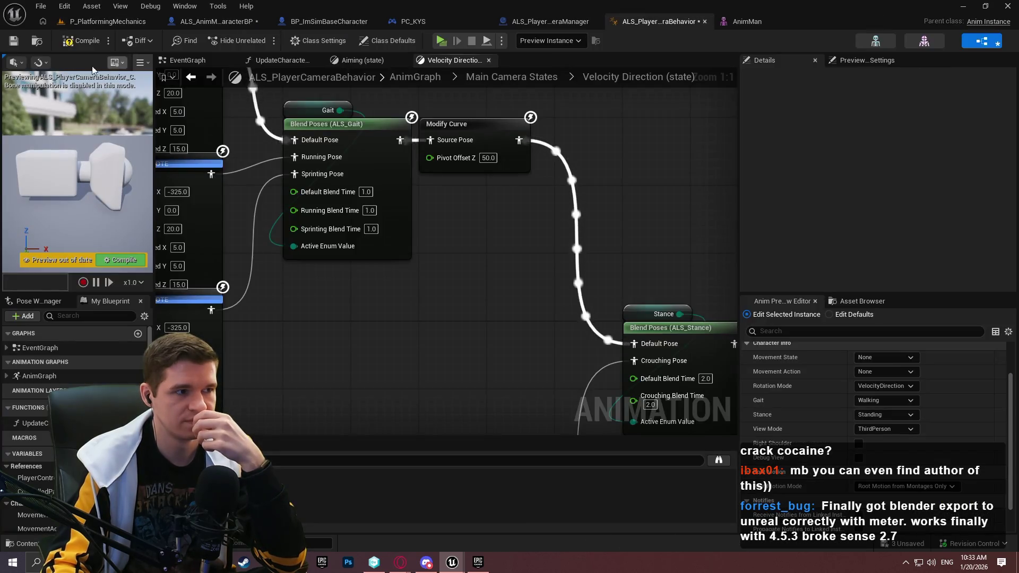
scroll(471, 279, "down", 5)
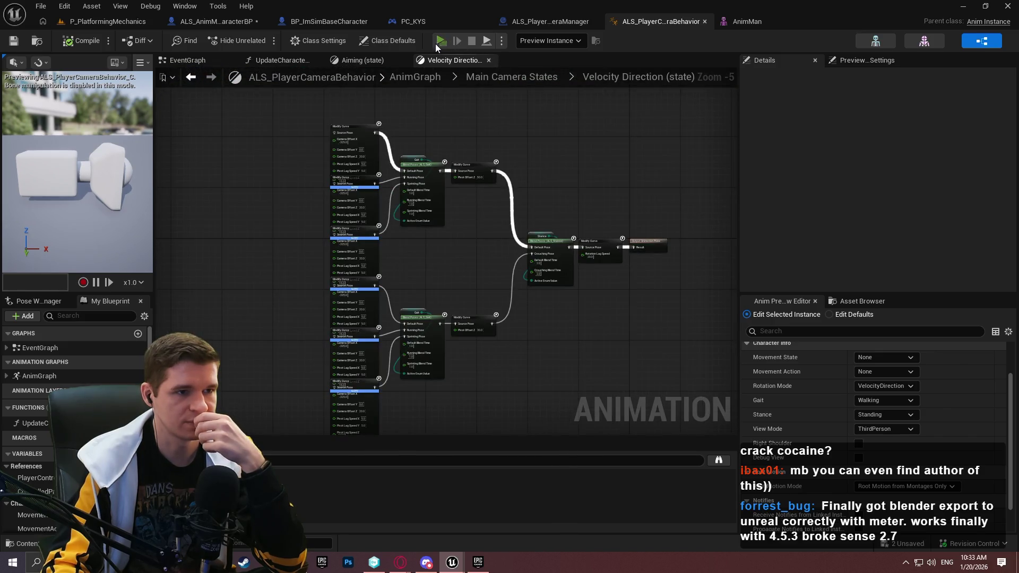
left_click(439, 41)
key("alt+Tab")
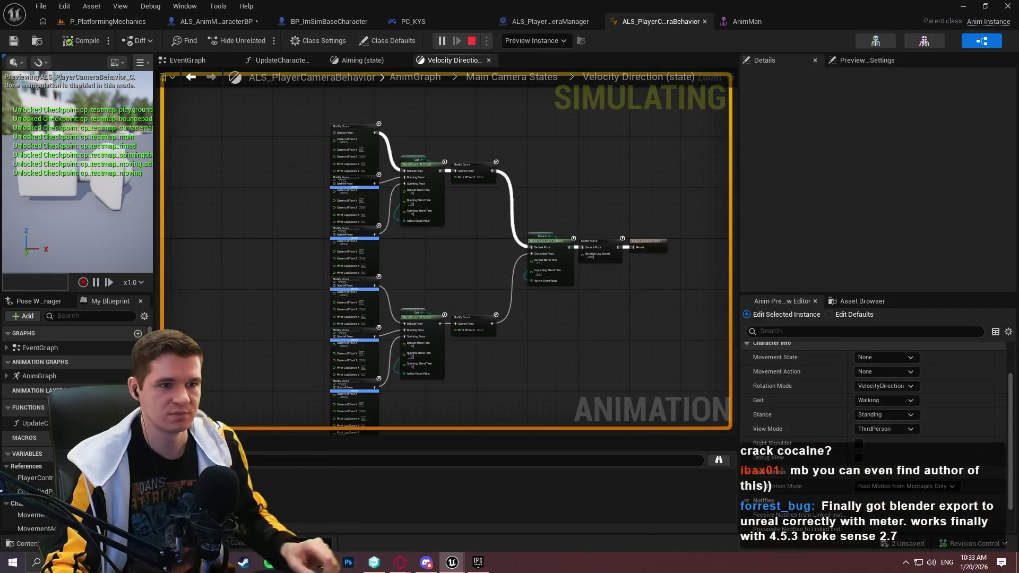
Debug against the ALS_PlayerCameraManager0 instance, then stop play and return to Main Camera States.
left_click(534, 42)
left_click(543, 73)
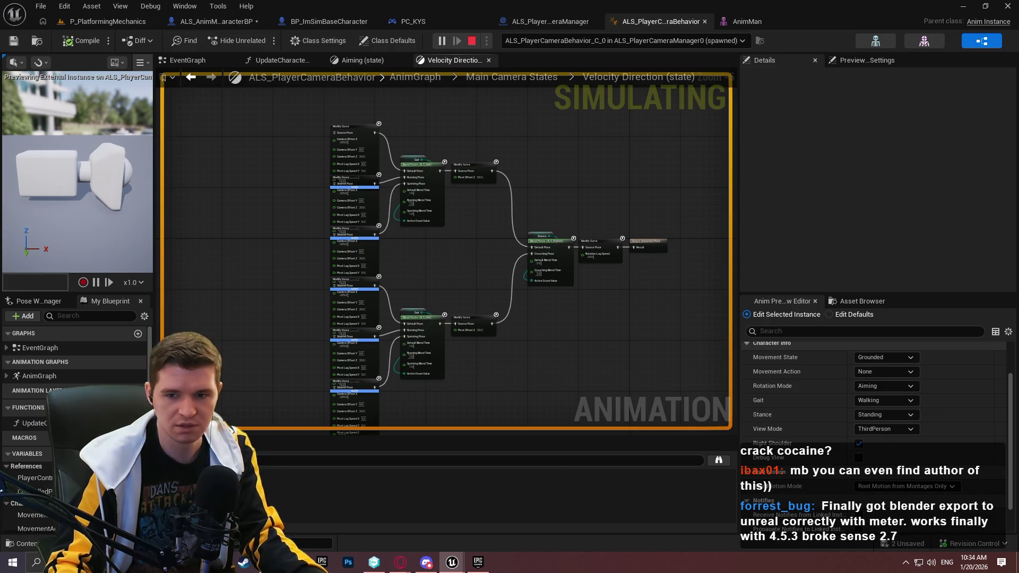
key("Escape")
left_click(488, 81)
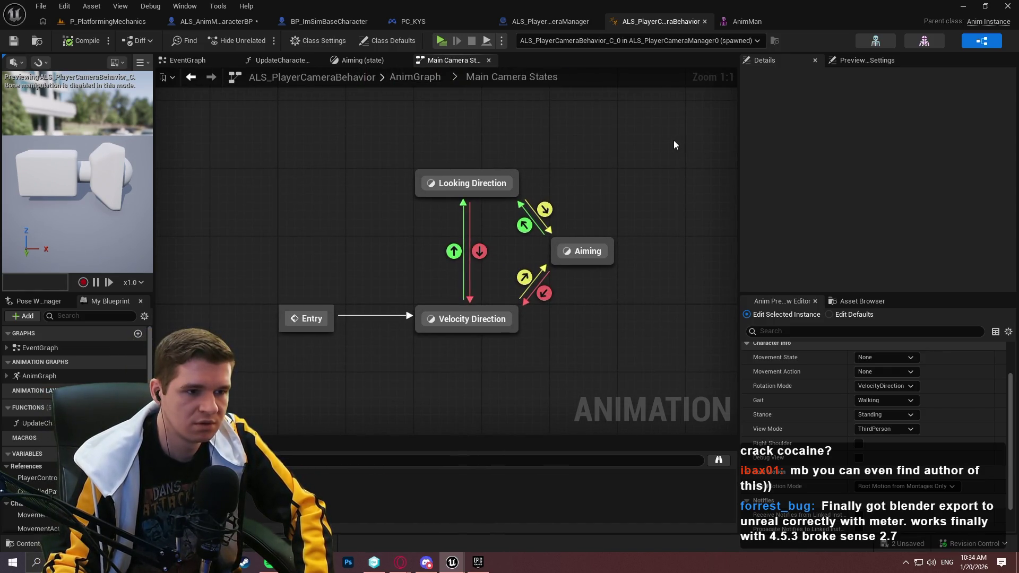
Rerun the preview, watch Main Camera States switch to Aiming in the editor, then stop.
left_click(446, 40)
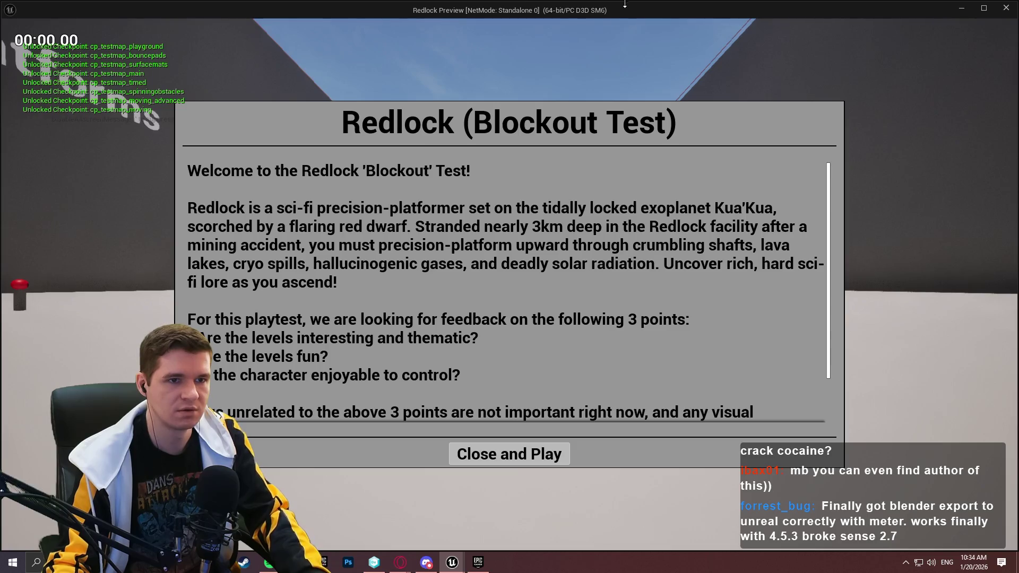
key("alt+Tab")
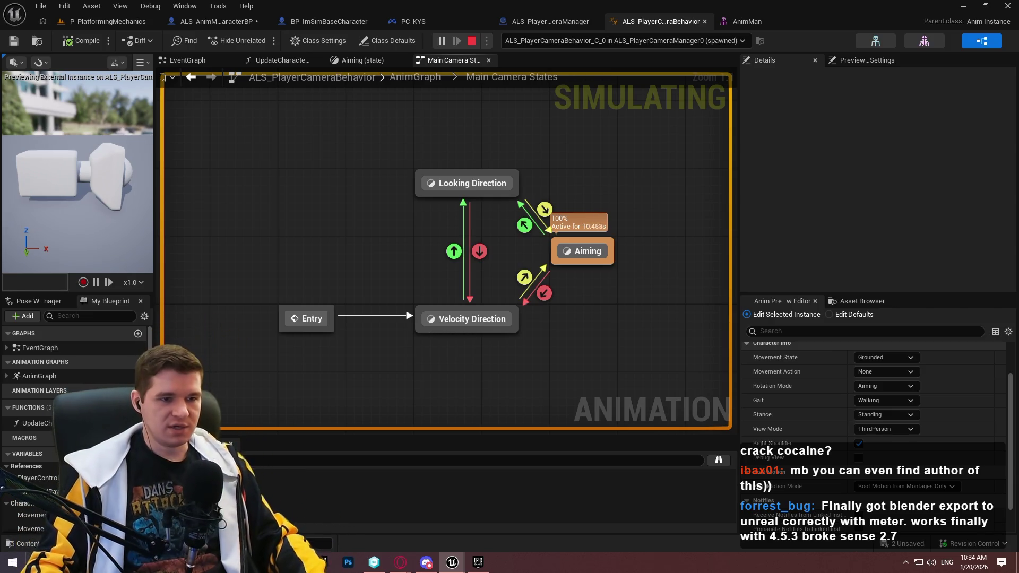
key("Escape")
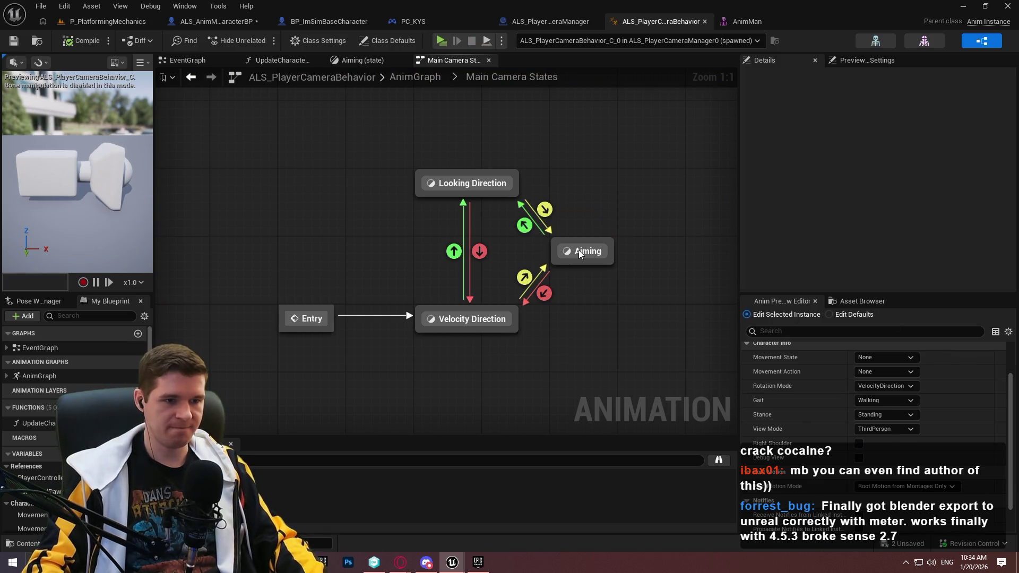
In the Aiming state graph, enter 500.0 as Pivot Offset Z, compile, and play Redlock.
double_click(580, 254)
scroll(434, 208, "up", 4)
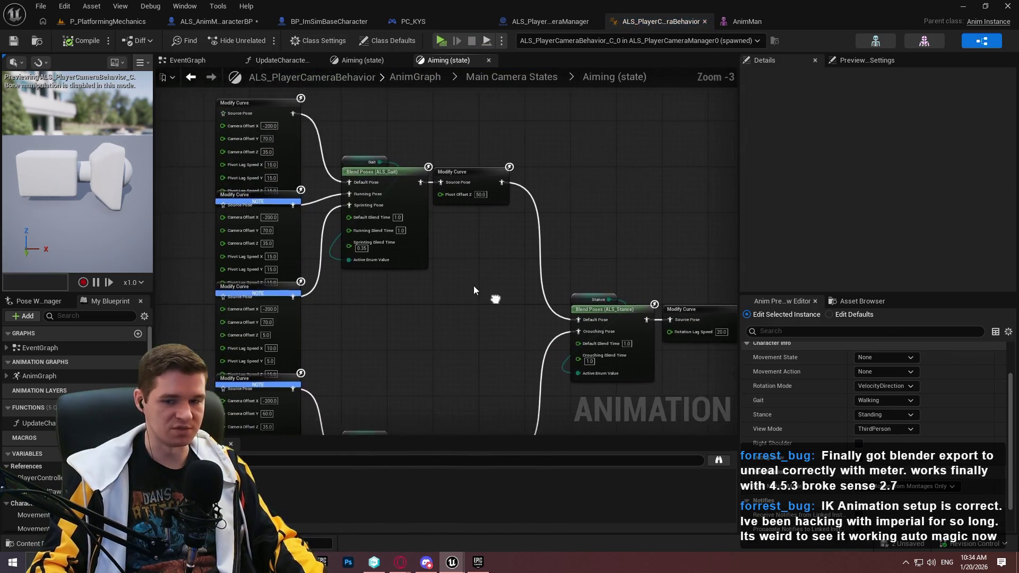
scroll(474, 289, "up", 2)
mouse_move(541, 155)
left_mouse_down()
mouse_move(531, 206)
mouse_move(542, 280)
left_mouse_up()
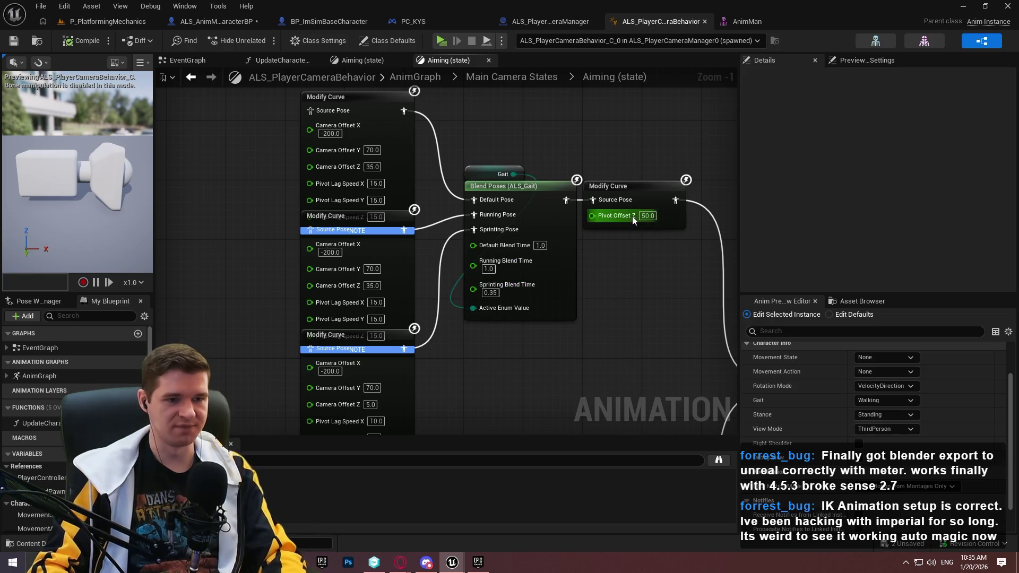
left_click_drag(633, 216, 590, 178)
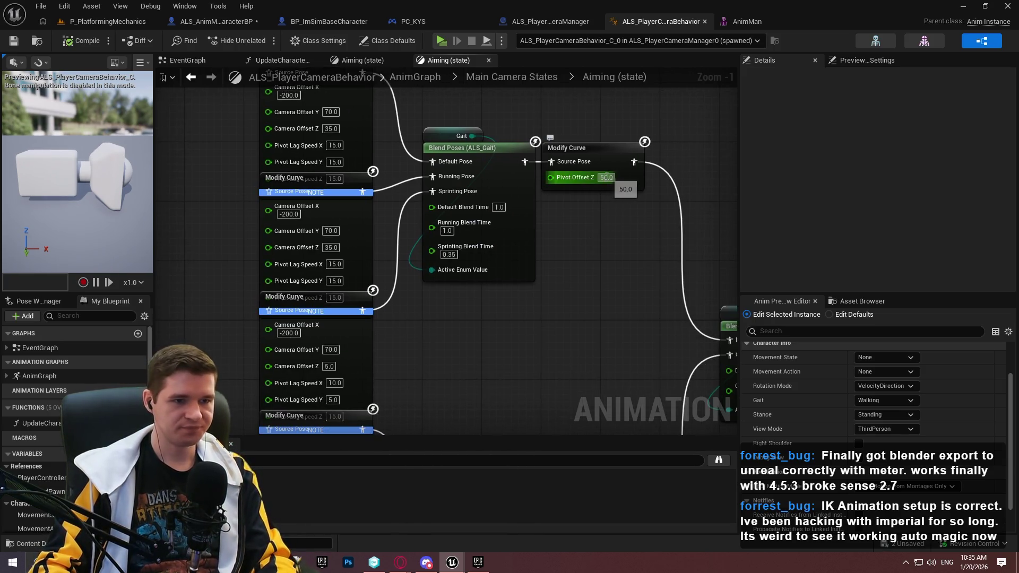
key("Return")
left_click(80, 41)
left_click(441, 40)
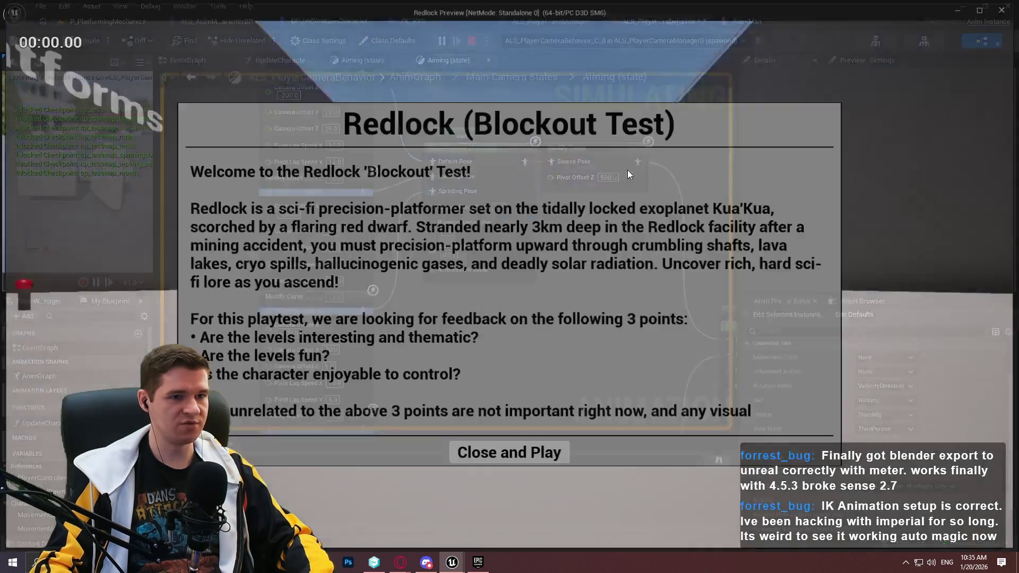
Quit the Redlock preview, restore Pivot Offset Z to 50.0, and save the blueprint.
left_click(531, 456)
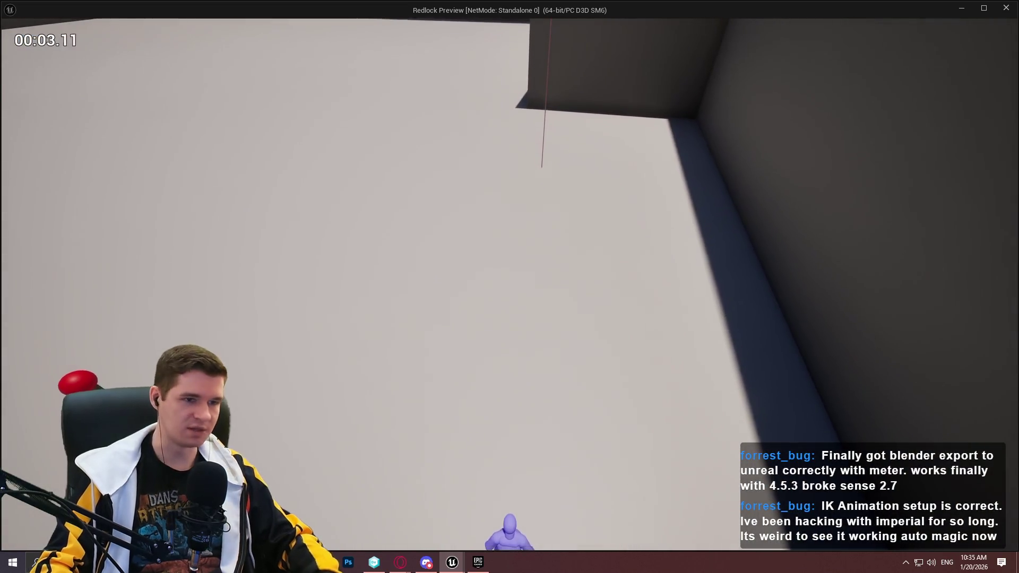
key("Escape")
key("Return")
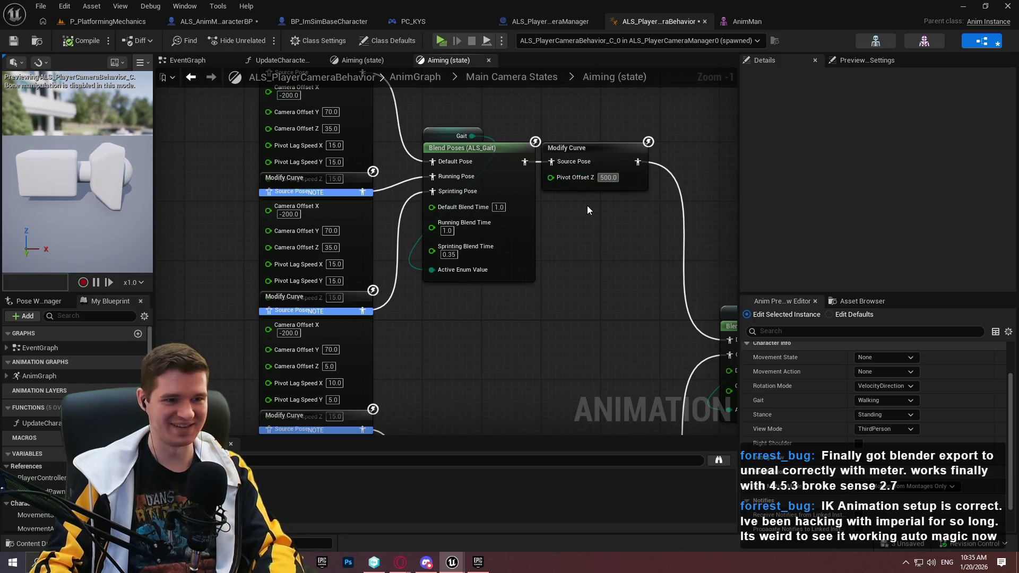
key("ctrl+z")
key("ctrl+s")
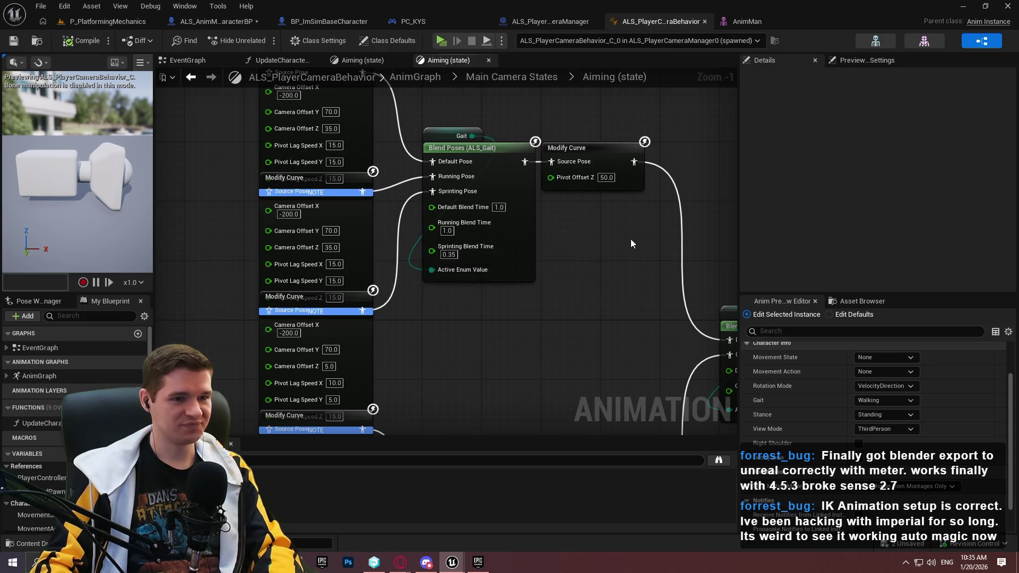
mouse_move(456, 112)
left_mouse_down()
mouse_move(518, 200)
mouse_move(499, 167)
mouse_move(588, 238)
mouse_move(564, 197)
mouse_move(547, 342)
left_mouse_up()
left_click(545, 348)
Change the lower Modify Curve's Pivot Offset Z from 30.0 to 50.0 and compile.
type("30")
key("Return")
type("50")
key("Return")
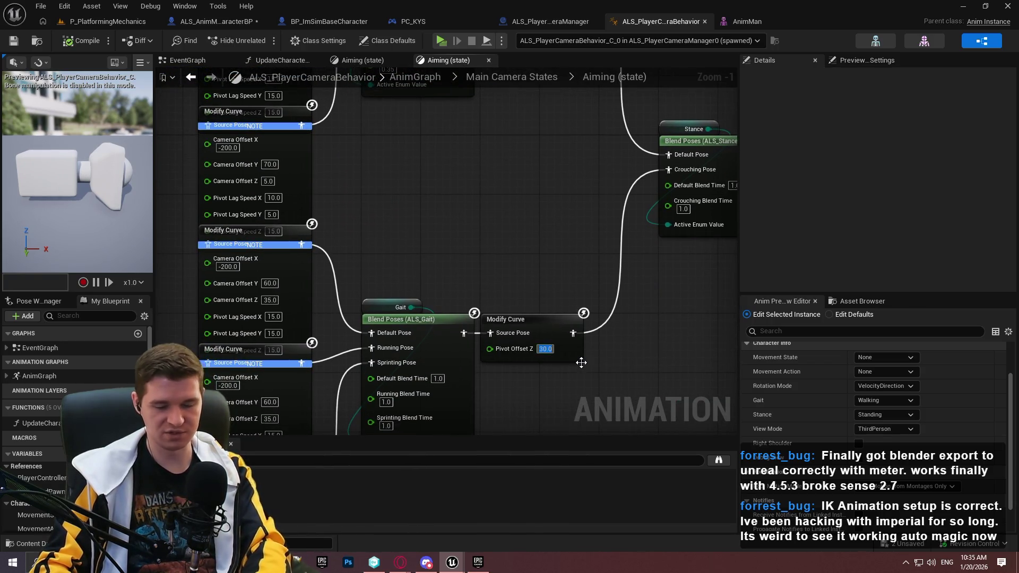
left_click(85, 43)
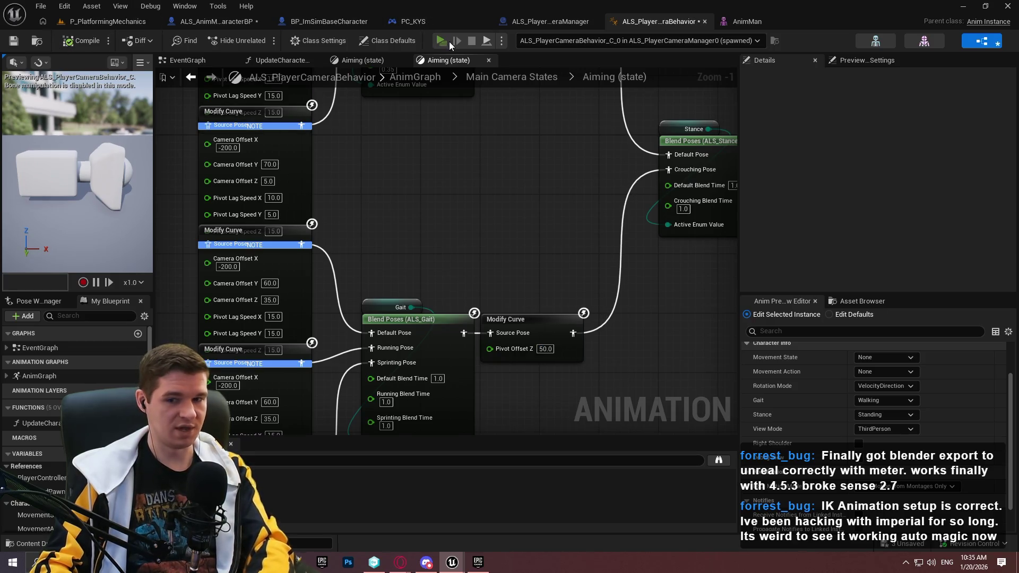
Play-test in Redlock: run forward, stop to check the idle camera, run along the wall, exit.
left_click(449, 42)
left_click(530, 457)
key("w")
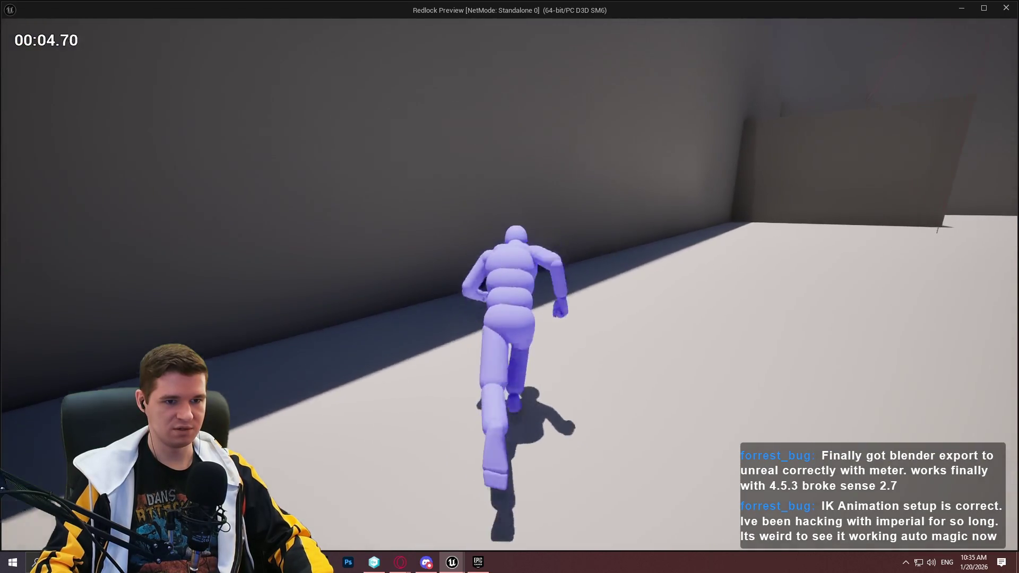
key("s")
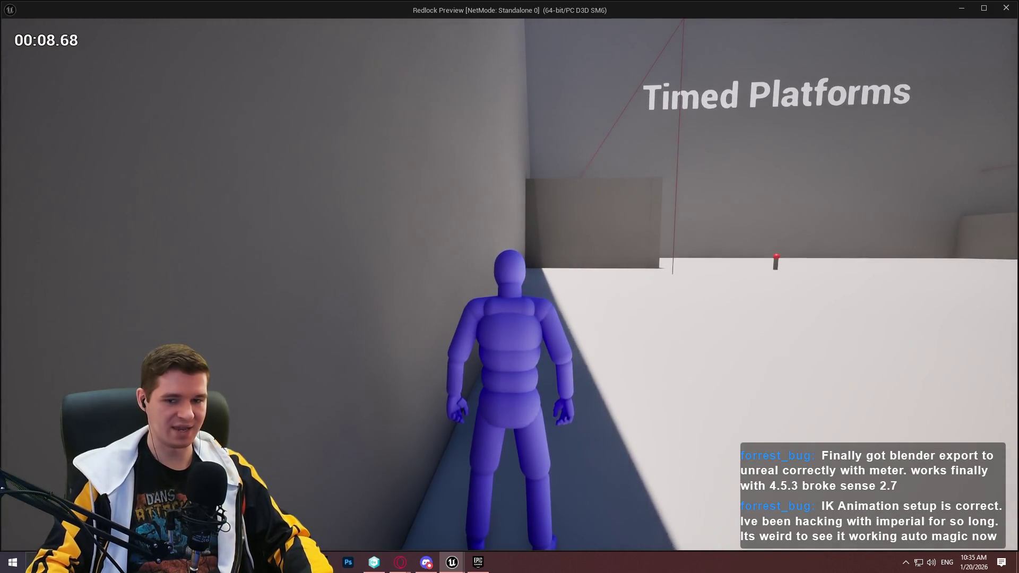
key("w")
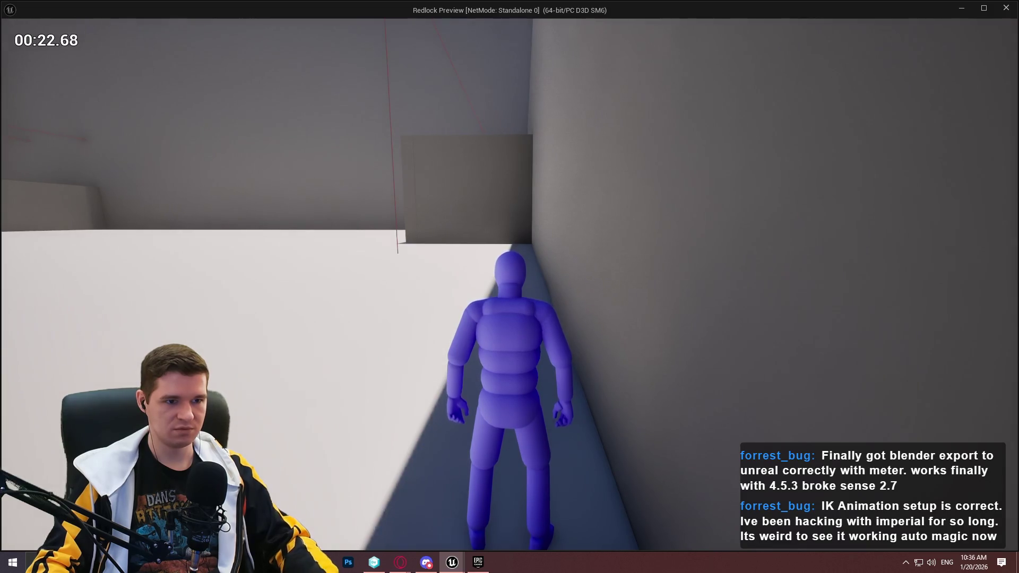
key("Escape")
left_click(545, 348)
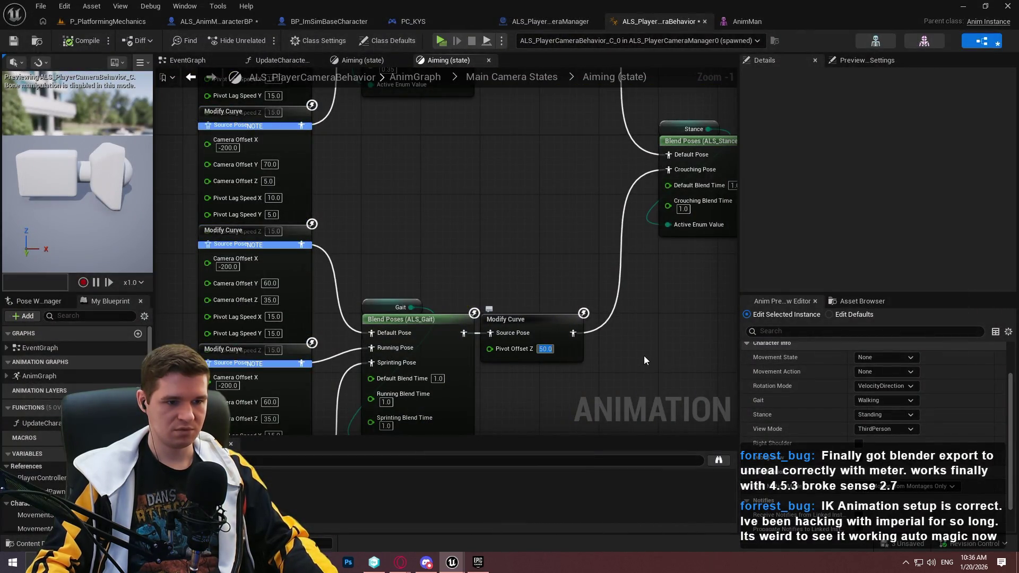
Set the lower Pivot Offset Z to 10.0 and compile the blueprint.
type("10")
key("Return")
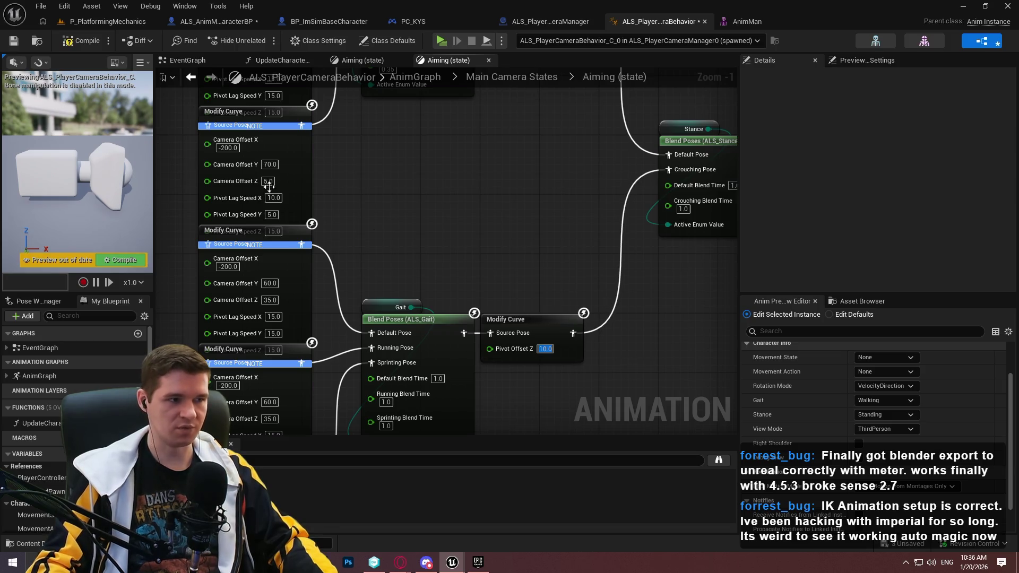
left_click(84, 41)
Run the character forward in the Redlock preview, then return to the blueprint editor.
left_click(439, 40)
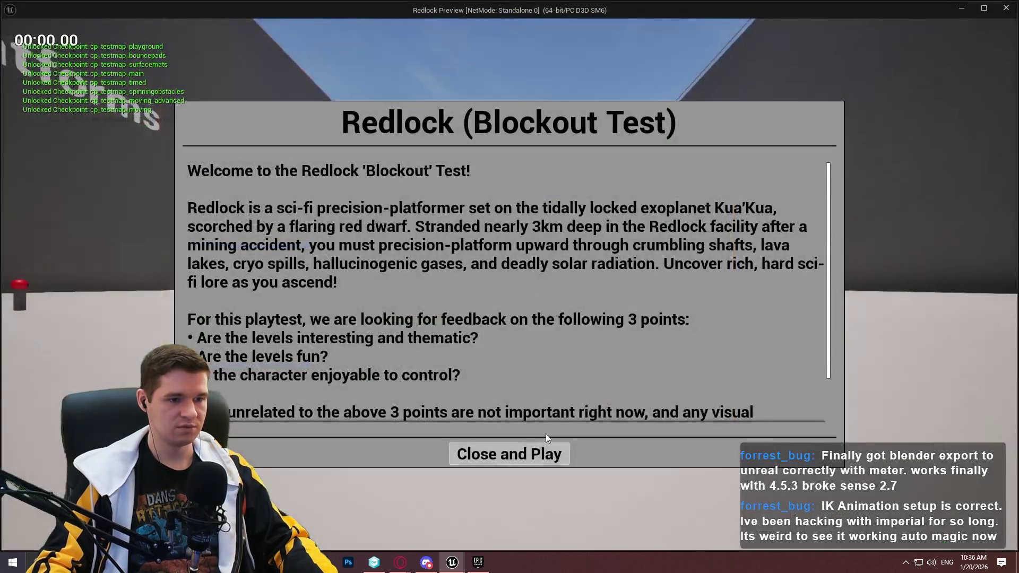
left_click(537, 455)
key("w")
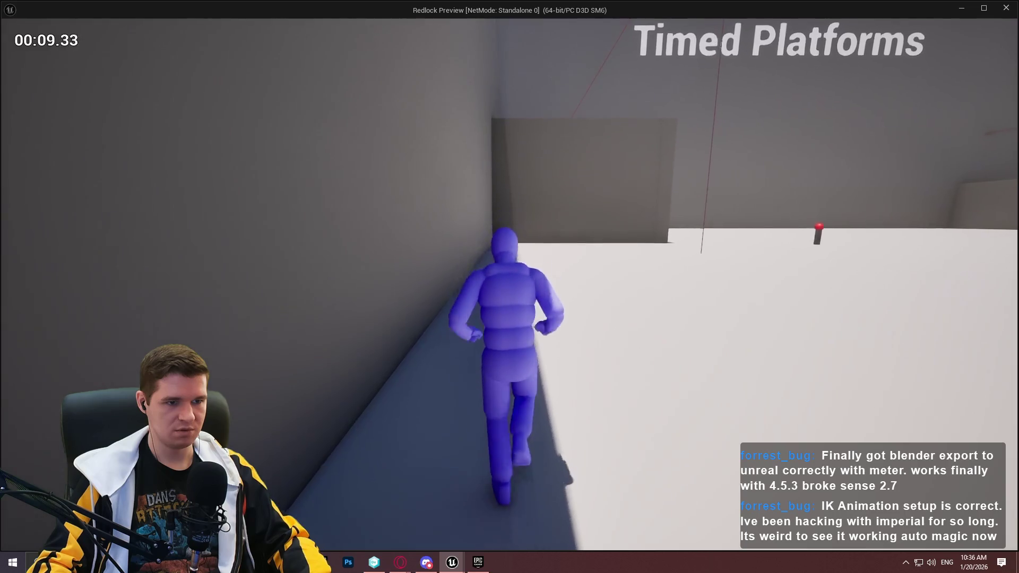
key("super")
left_click(740, 153)
scroll(504, 223, "down", 5)
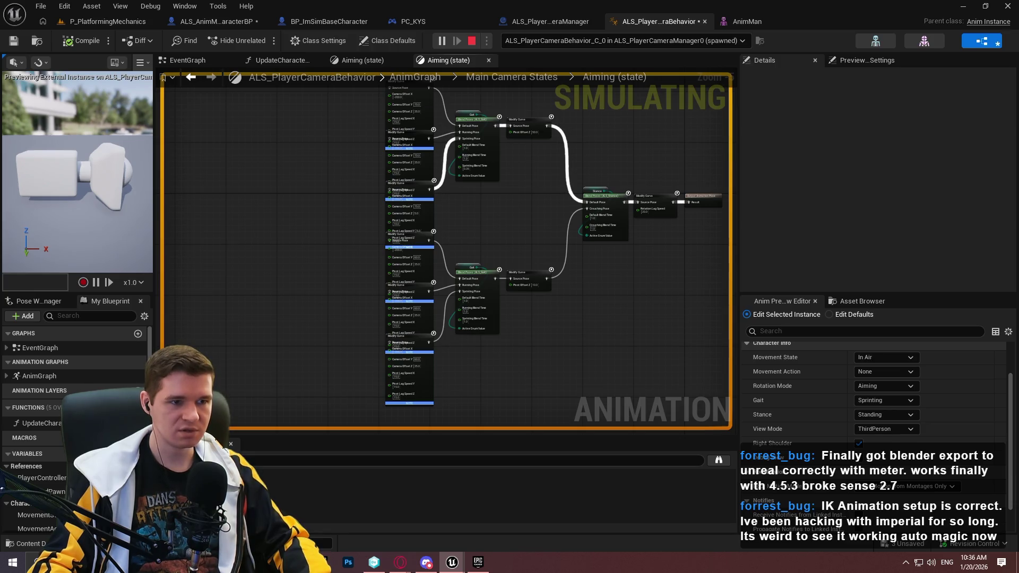
Stop the simulation and realign the three aiming Modify Curve nodes, shifting them left.
key("Escape")
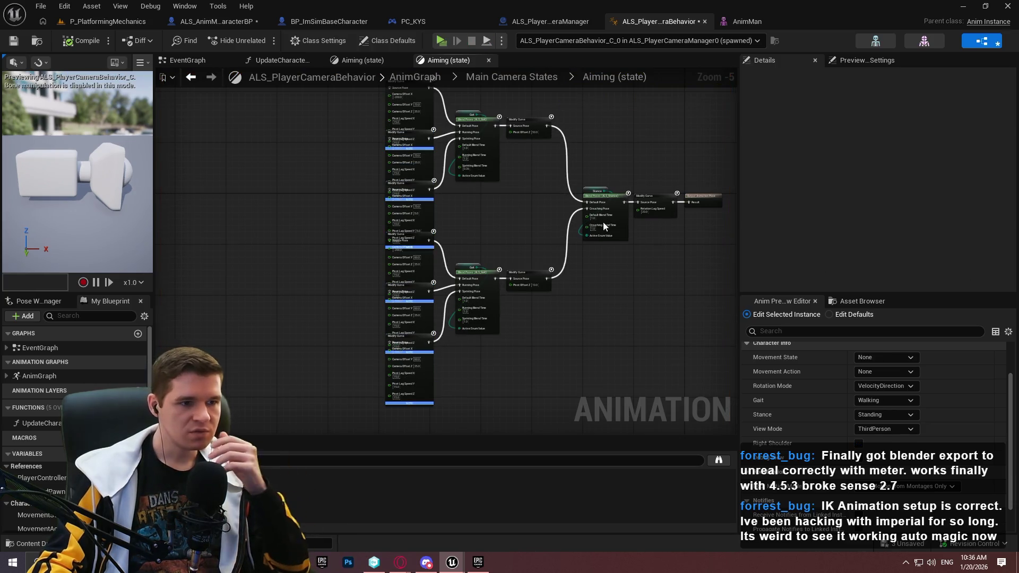
scroll(389, 240, "up", 4)
left_click_drag(389, 240, 385, 256)
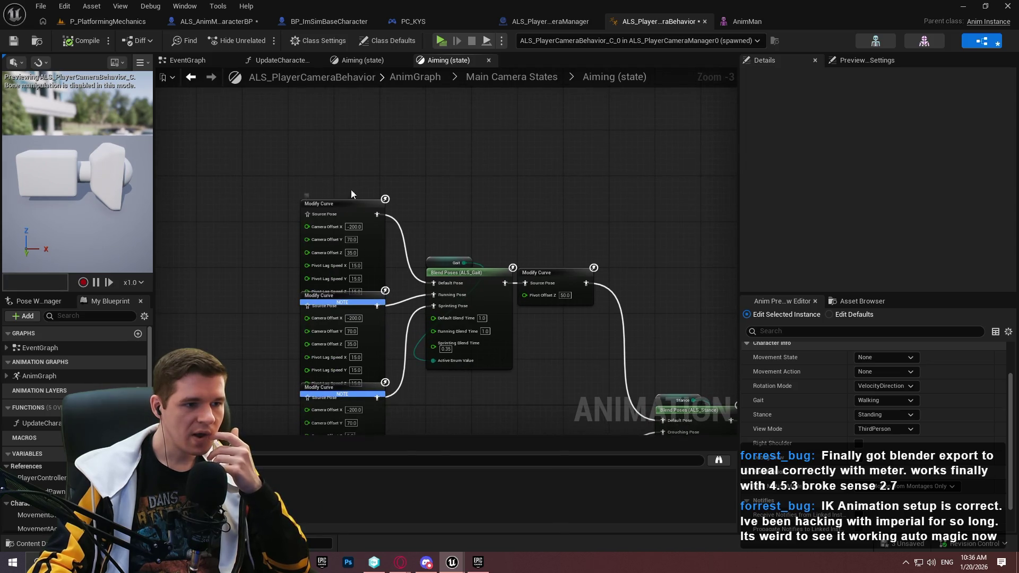
left_click_drag(353, 209, 352, 145)
left_click_drag(355, 298, 353, 257)
mouse_move(349, 387)
left_mouse_down()
mouse_move(350, 371)
mouse_move(349, 380)
left_mouse_up()
left_click(243, 194)
mouse_move(244, 195)
left_mouse_down()
mouse_move(385, 343)
mouse_move(211, 248)
mouse_move(340, 339)
left_mouse_up()
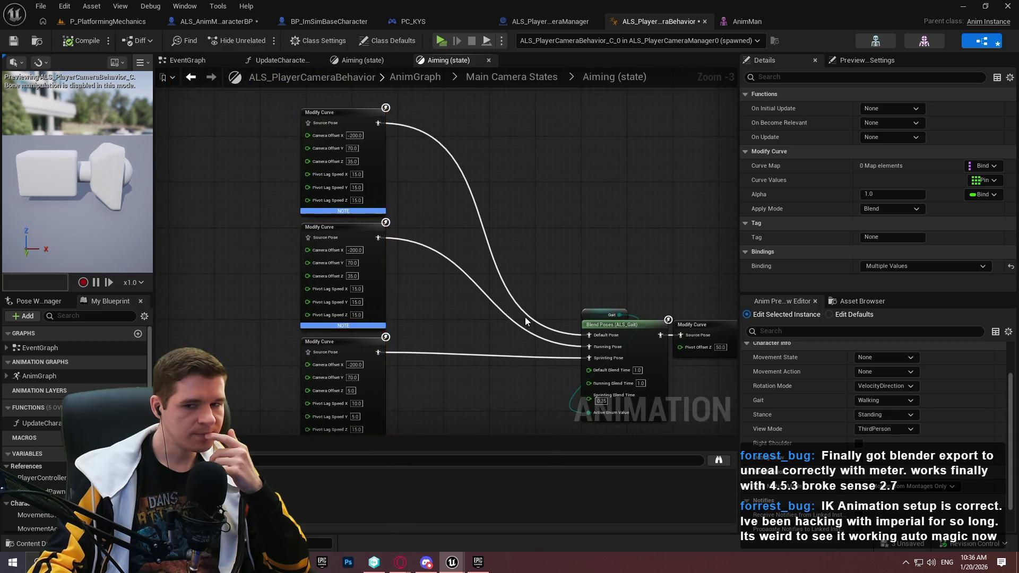
scroll(523, 332, "up", 3)
Place the Gait node below Blend Poses and wire it into Active Enum Value.
left_click_drag(552, 253, 499, 346)
left_click_drag(468, 407, 445, 406)
mouse_move(678, 377)
left_mouse_down()
mouse_move(563, 350)
mouse_move(698, 398)
mouse_move(405, 278)
mouse_move(359, 237)
mouse_move(384, 275)
mouse_move(428, 303)
mouse_move(613, 477)
mouse_move(624, 451)
mouse_move(599, 333)
left_mouse_up()
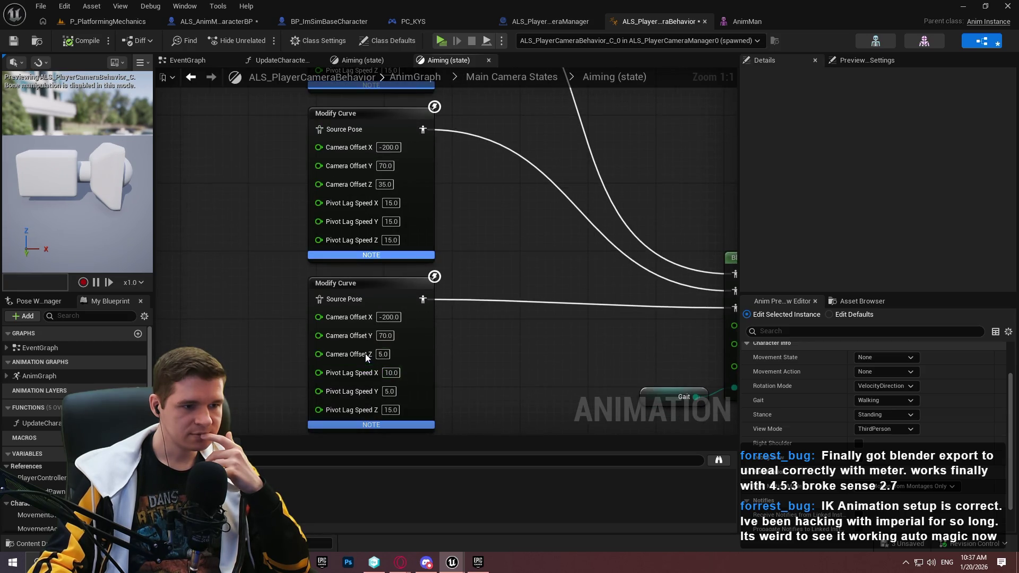
Set the lower Modify Curve's Camera Offset Z to 35.0 and compile.
mouse_move(536, 325)
left_mouse_down()
mouse_move(500, 307)
mouse_move(380, 304)
left_mouse_up()
mouse_move(300, 243)
left_mouse_down()
mouse_move(538, 248)
mouse_move(527, 327)
mouse_move(505, 356)
left_mouse_up()
left_click_drag(504, 359, 526, 252)
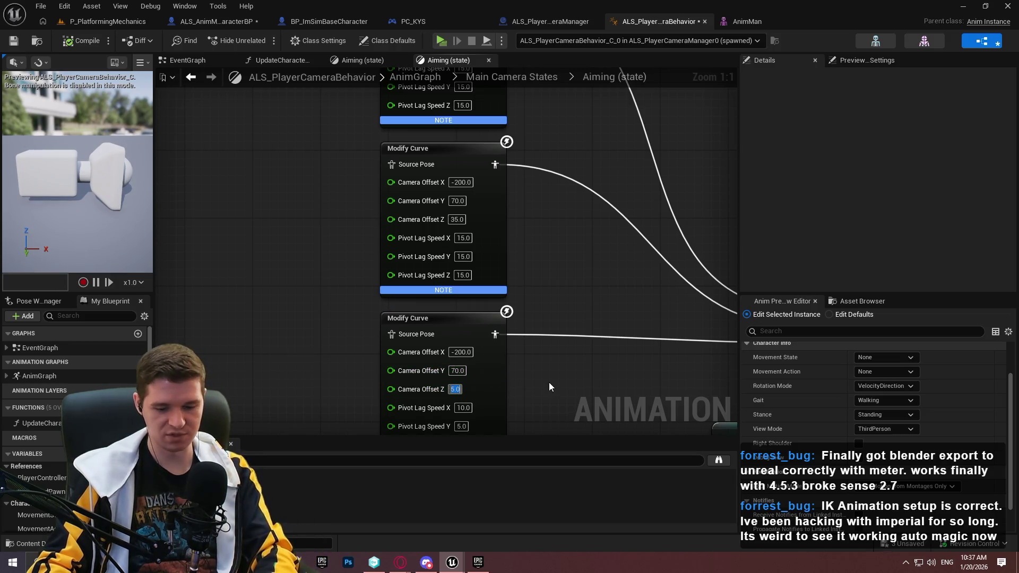
type("3")
key("Return")
mouse_move(571, 315)
left_mouse_down()
mouse_move(568, 250)
mouse_move(565, 317)
mouse_move(529, 110)
mouse_move(554, 104)
left_mouse_up()
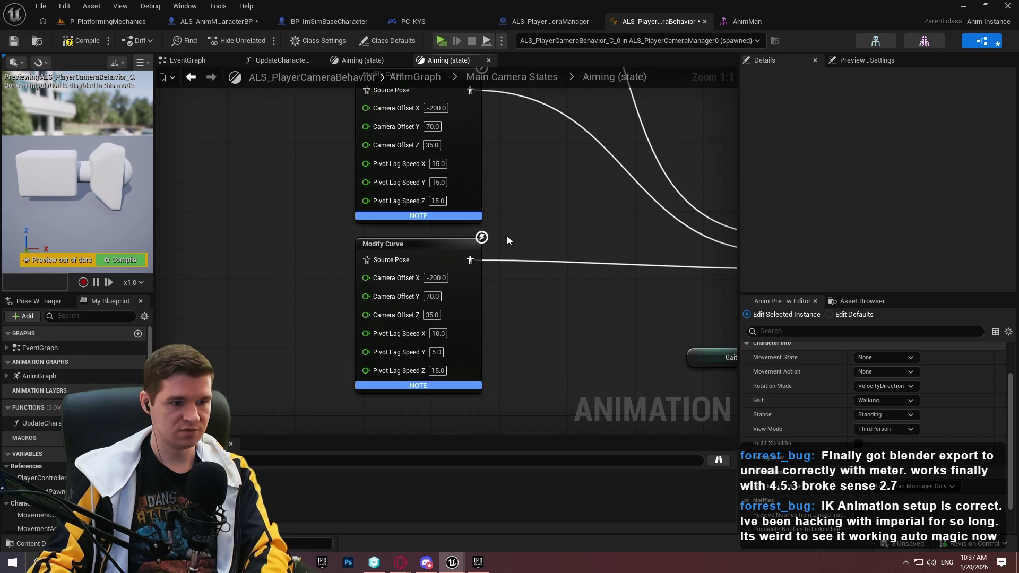
left_click(93, 42)
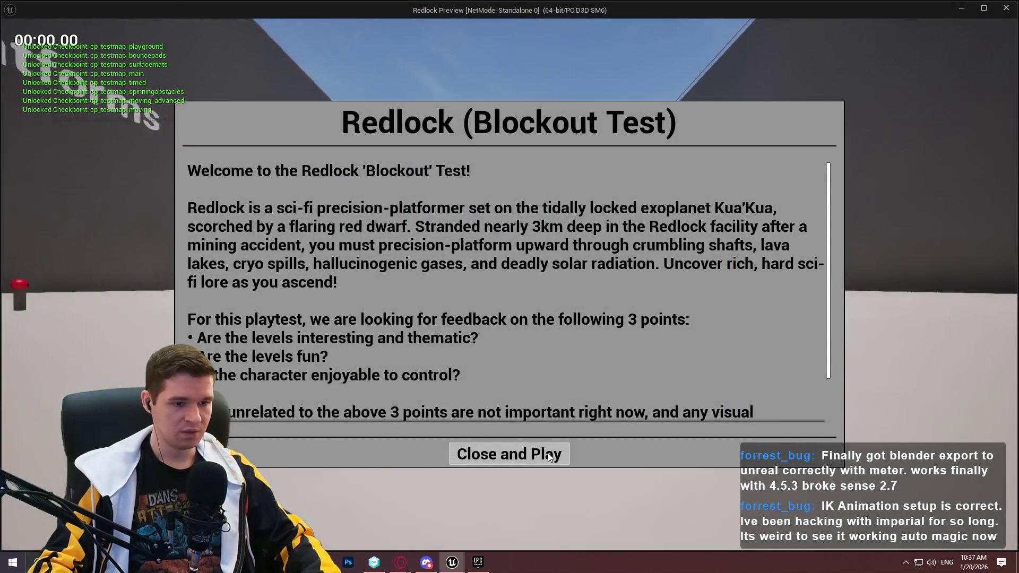
Run past Timed Platforms toward the Bounce Pads corridor with a jump, then exit.
left_click(549, 456)
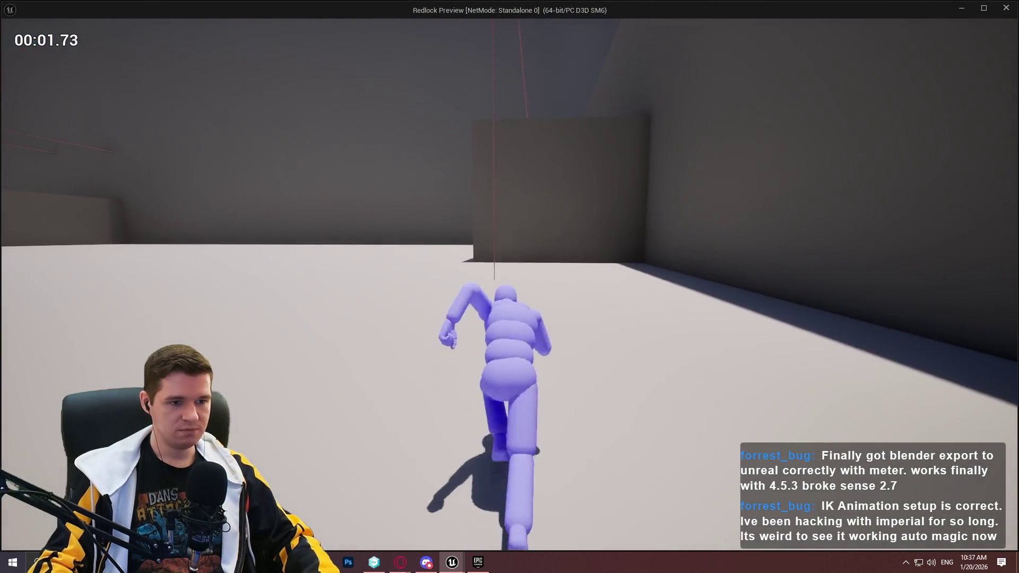
key("d")
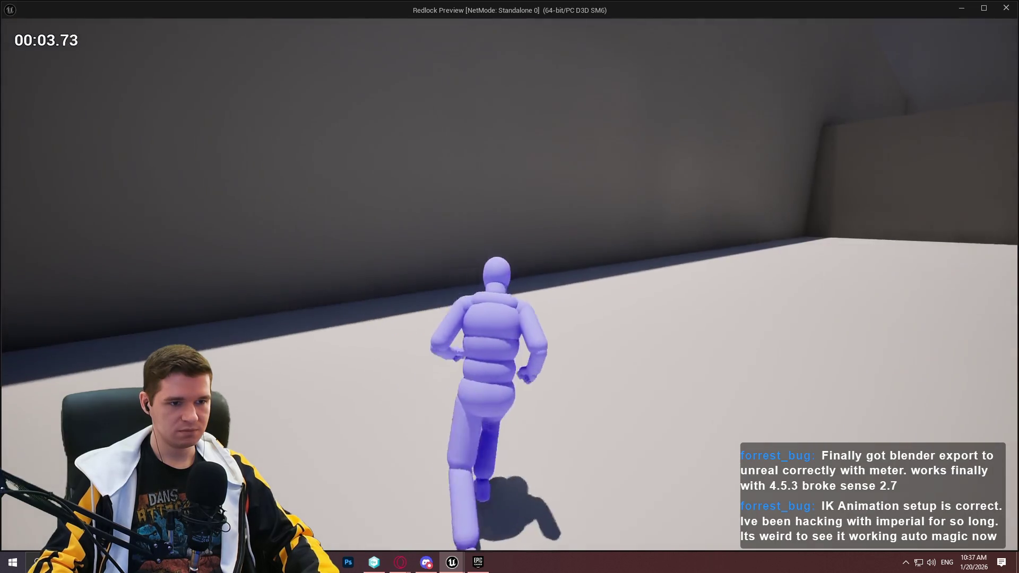
key("d")
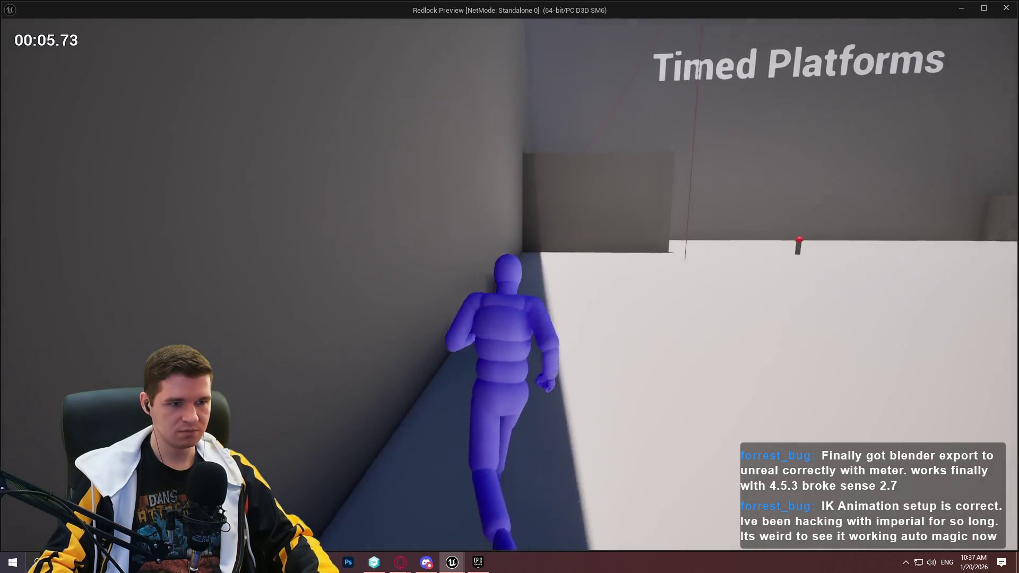
key("w")
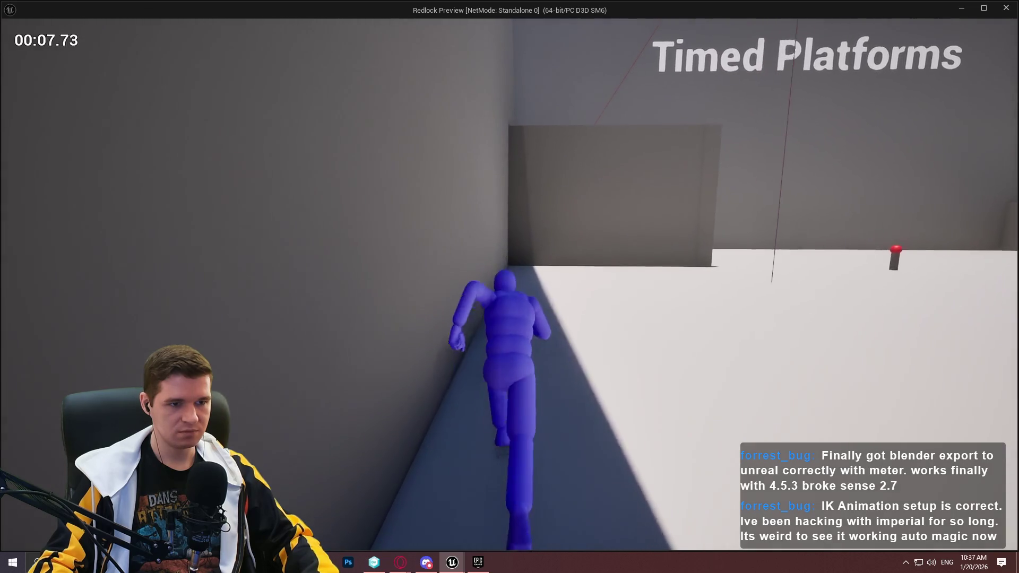
key("w")
key("w")
key("w")
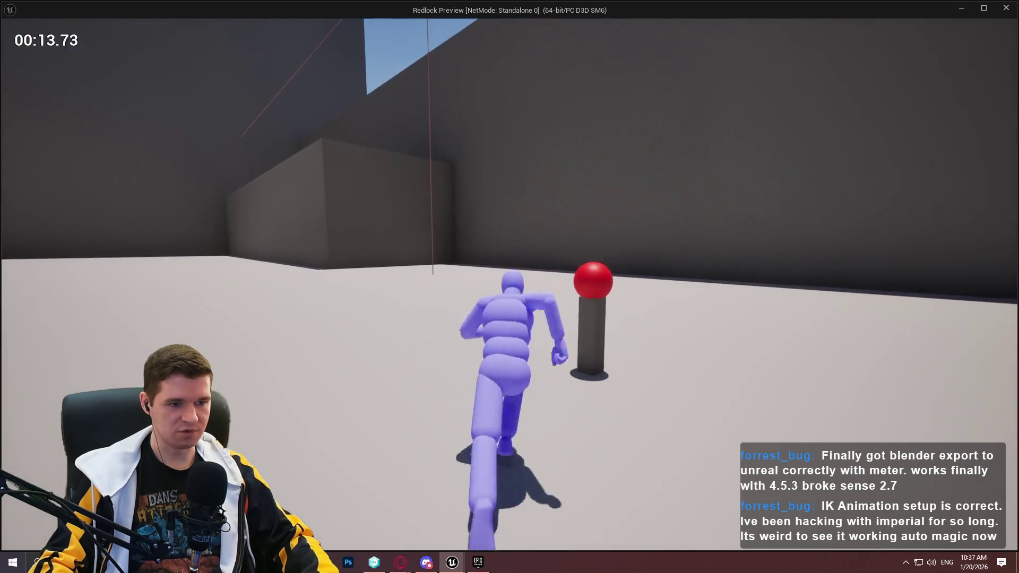
key("w")
key("space")
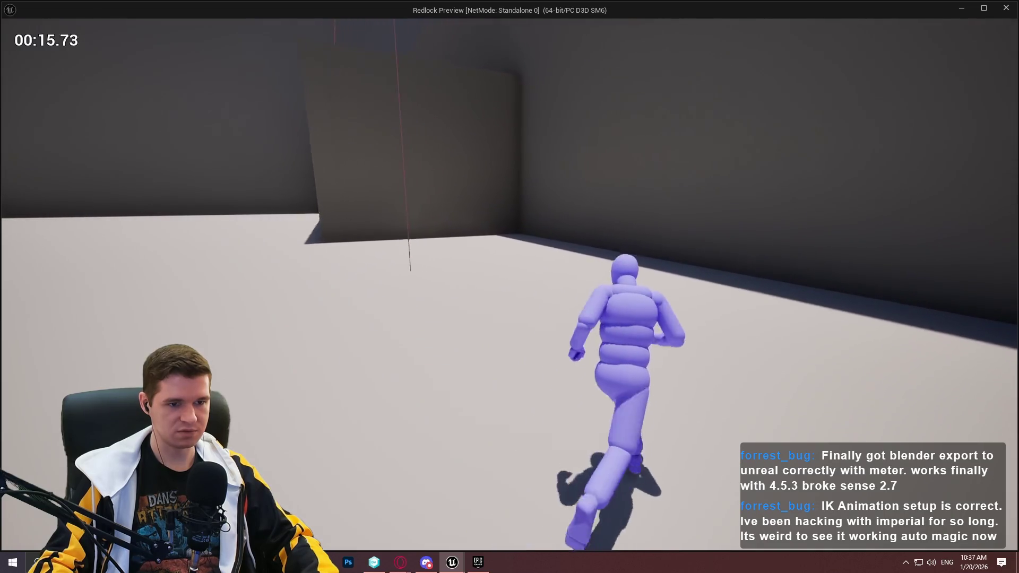
key("w")
key("w")
key("Escape")
Enter -300 as Camera Offset X on the top Modify Curve, save, and launch Redlock.
mouse_move(532, 192)
left_mouse_down()
mouse_move(491, 197)
mouse_move(414, 148)
left_mouse_up()
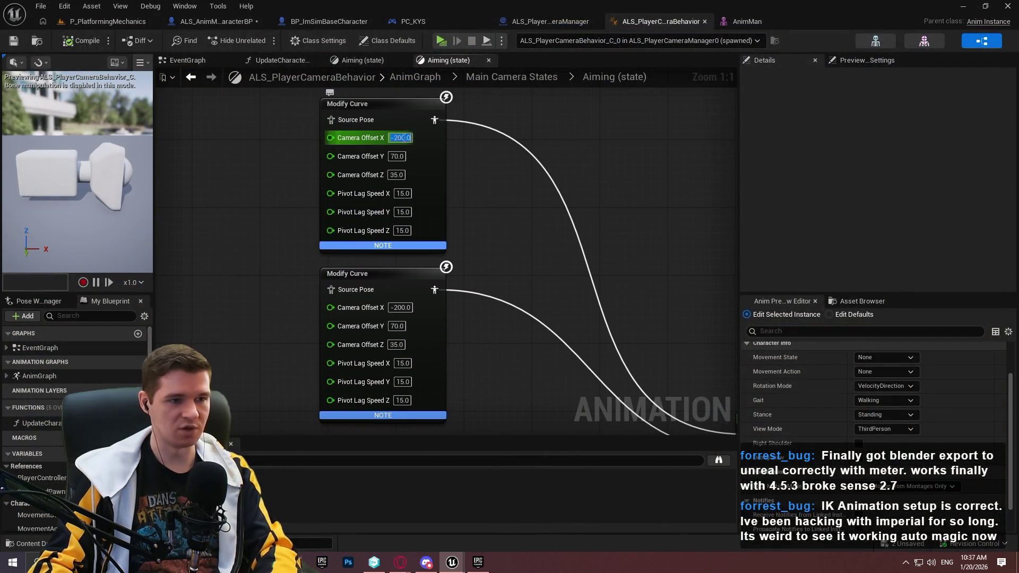
type("-3")
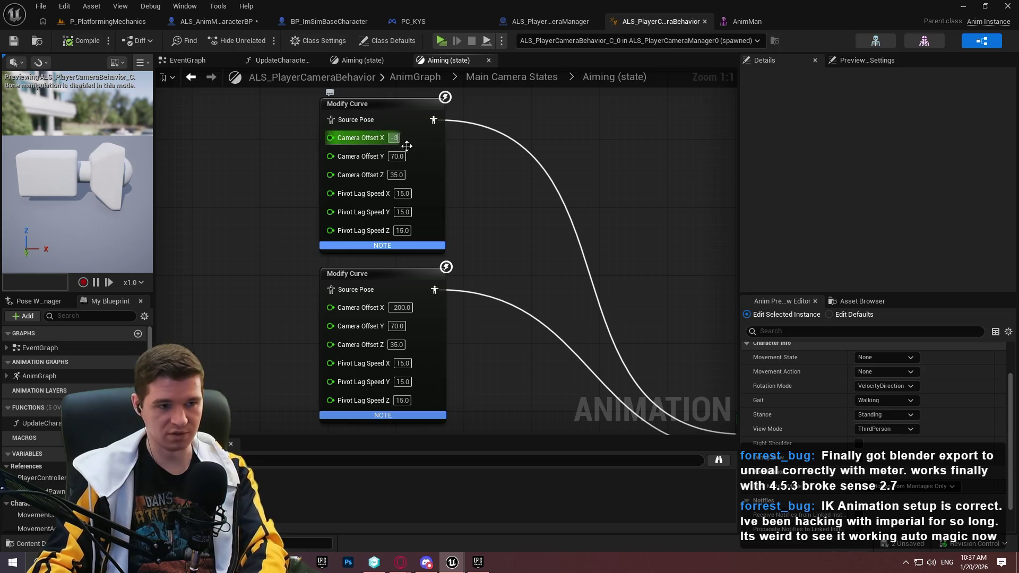
key("Return")
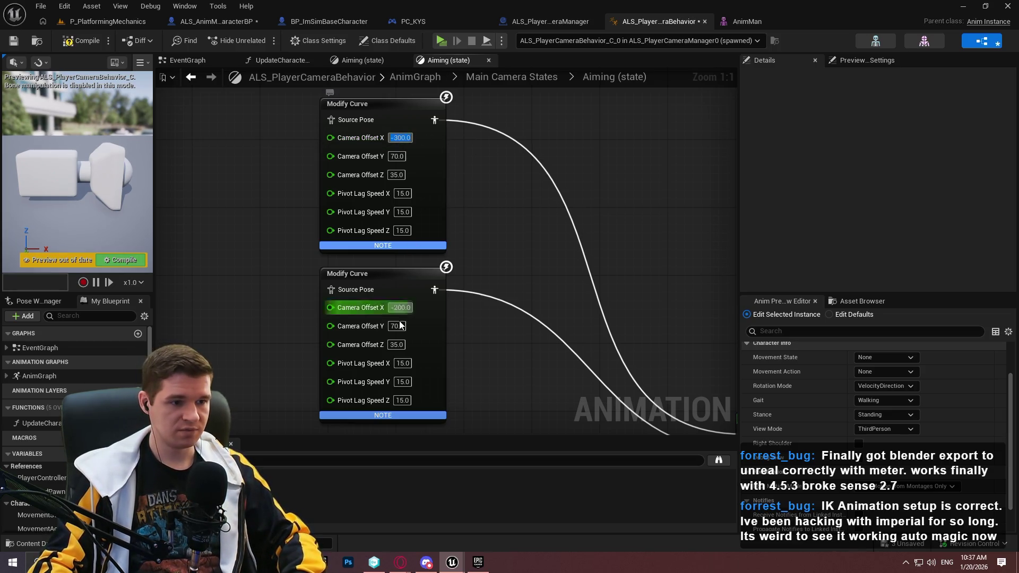
key("ctrl+z")
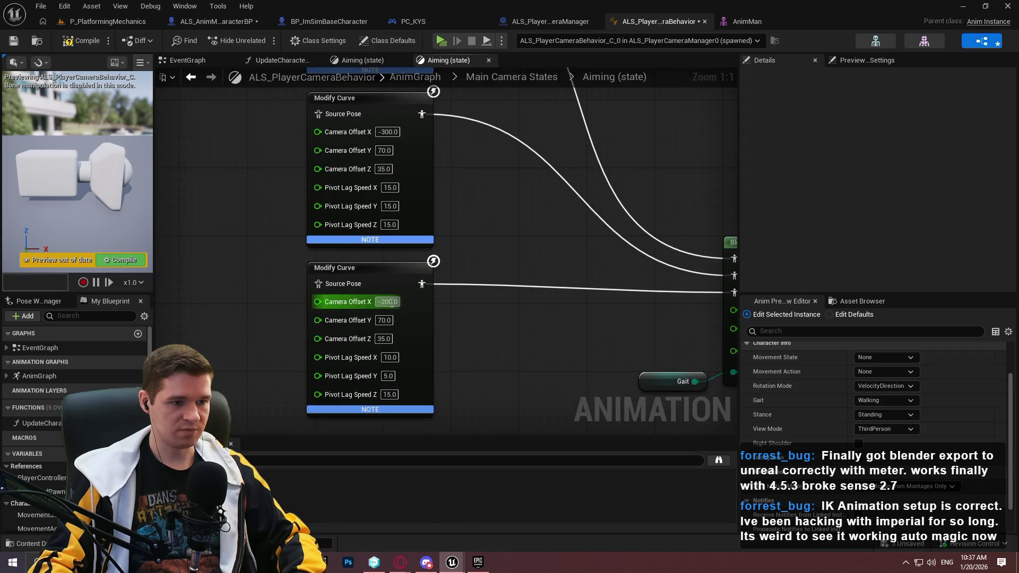
left_click(19, 44)
left_click(441, 41)
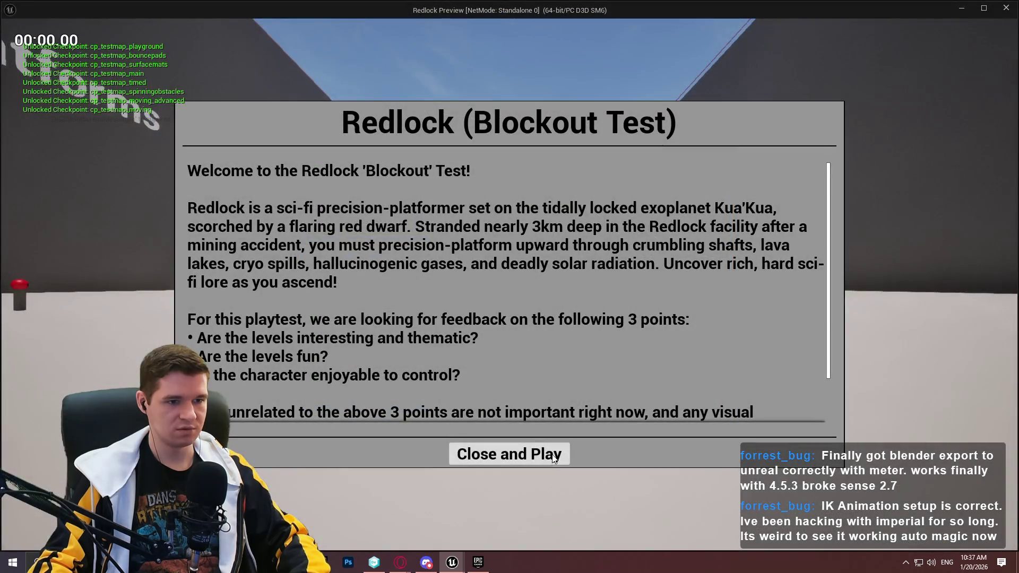
Run and jump toward the Bounce Pads wall, then snap the preview window to the right half.
left_click(552, 457)
key("w")
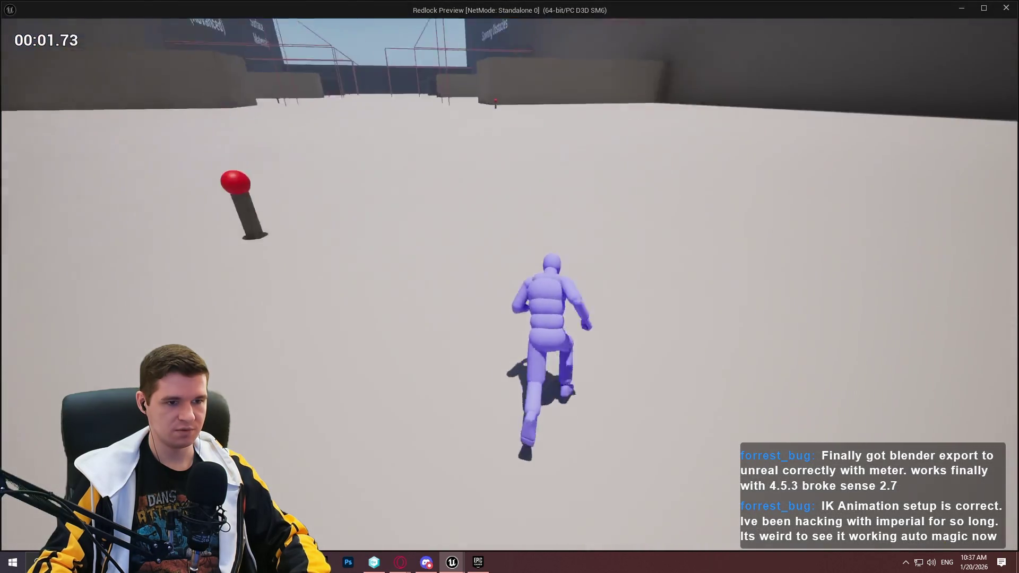
key("space")
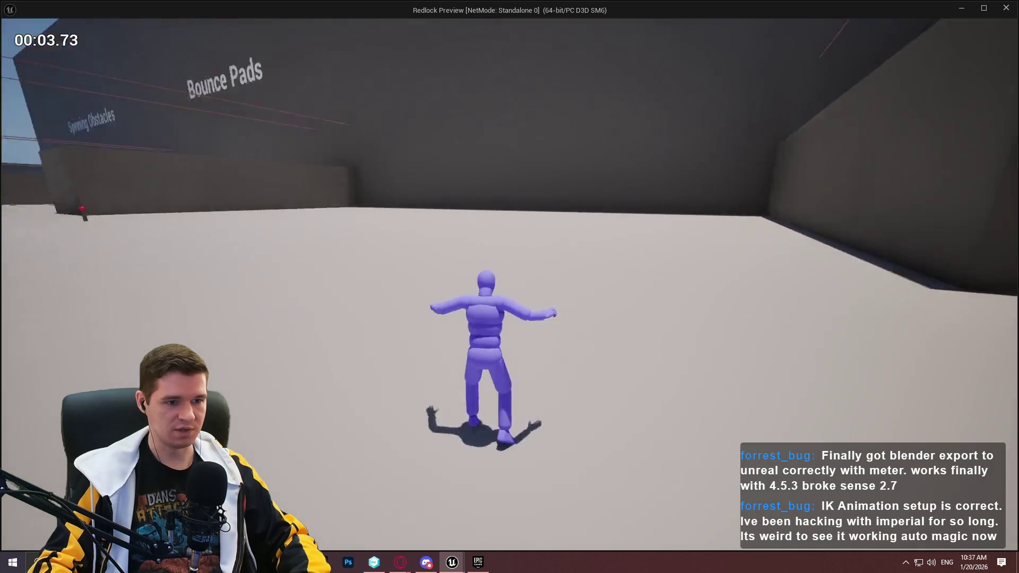
key("w")
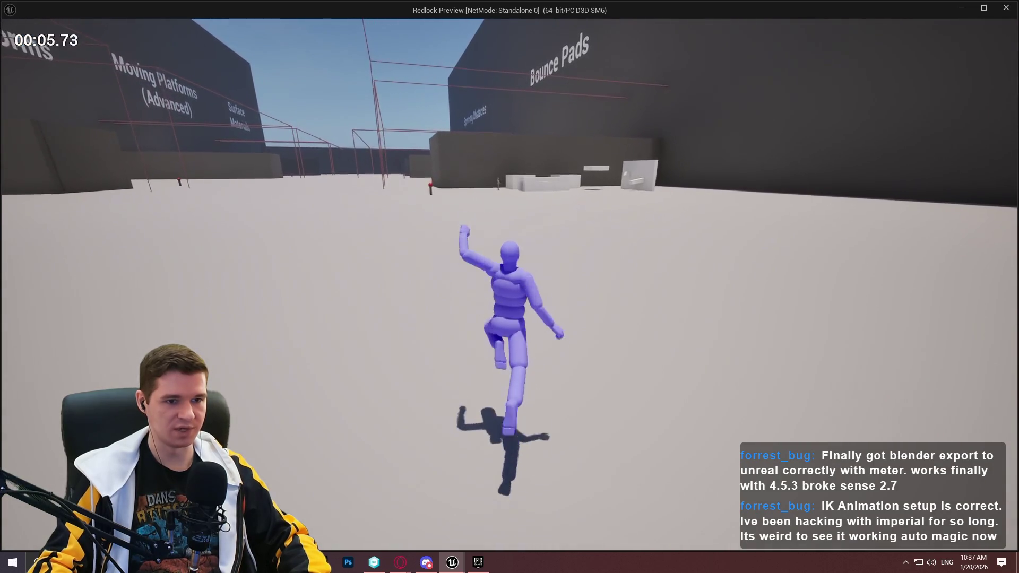
key("space")
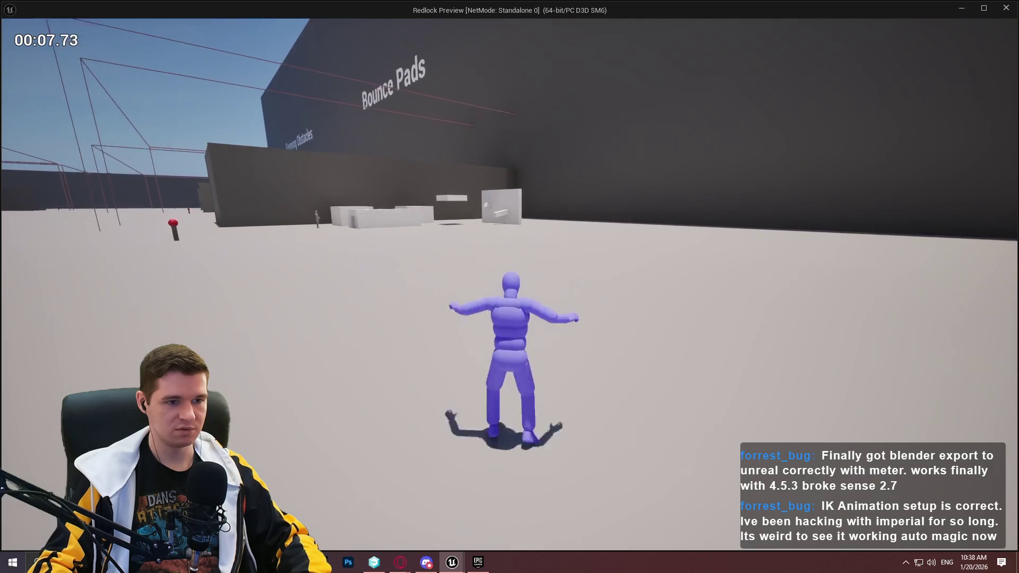
key("w")
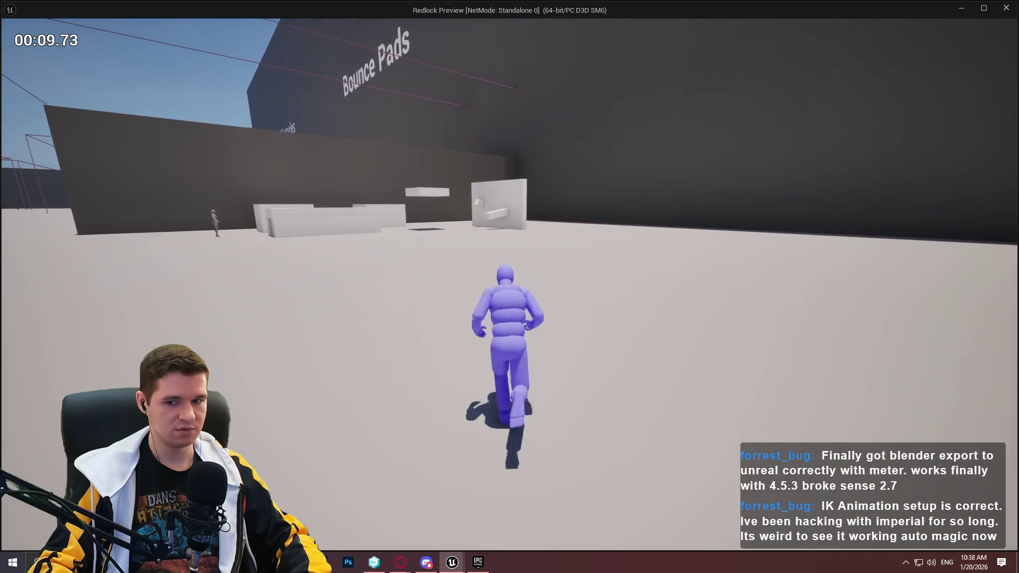
key("super")
key("super")
key("super")
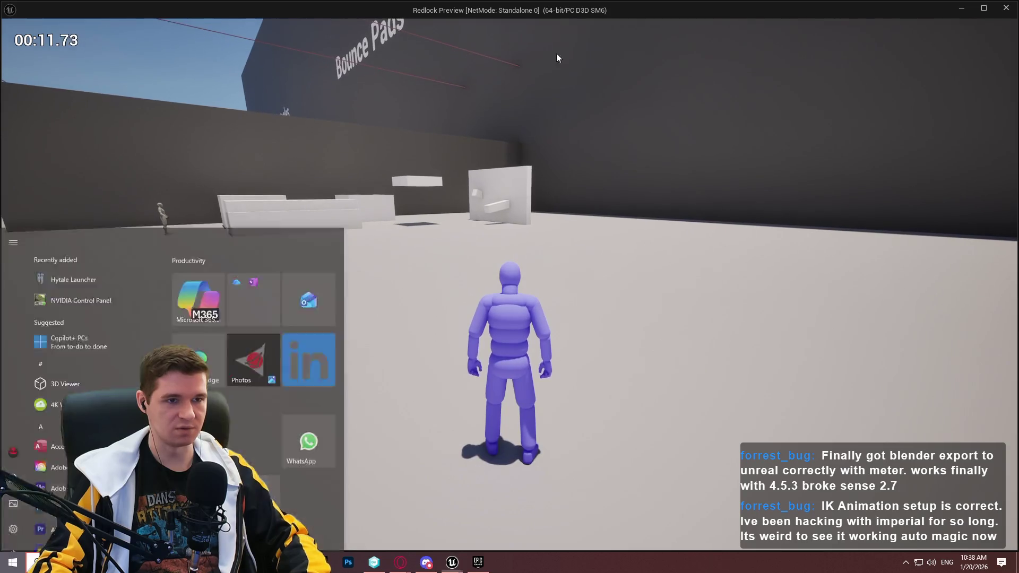
left_click_drag(537, 11, 1018, 133)
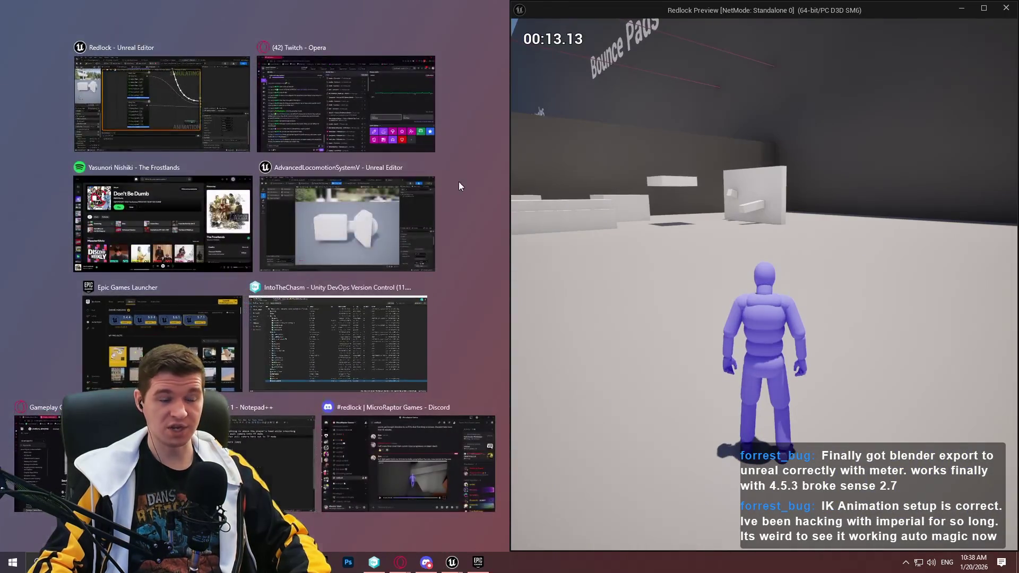
Return to the editor and open the ALS_AnimMan_CharacterBP tab showing BPI_Get_3P_PivotTarget.
left_click(460, 185)
mouse_move(461, 567)
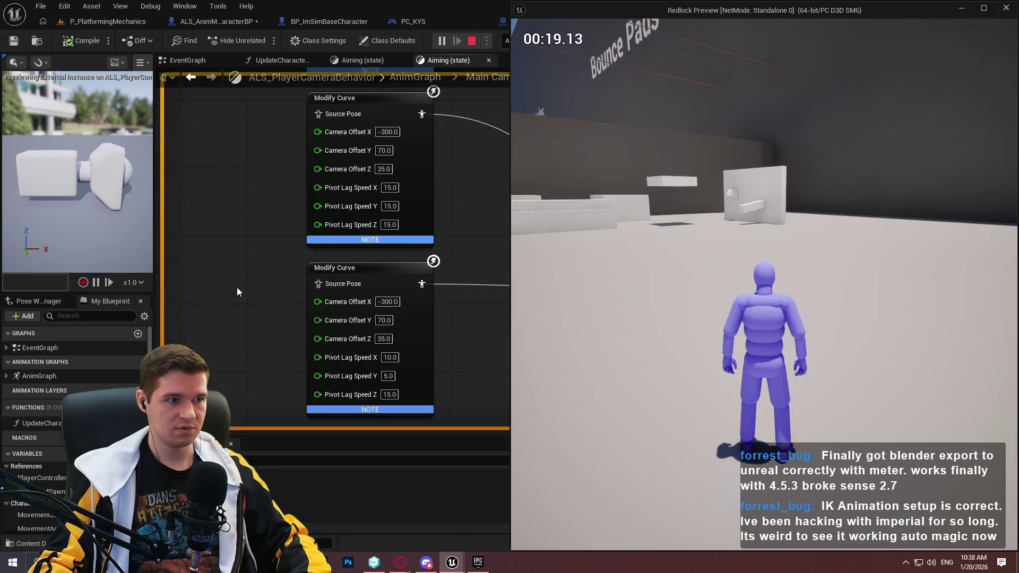
left_click(237, 22)
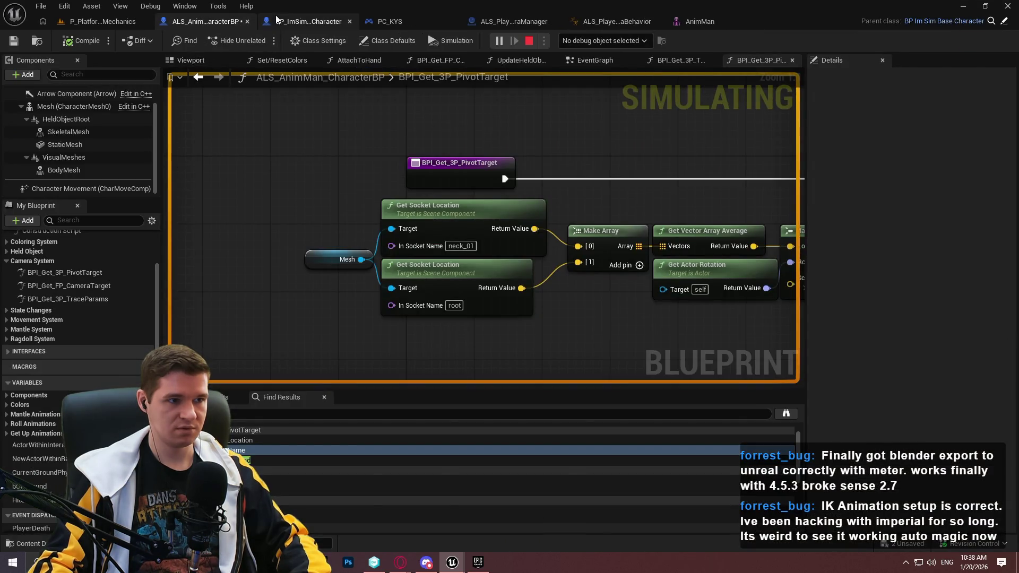
left_click(291, 21)
left_click(139, 40)
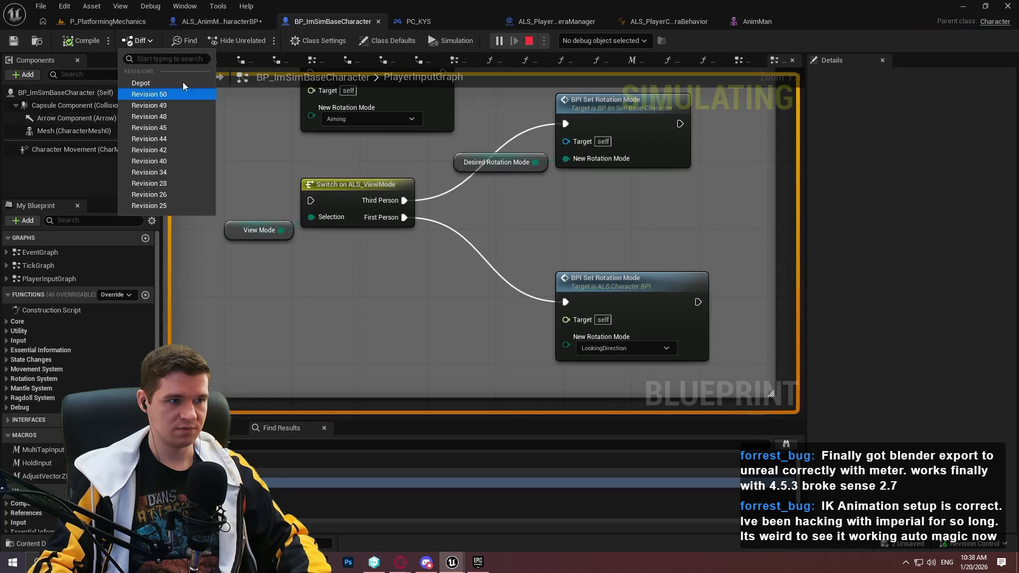
left_click(155, 96)
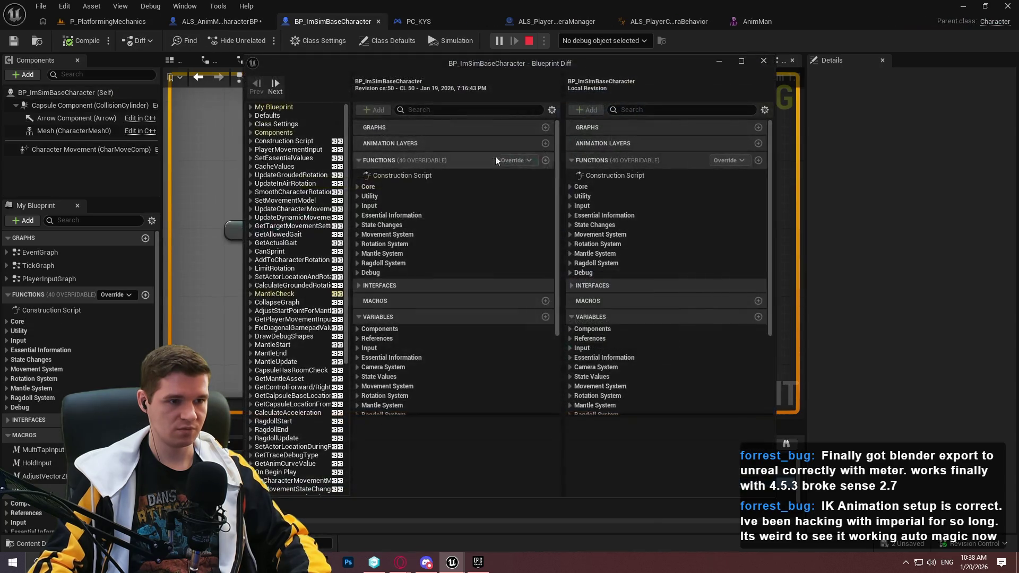
left_click(260, 133)
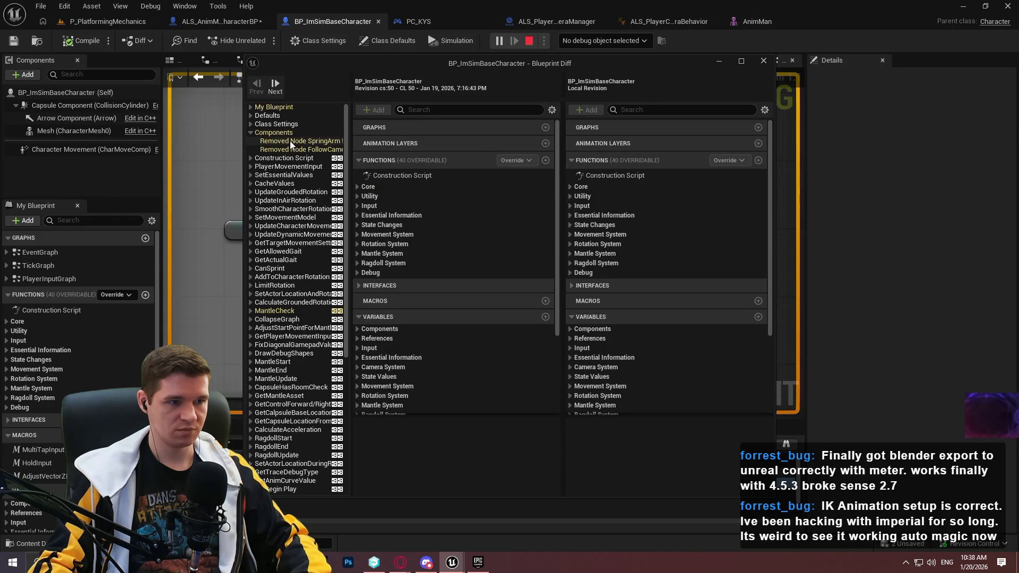
left_click(289, 149)
left_click_drag(587, 63, 587, 3)
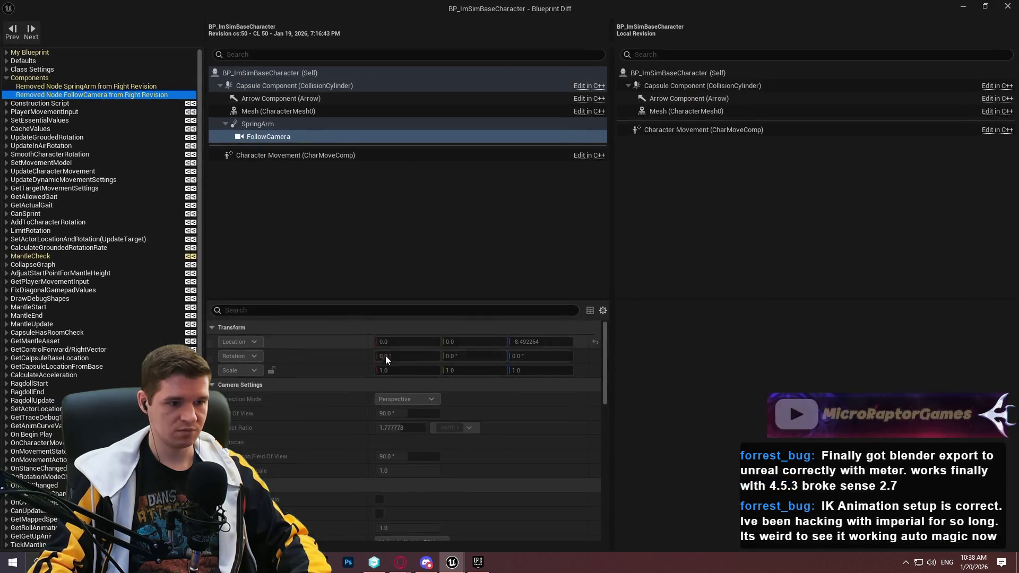
scroll(381, 383, "down", 5)
scroll(351, 393, "down", 5)
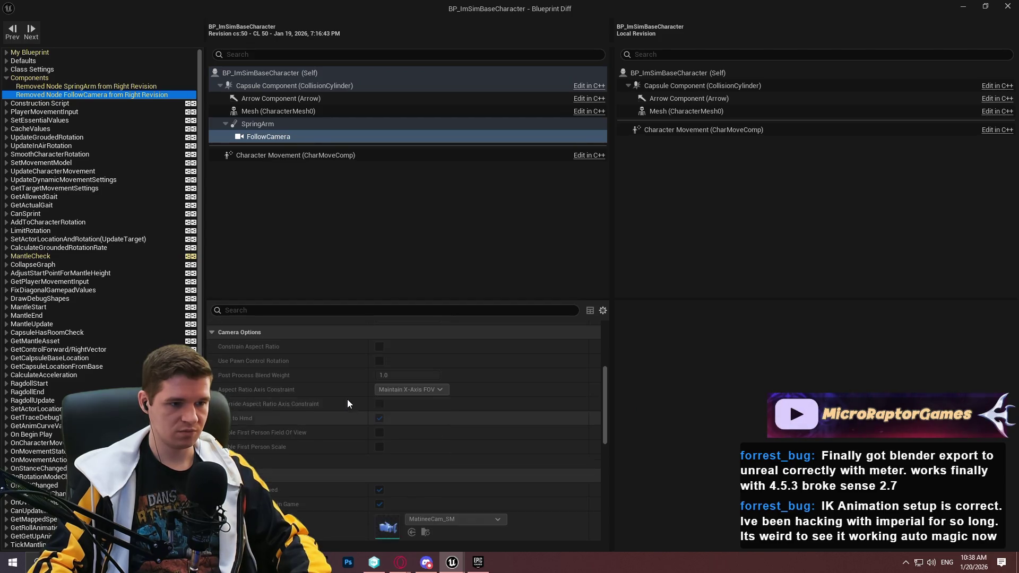
scroll(350, 420, "down", 10)
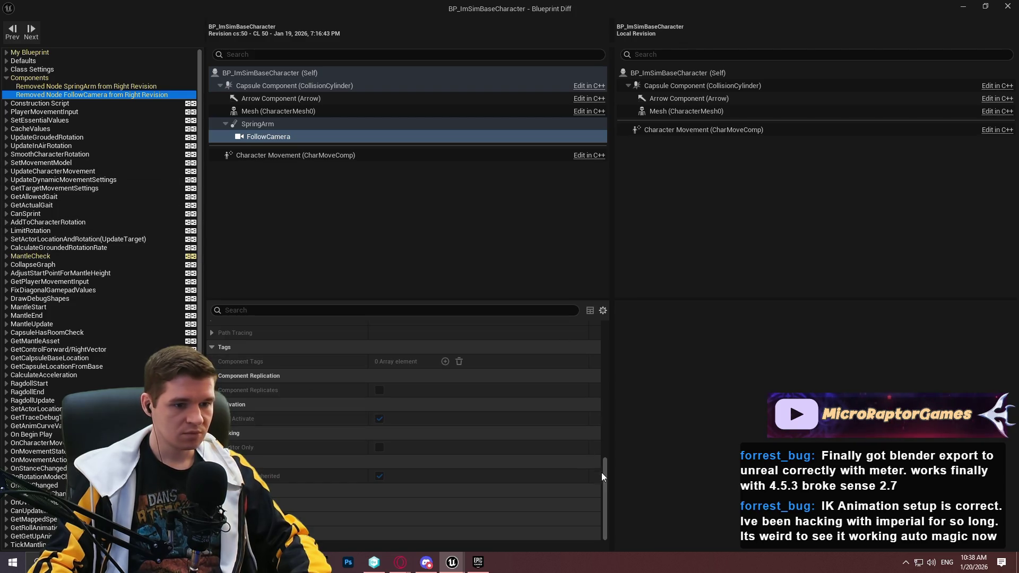
left_click_drag(604, 471, 575, 326)
left_click(356, 124)
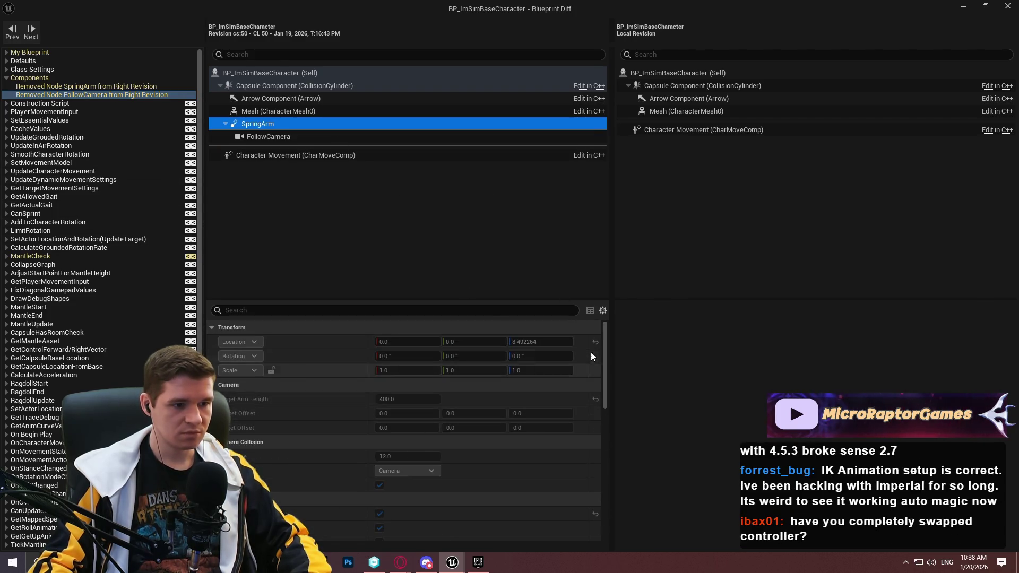
mouse_move(604, 353)
left_mouse_down()
mouse_move(600, 489)
mouse_move(603, 309)
left_mouse_up()
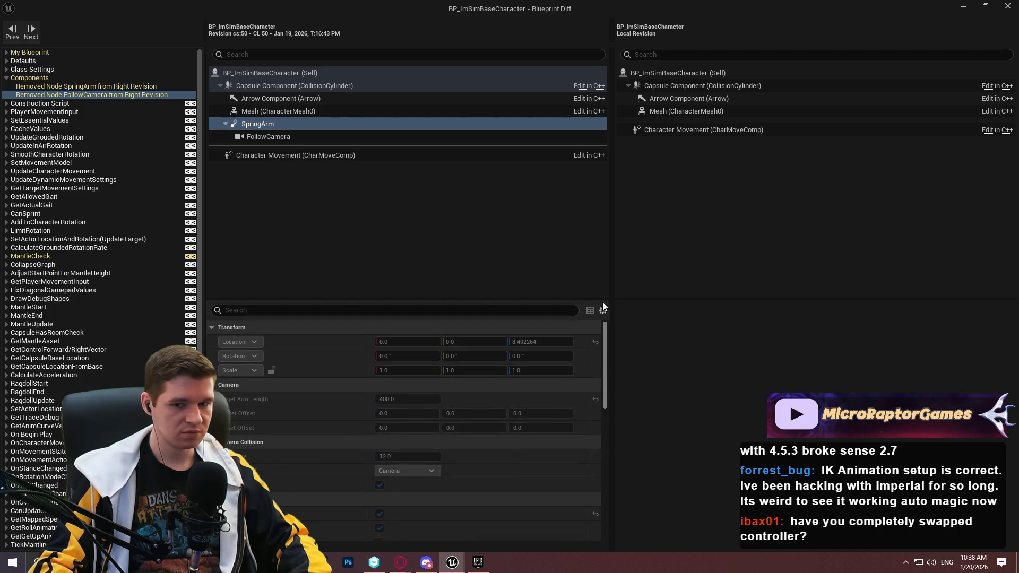
double_click(244, 8)
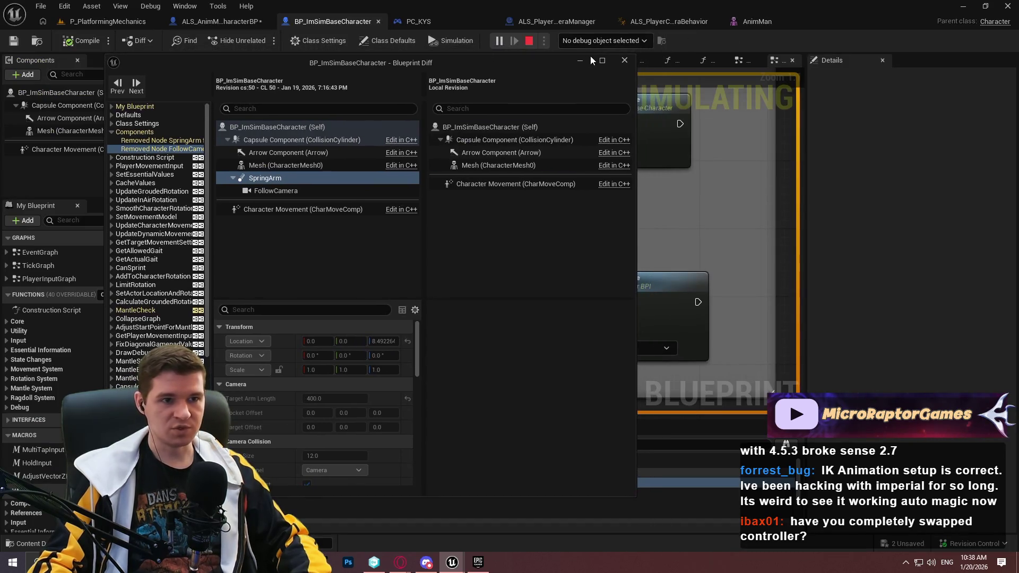
left_click(624, 61)
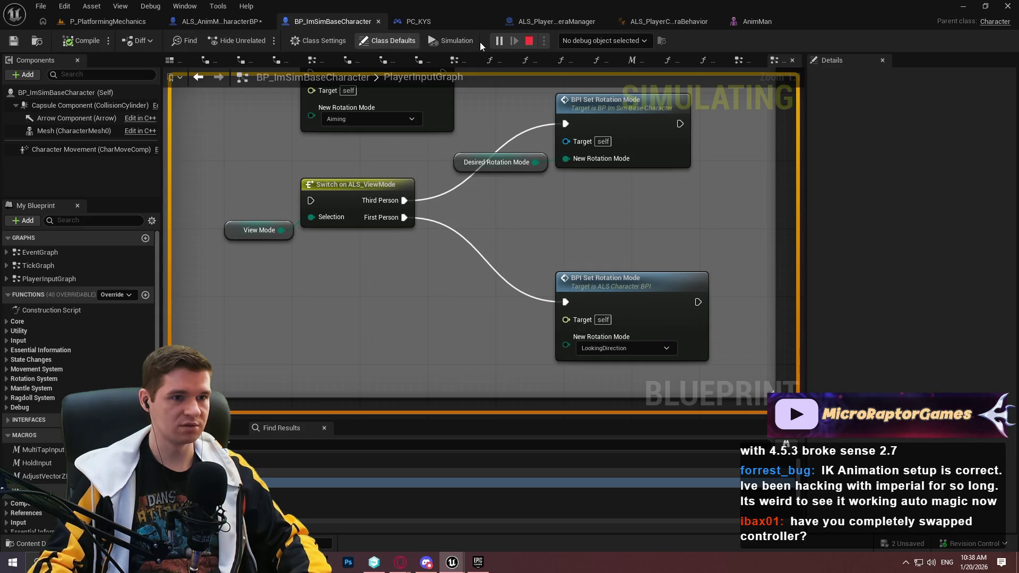
left_click(217, 22)
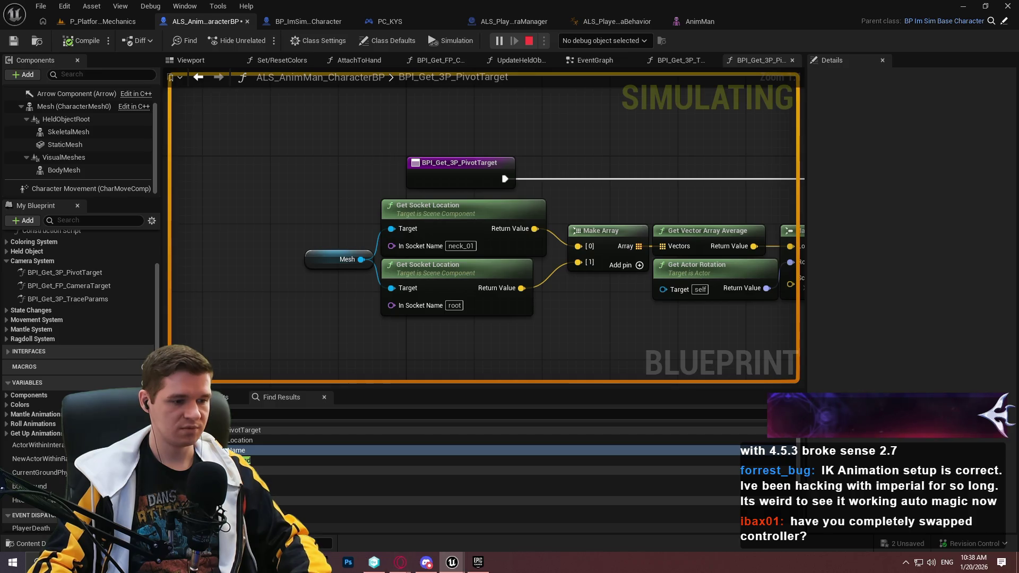
Go to Desktop\Redlock\Builds\Playtest\Windows in File Explorer and launch Redlock.exe.
key("super+e")
double_click(378, 183)
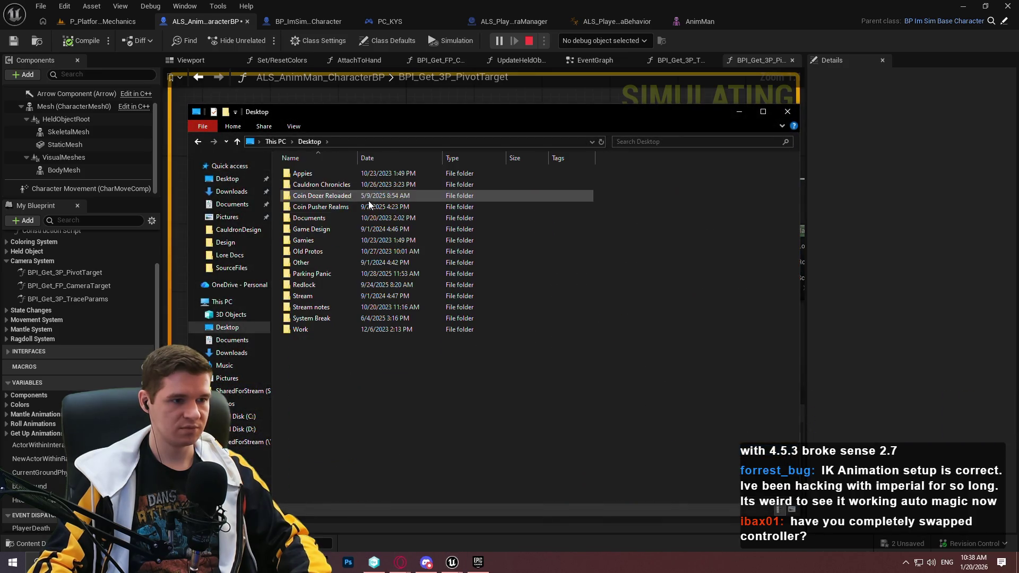
double_click(330, 284)
double_click(330, 183)
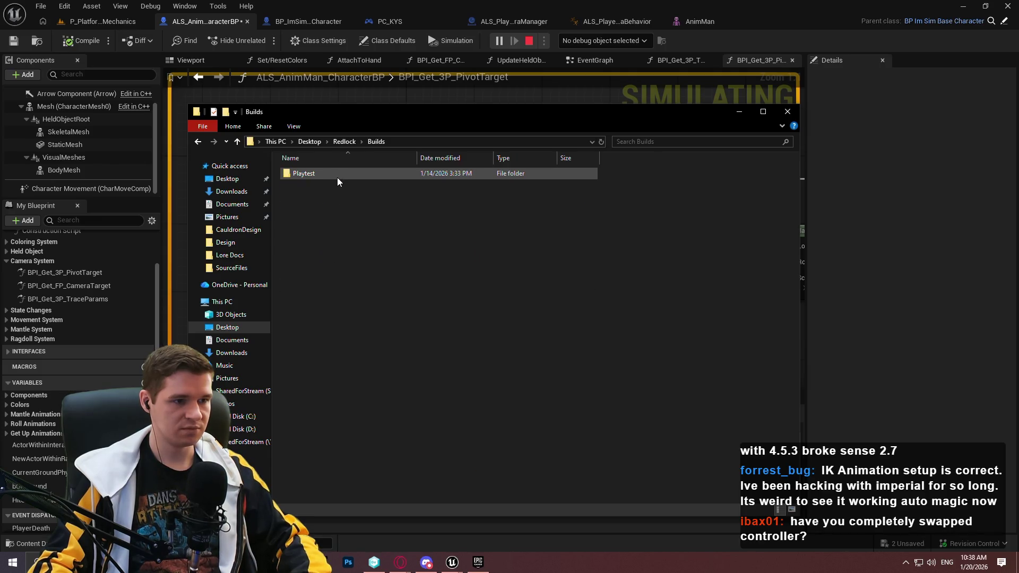
double_click(340, 176)
double_click(329, 174)
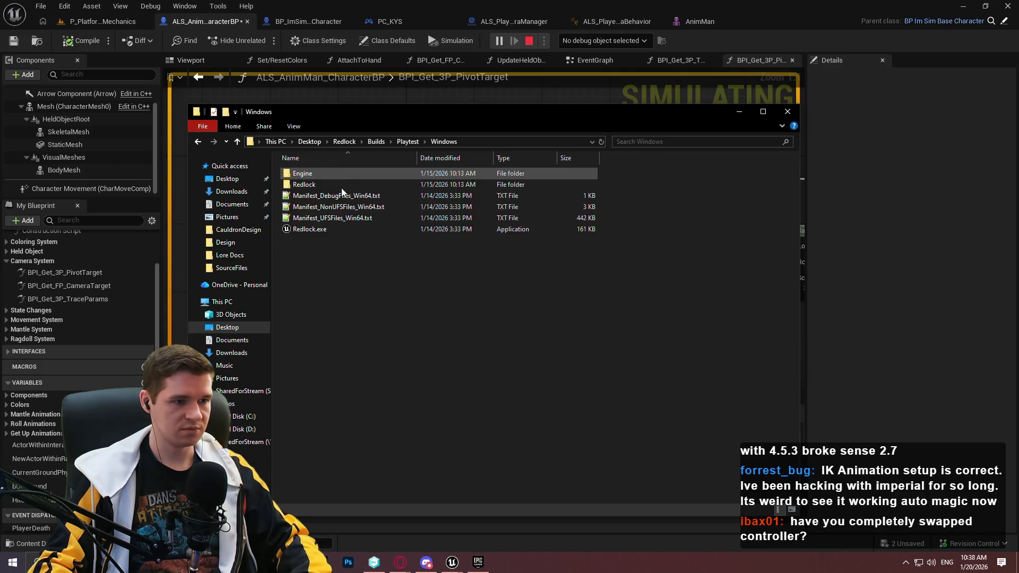
double_click(333, 229)
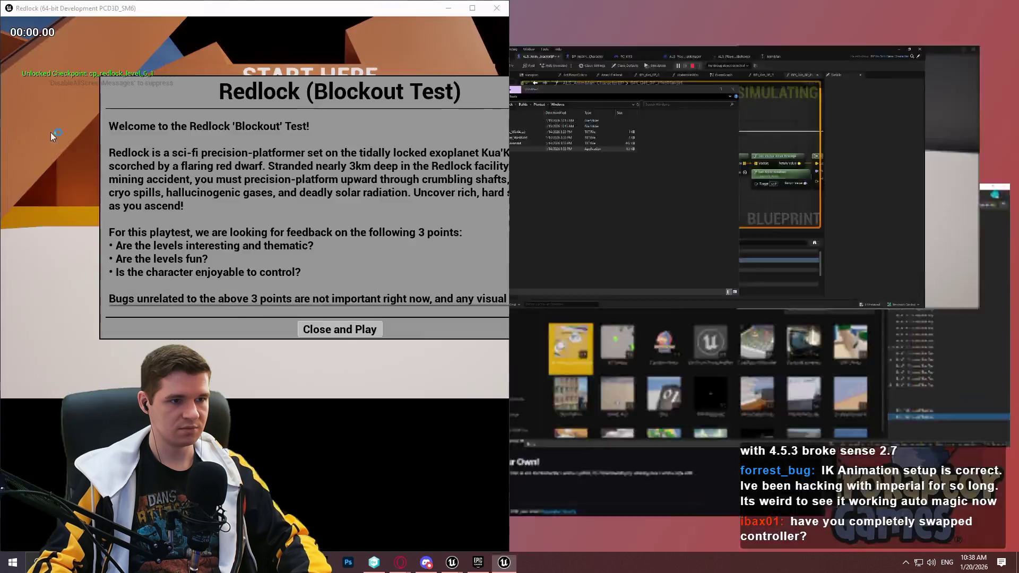
Place the packaged game left of the Redlock Preview, start playing, and open the console.
key("alt+Tab")
left_click(915, 117)
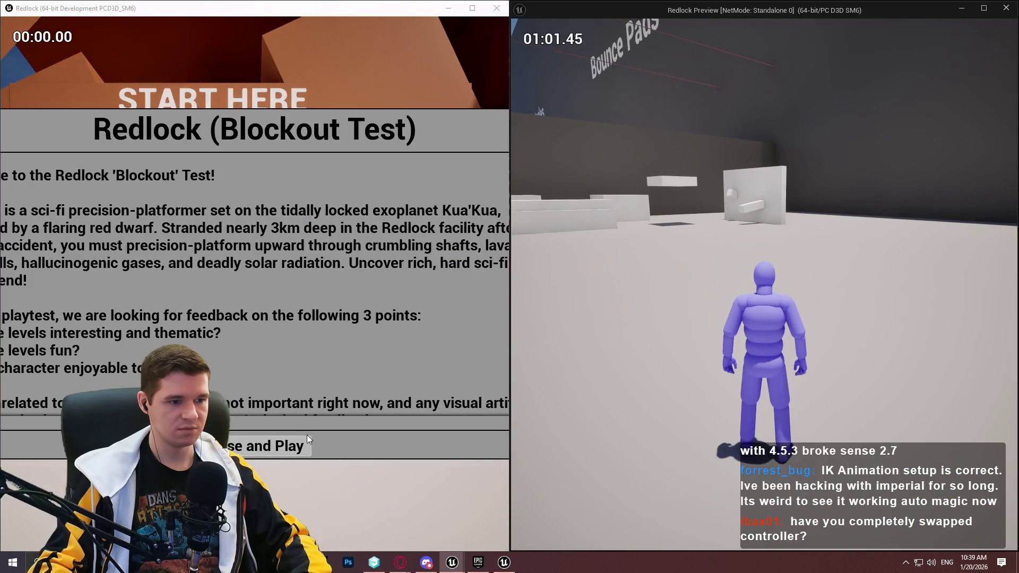
left_click(311, 446)
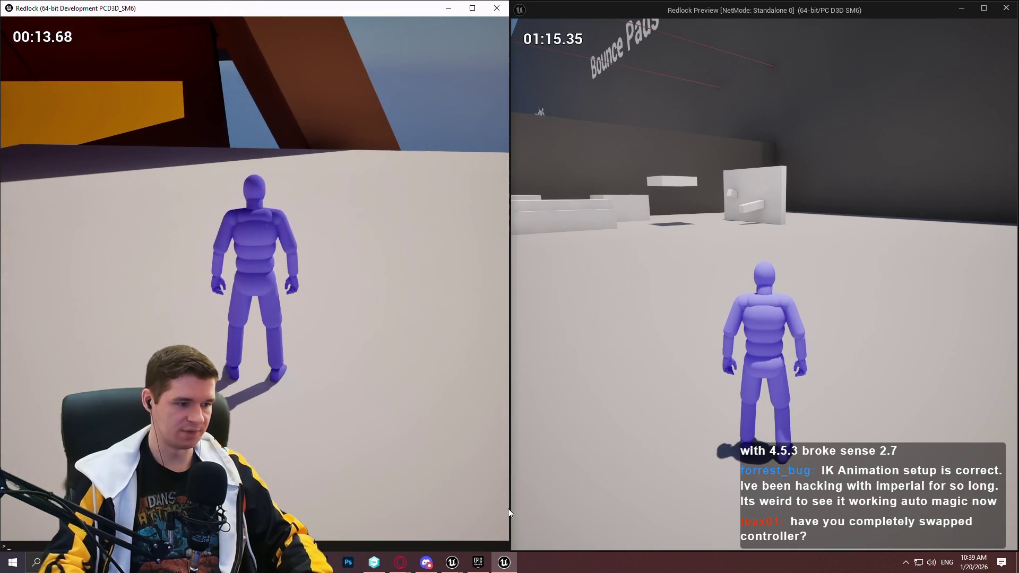
key("grave")
Reload the level with the console open command, dock the game left, and start playing.
type("opoen")
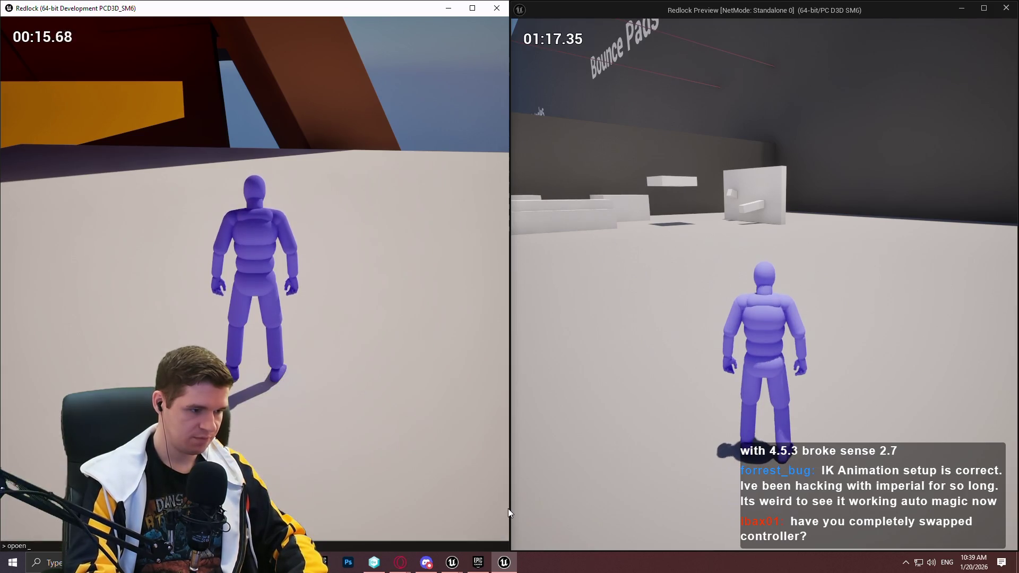
key("BackSpace")
key("BackSpace")
key("BackSpace")
type("en")
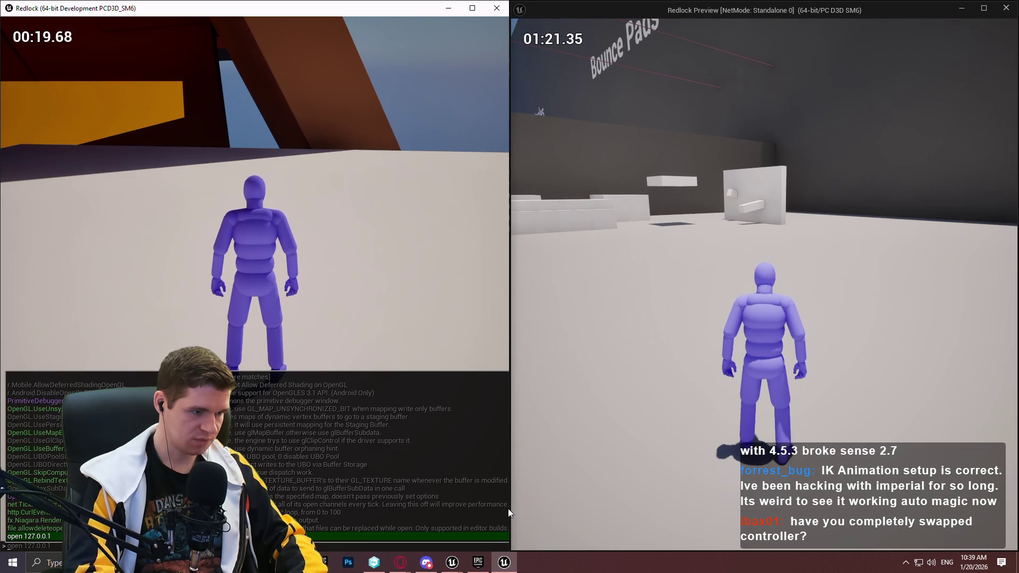
key("Up")
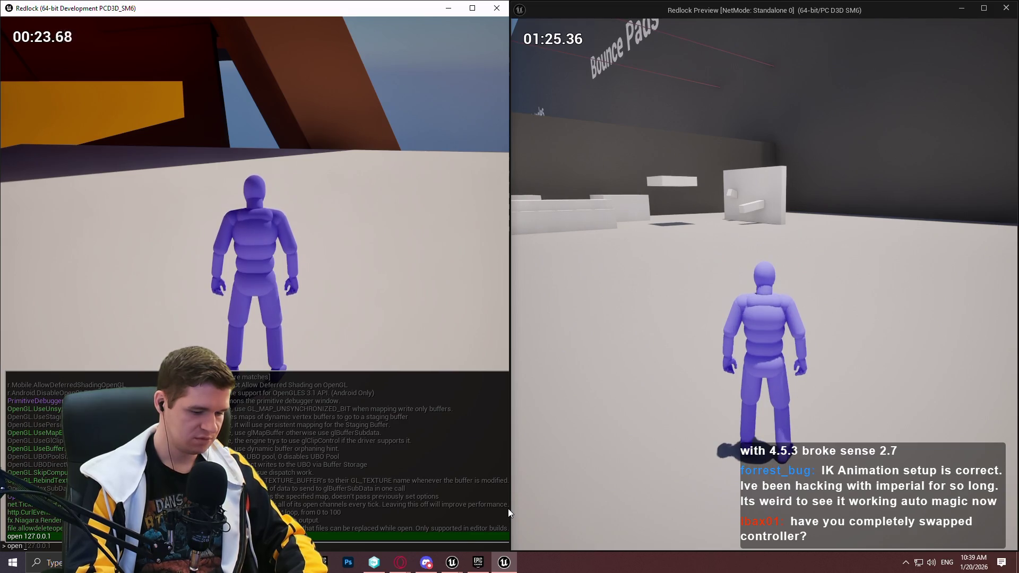
type("P_Platformin")
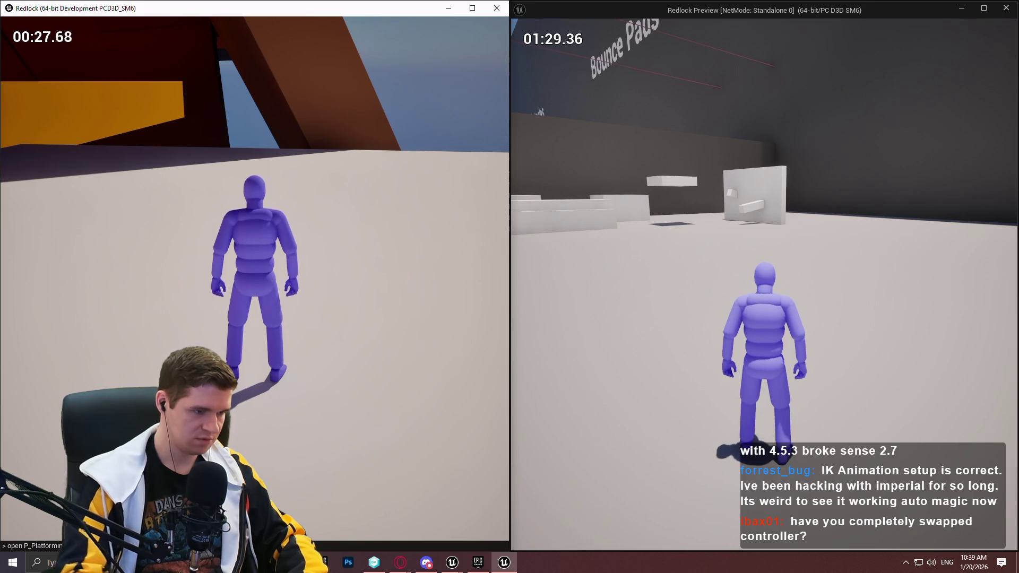
key("Return")
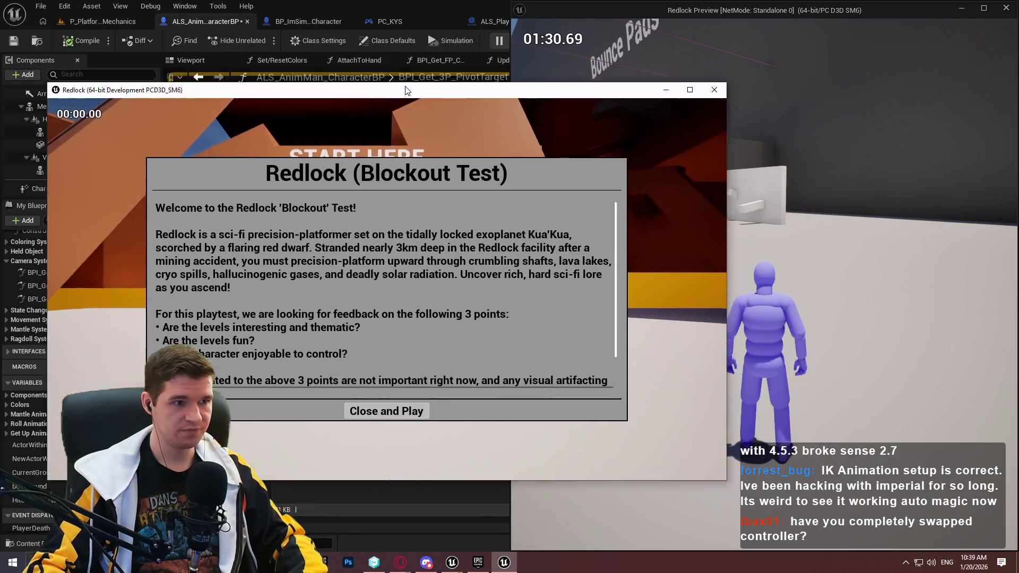
left_click_drag(406, 91, 0, 160)
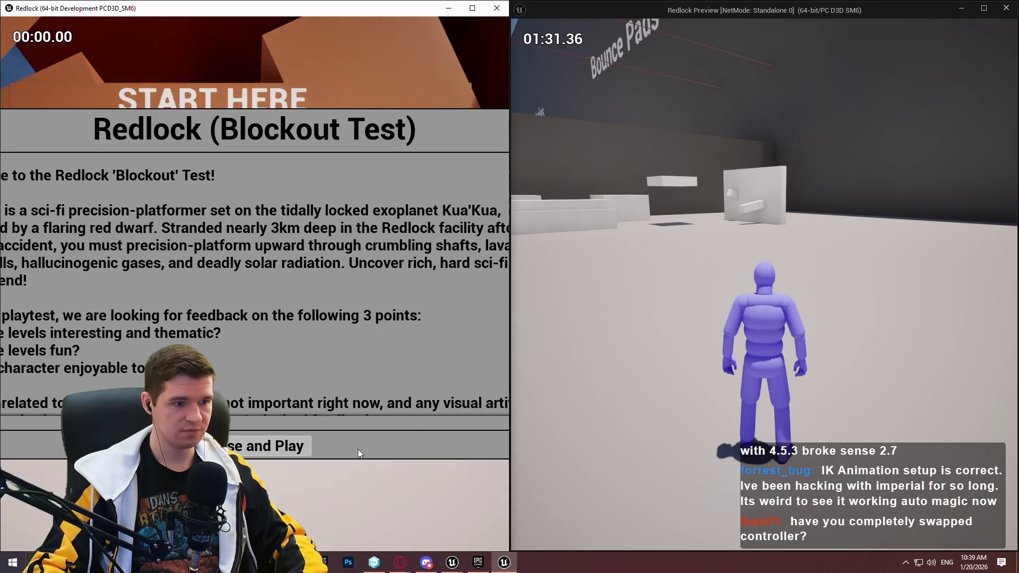
left_click(286, 380)
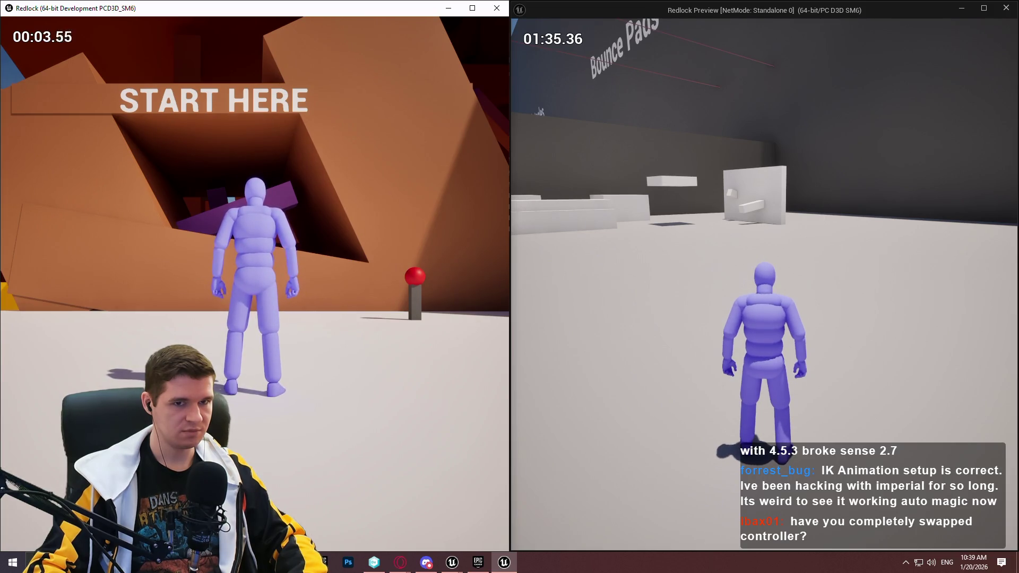
Switch back to the Unreal Editor's P_PlatformingMechanics level view.
key("super")
mouse_move(452, 562)
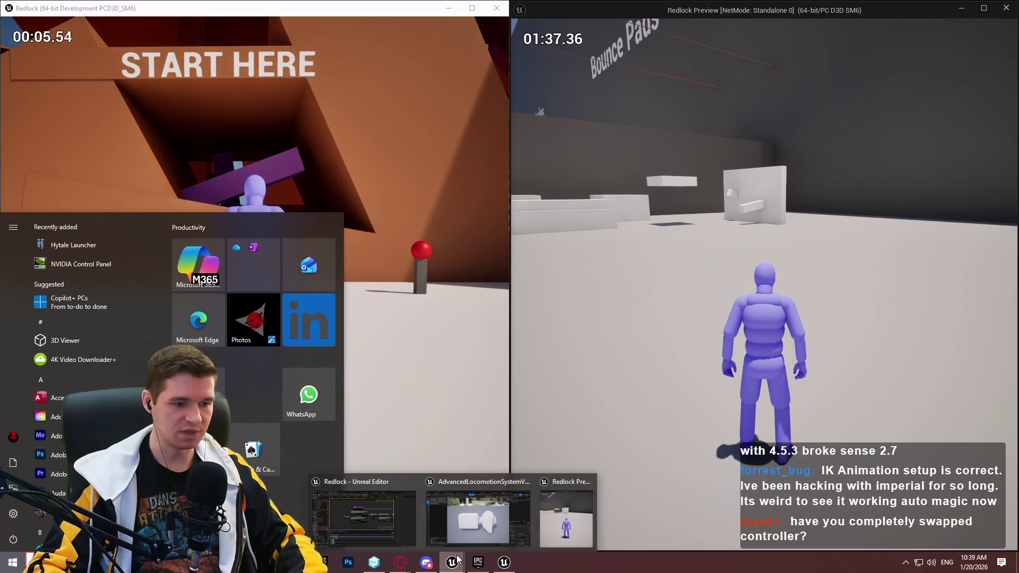
left_click(401, 522)
left_click(86, 21)
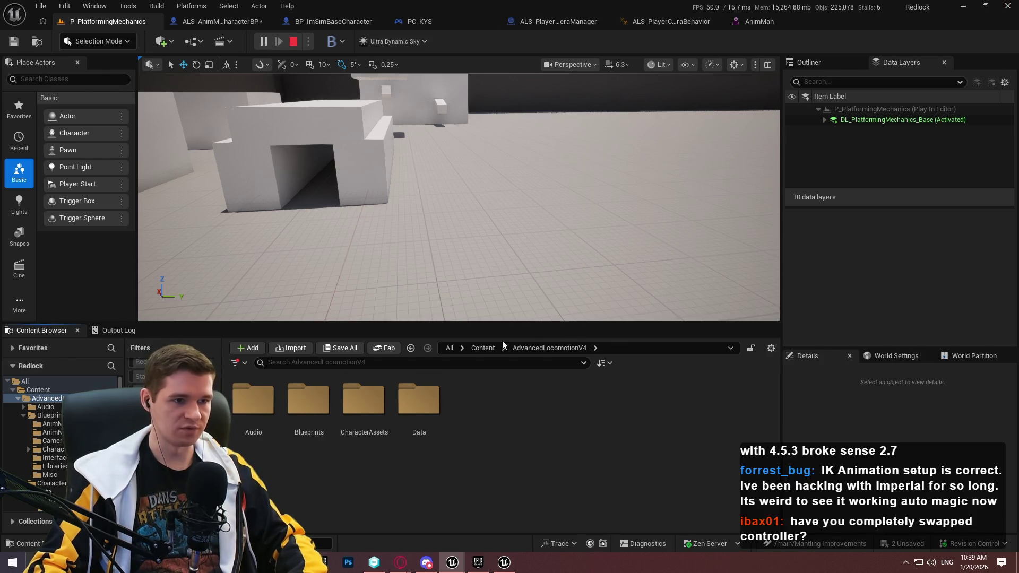
Browse Content > KYS > Maps in the Content Browser and open the Redlock level.
left_click(483, 348)
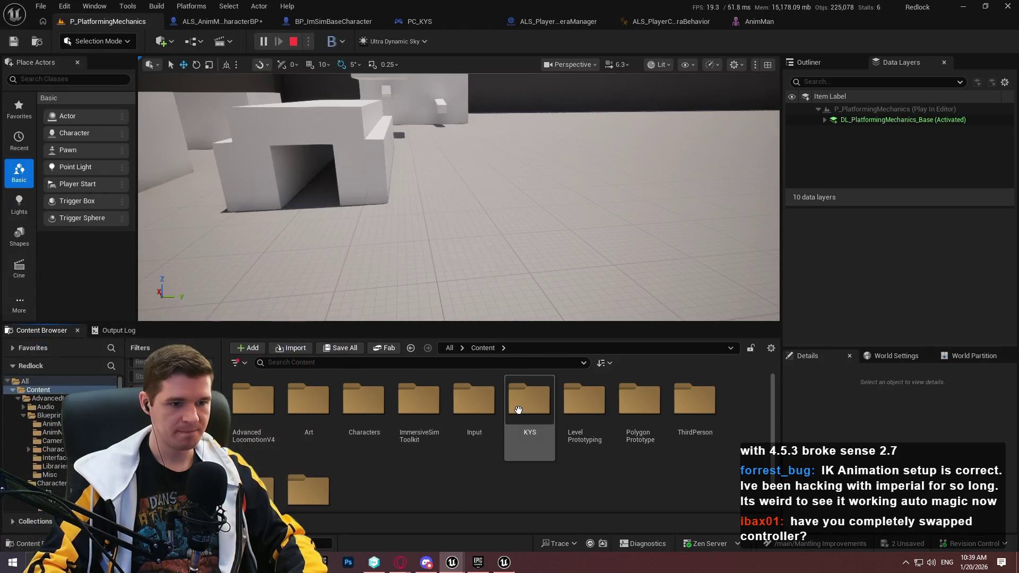
double_click(519, 410)
double_click(520, 409)
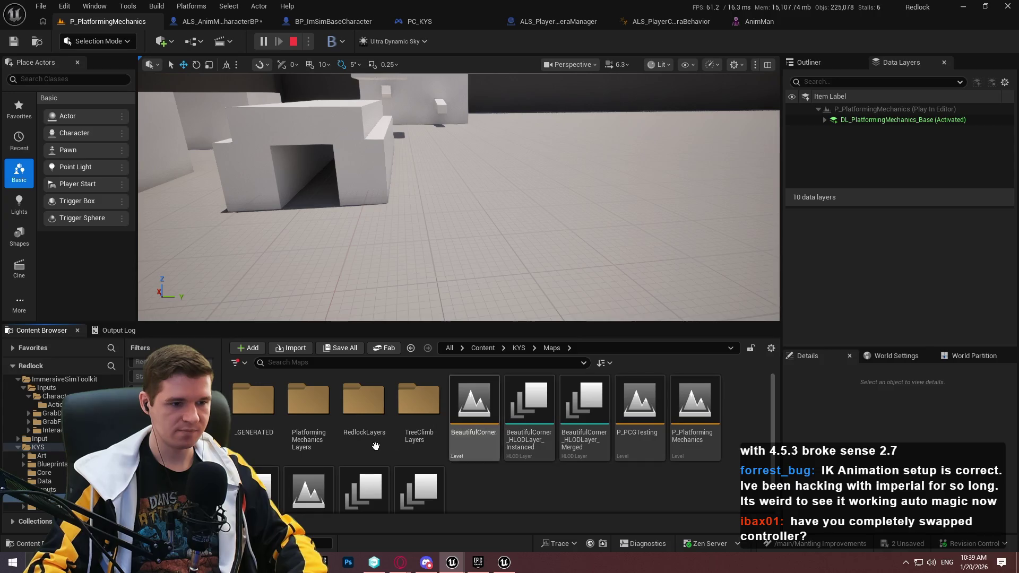
scroll(372, 446, "down", 1)
double_click(308, 462)
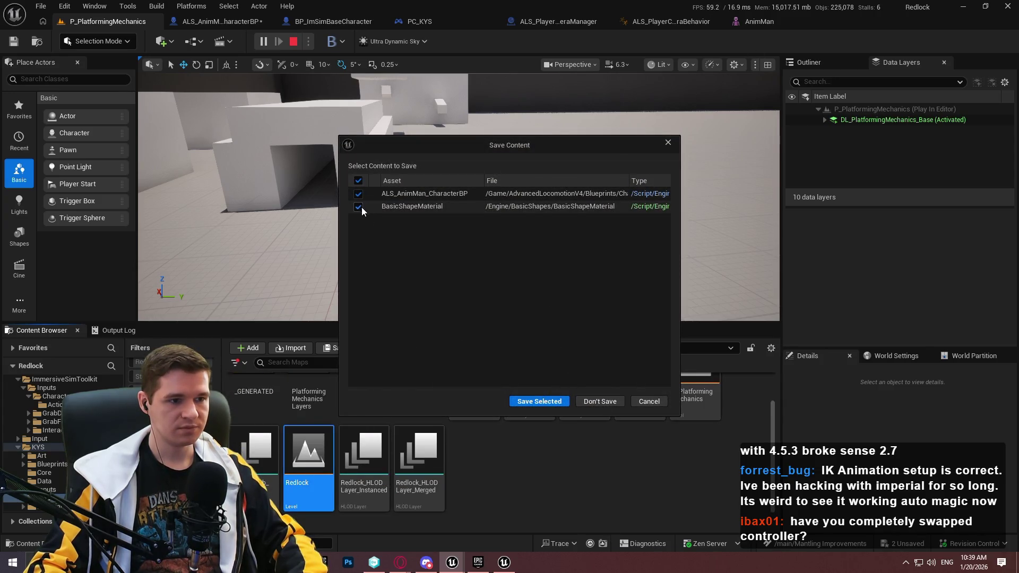
Save the modified assets, end the running PIE session, and start a Redlock preview.
left_click(539, 402)
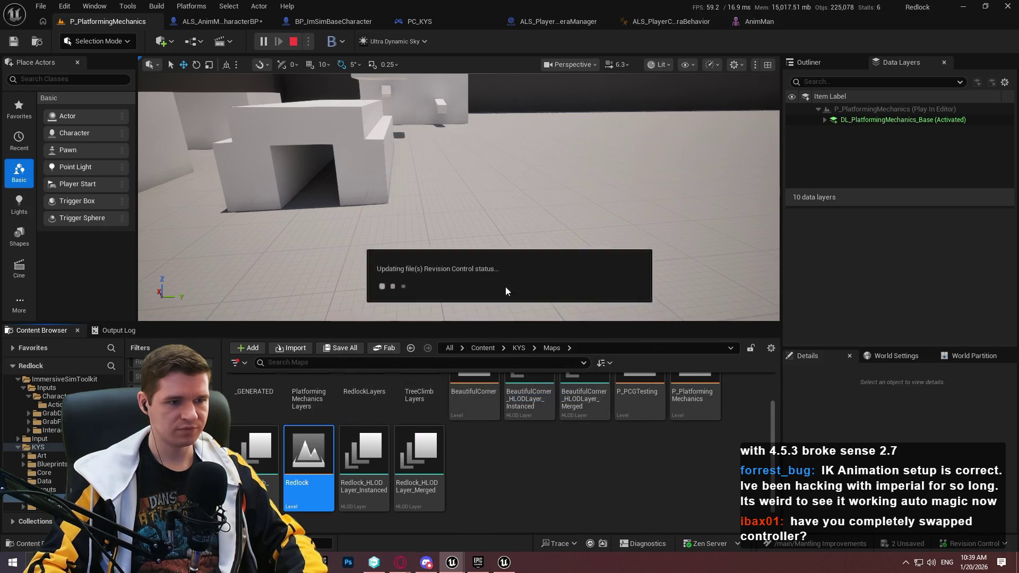
left_click(561, 304)
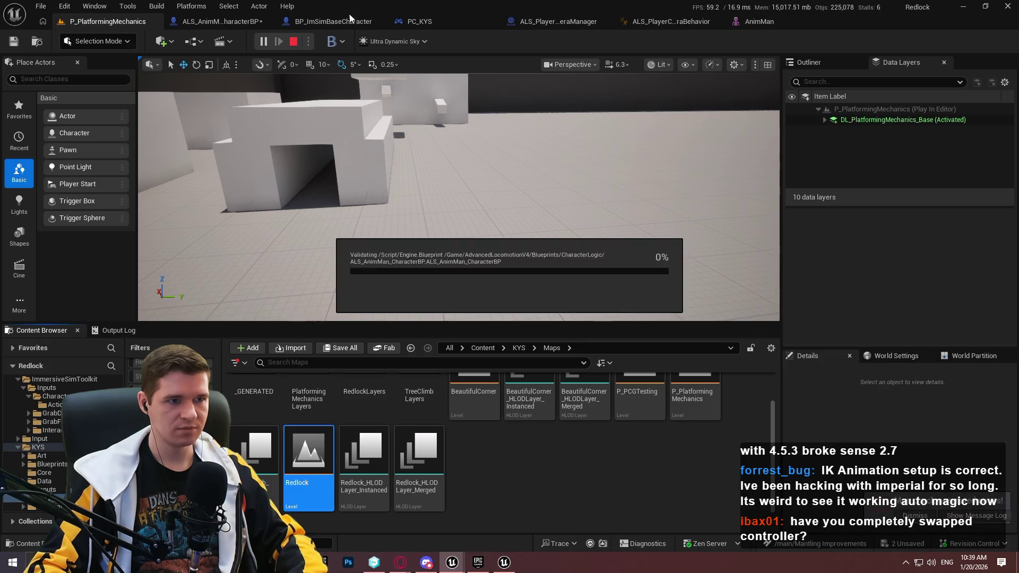
key("alt+p")
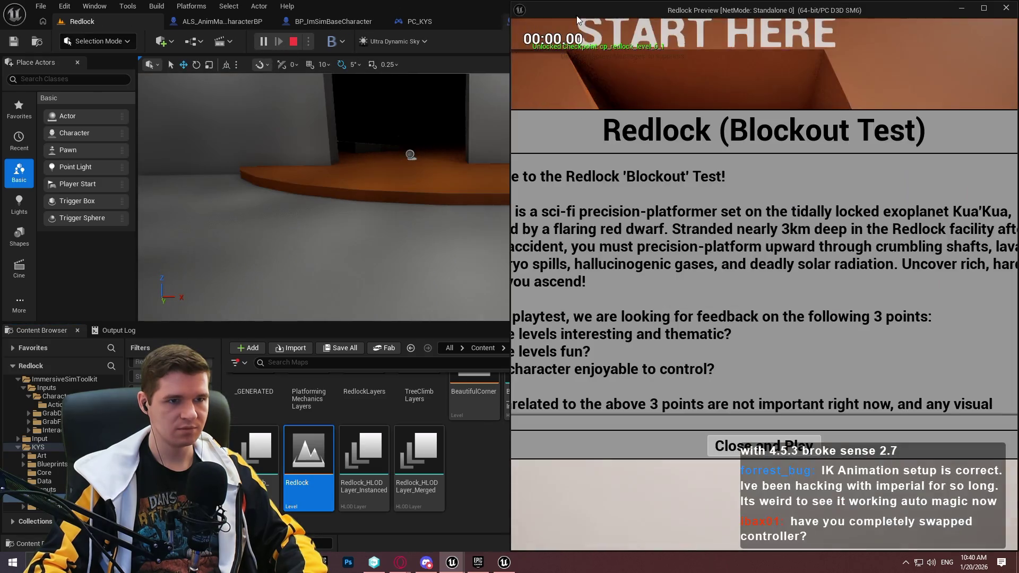
left_click(774, 453)
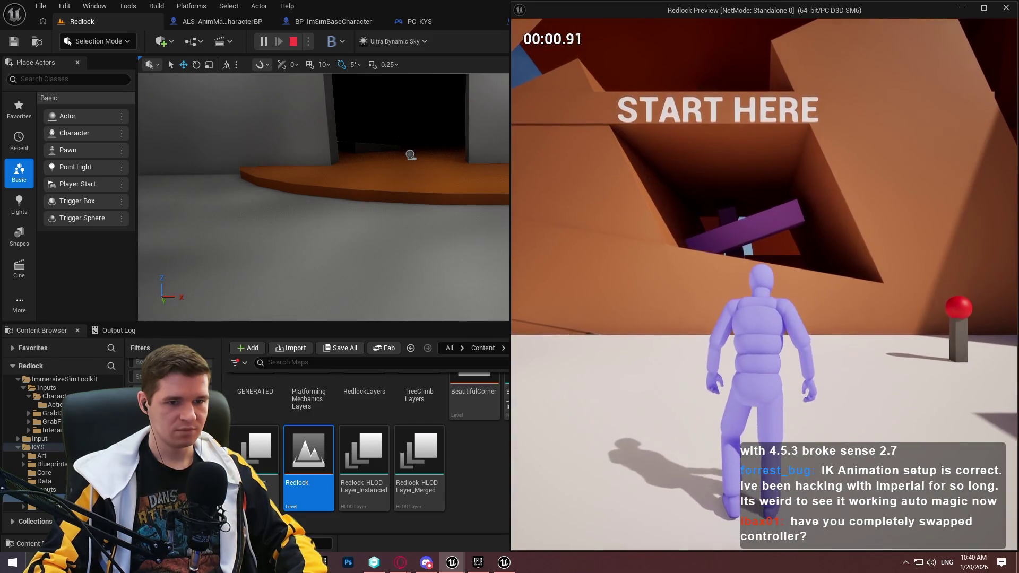
Bring the packaged Redlock game back to the front.
key("super")
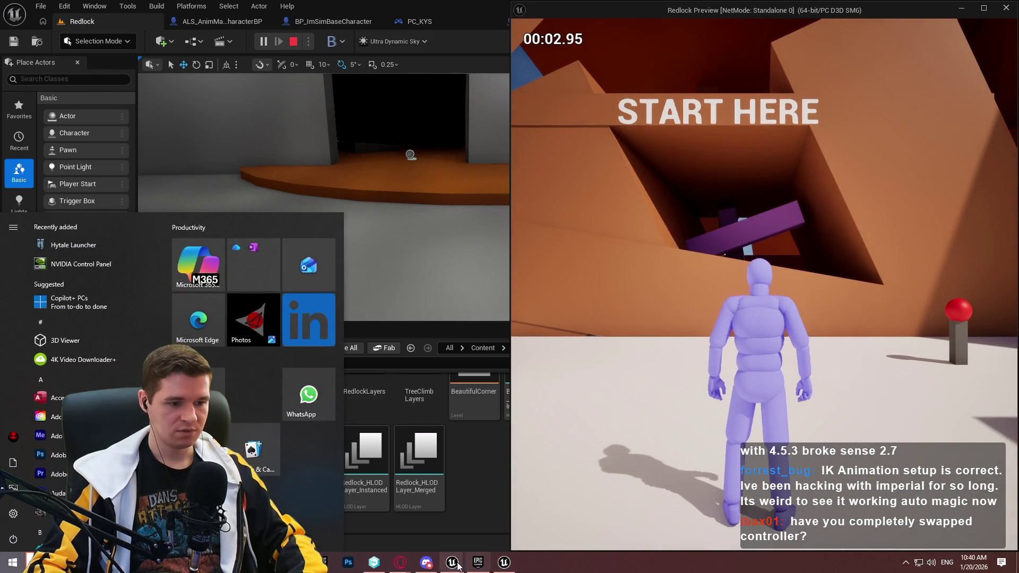
mouse_move(453, 563)
left_click(504, 562)
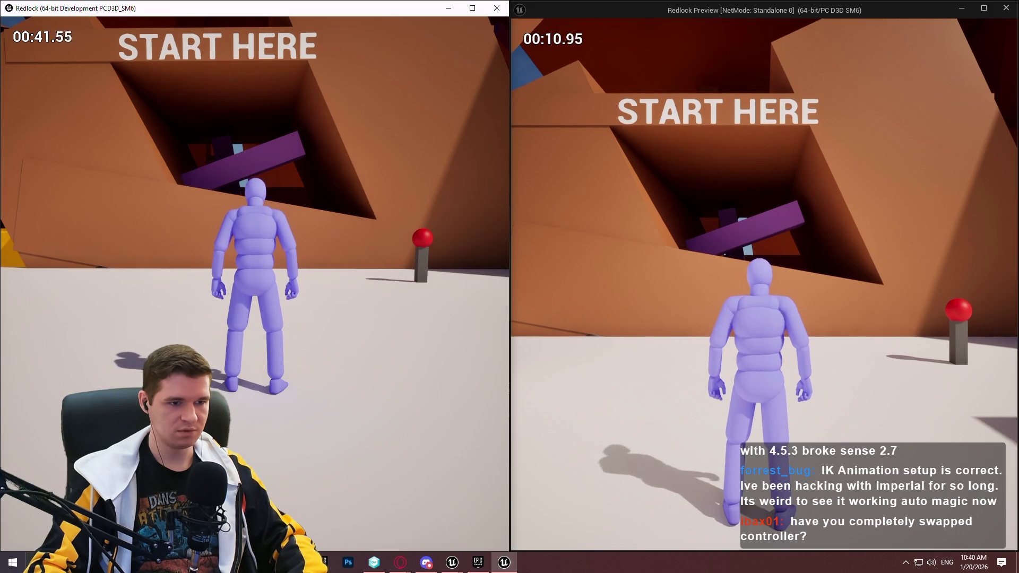
Focus the Redlock Preview window beside the packaged game, both at START HERE.
key("super")
key("super")
left_click(644, 278)
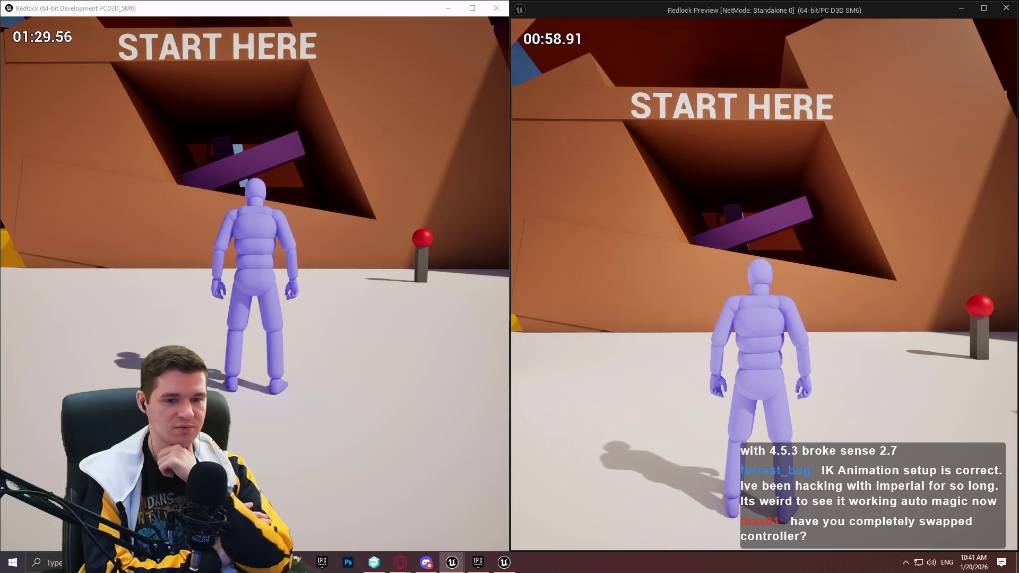
Run, jump, and mantle the preview character through the corridor and up the shaft.
key("w")
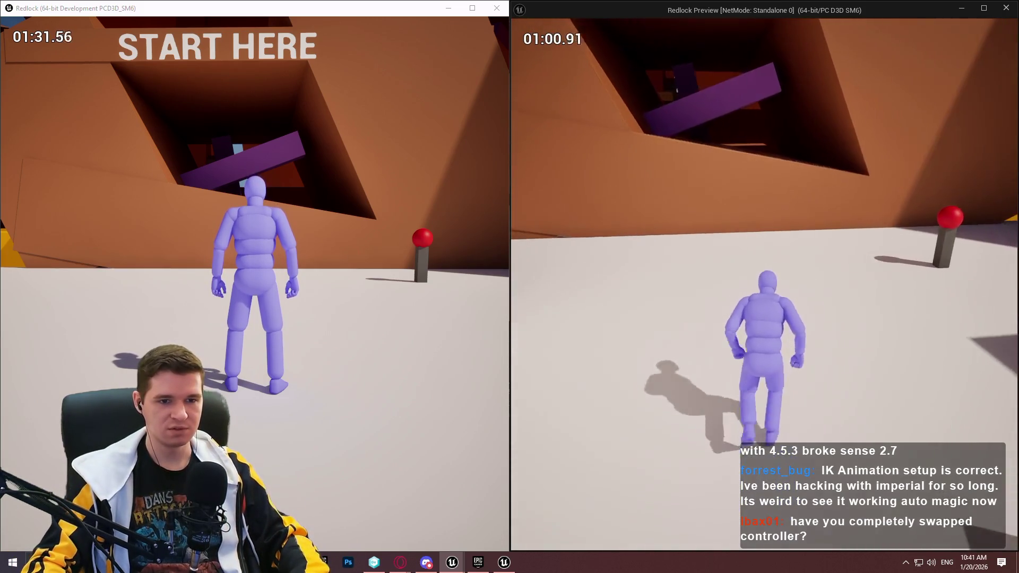
key("space")
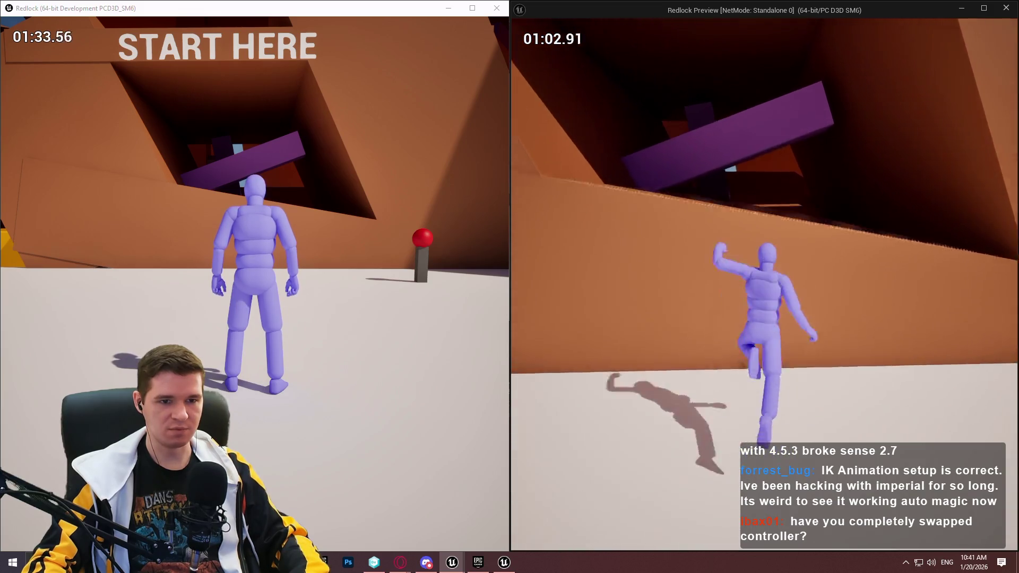
key("w")
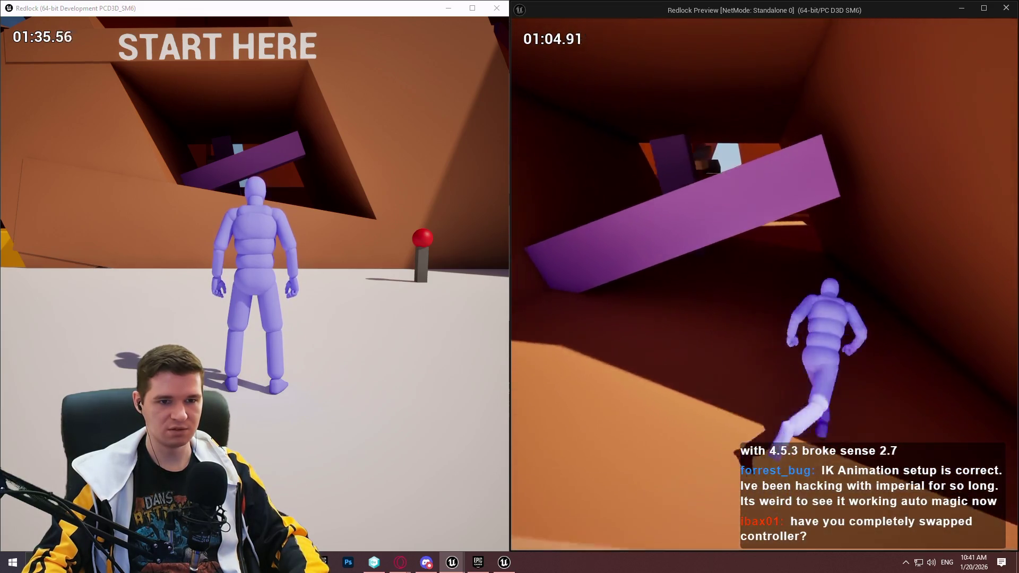
key("w")
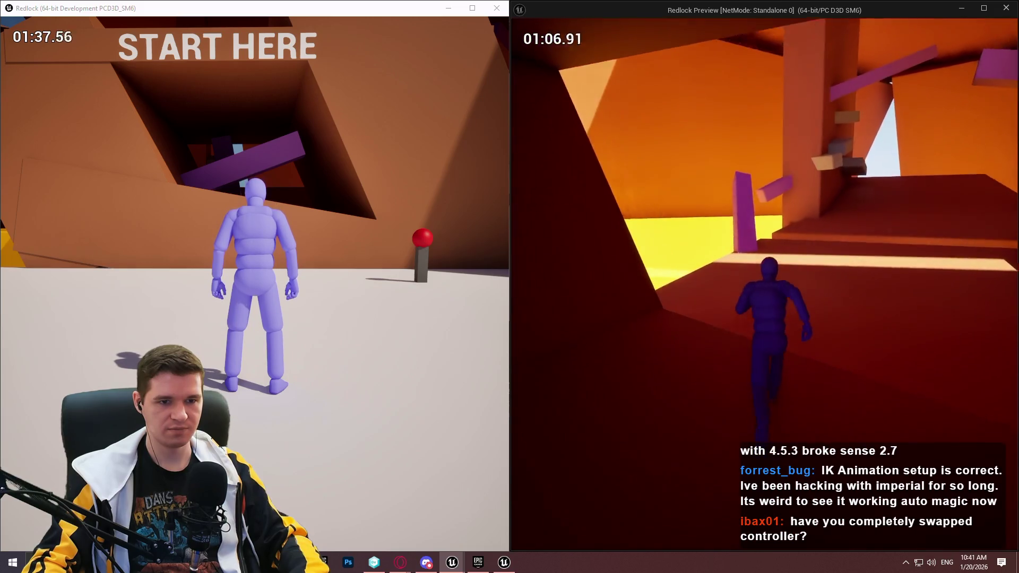
key("w")
key("w")
key("w")
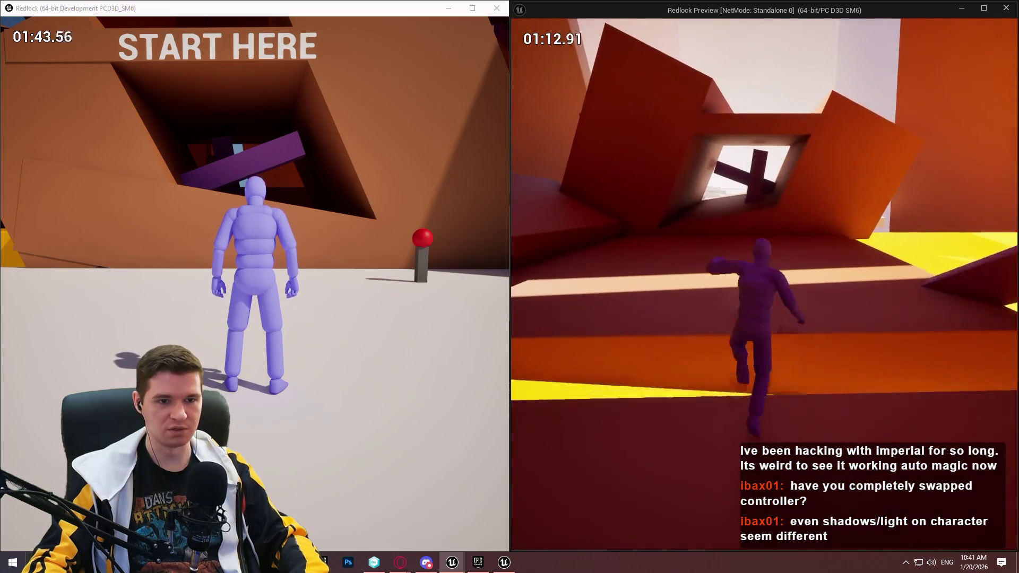
key("w")
key("w")
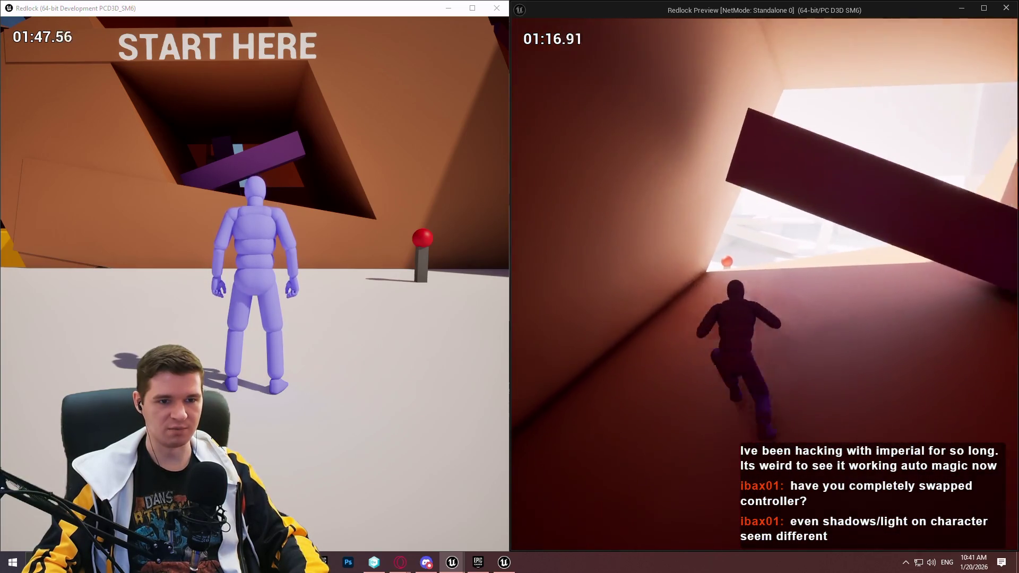
key("w")
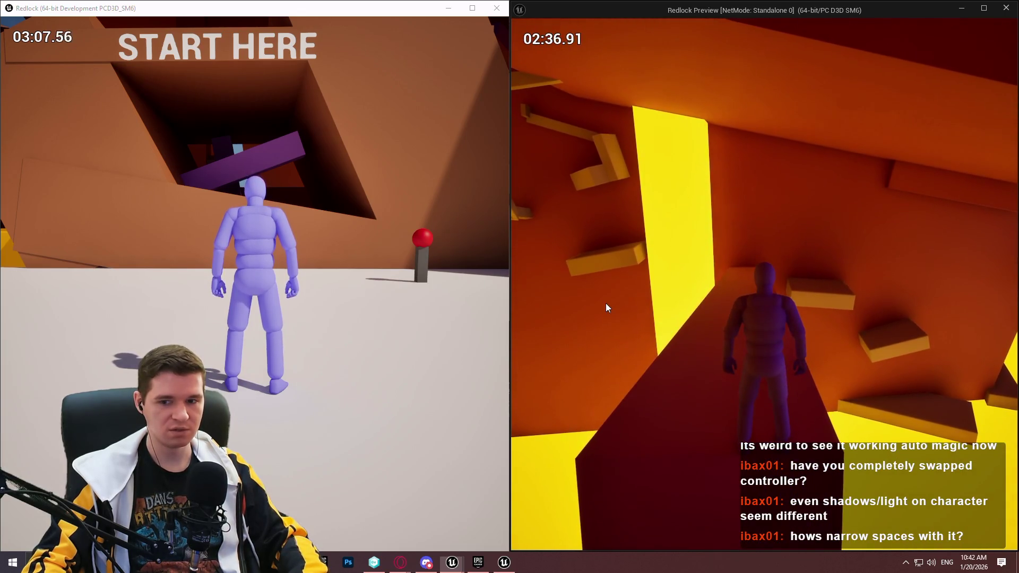
Close the packaged Redlock game window.
key("super")
left_click(484, 17)
left_click(497, 8)
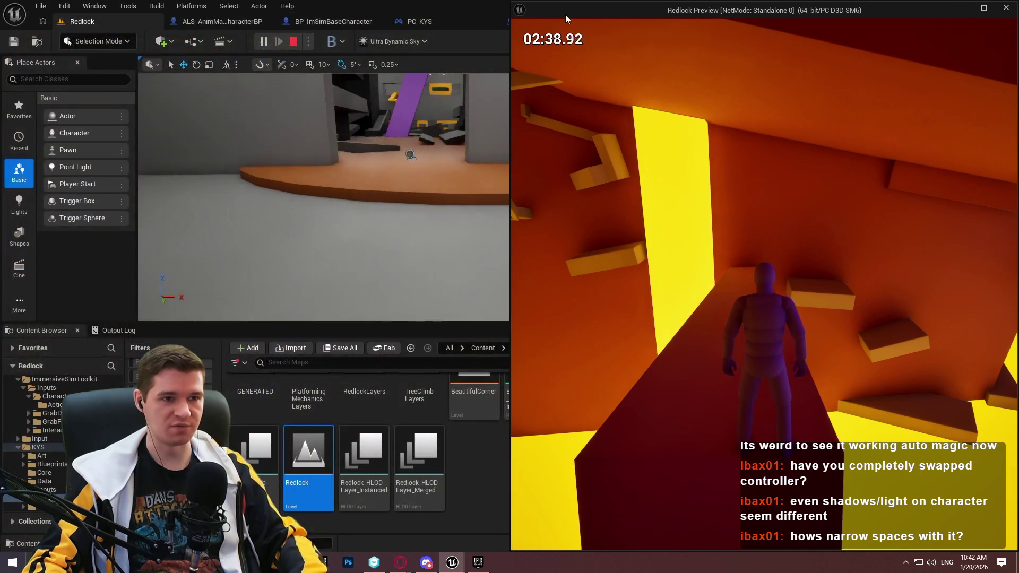
Maximize the editor, stop the preview, and fly the camera through the Redlock level.
left_click(983, 8)
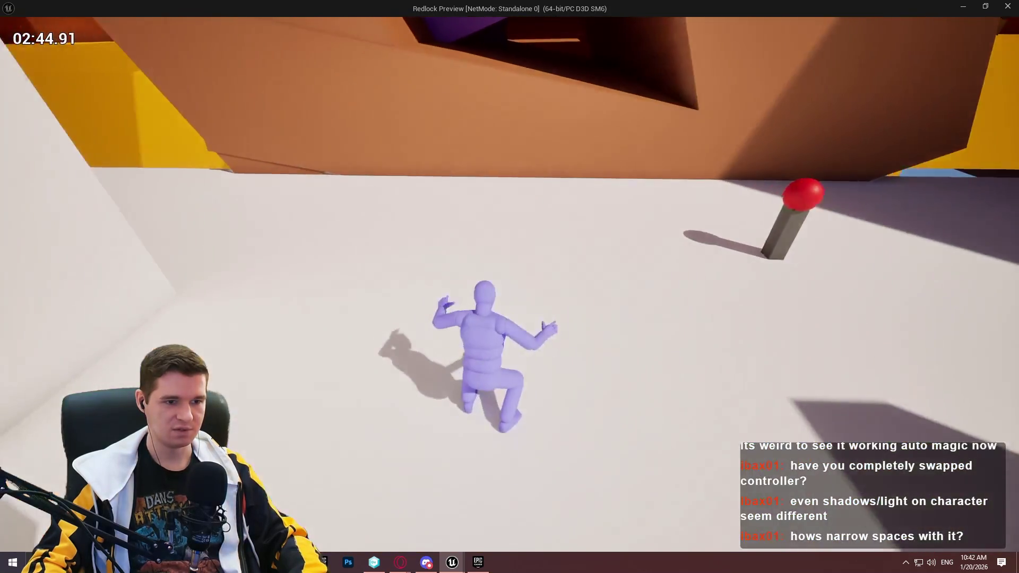
key("Escape")
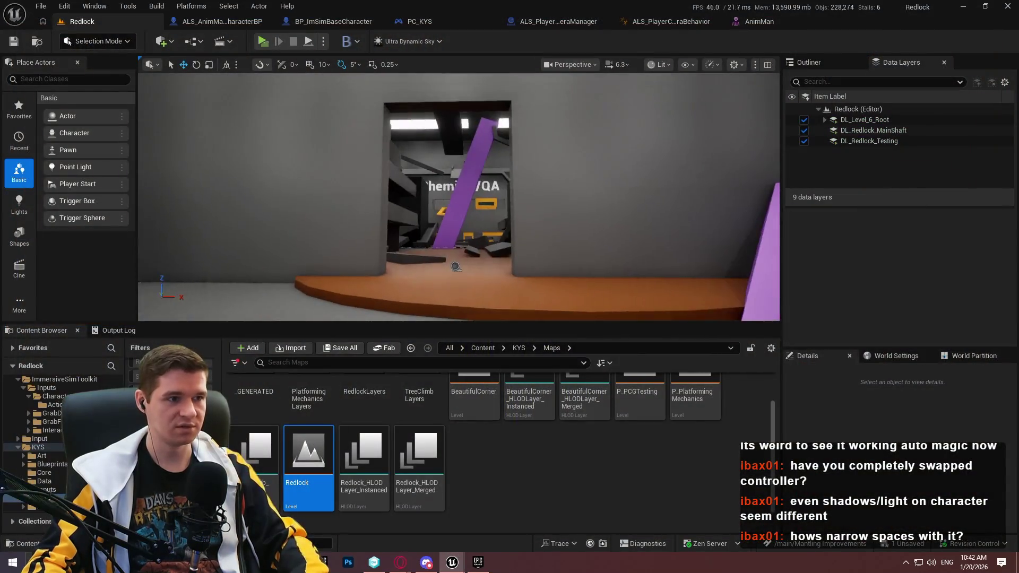
scroll(459, 197, "up", 3)
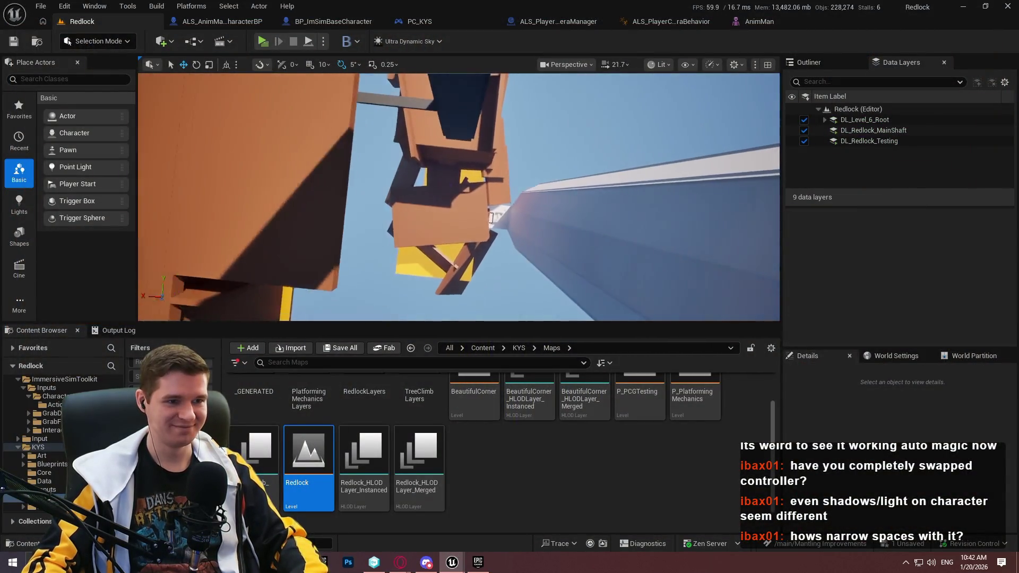
key("w")
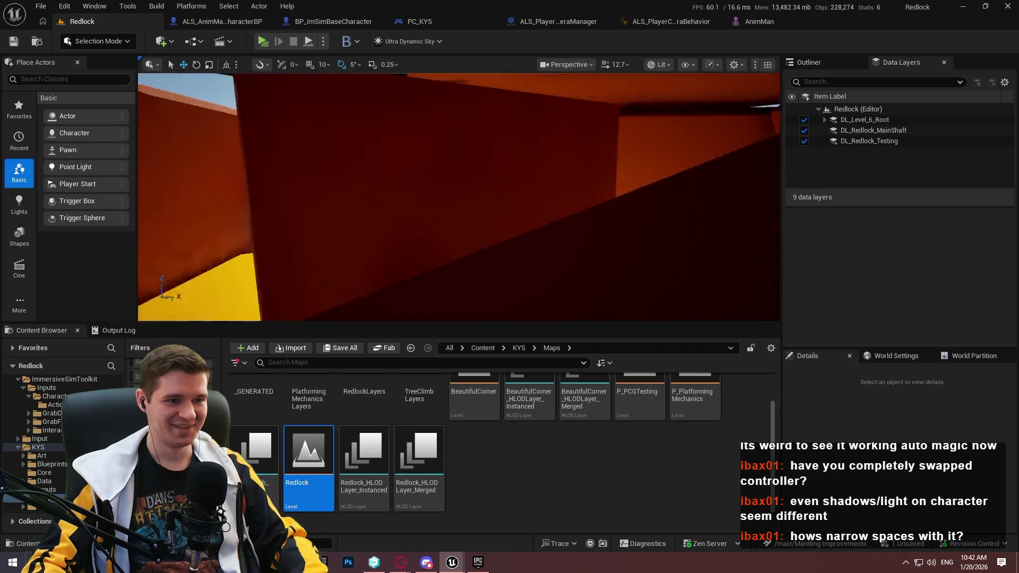
key("w")
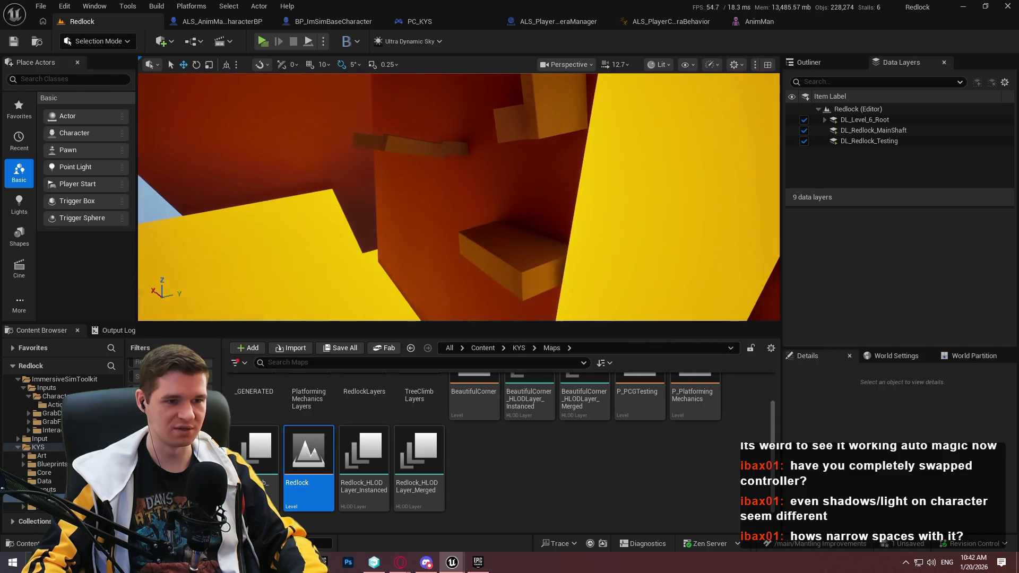
Select the Cube26 block, then start a Play-In-Editor session in the viewport.
right_click(527, 178)
key("Escape")
key("alt+p")
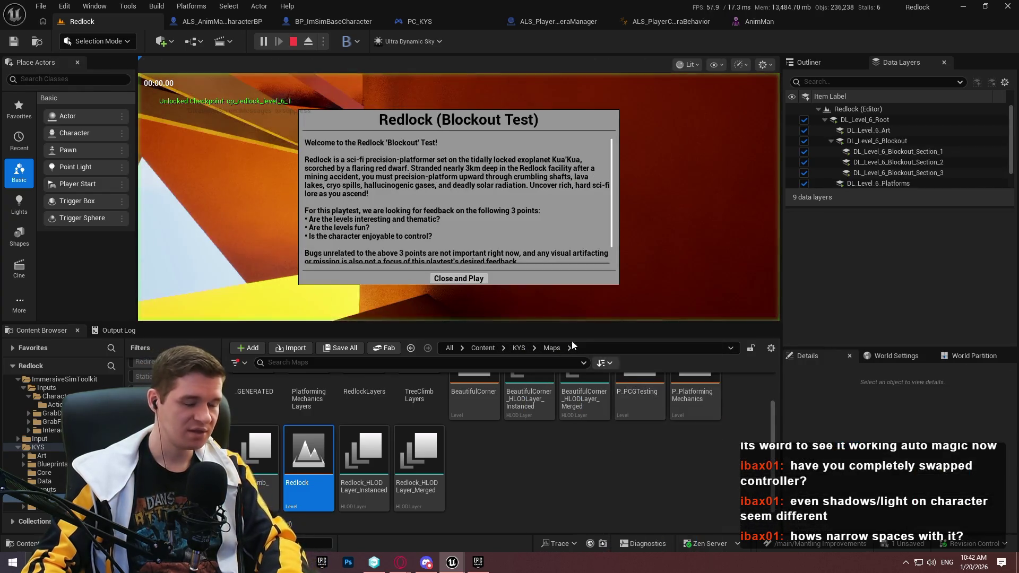
Go fullscreen and climb the character up the wall, beams, and orange blocks.
left_click(459, 279)
key("F11")
key("w")
key("space")
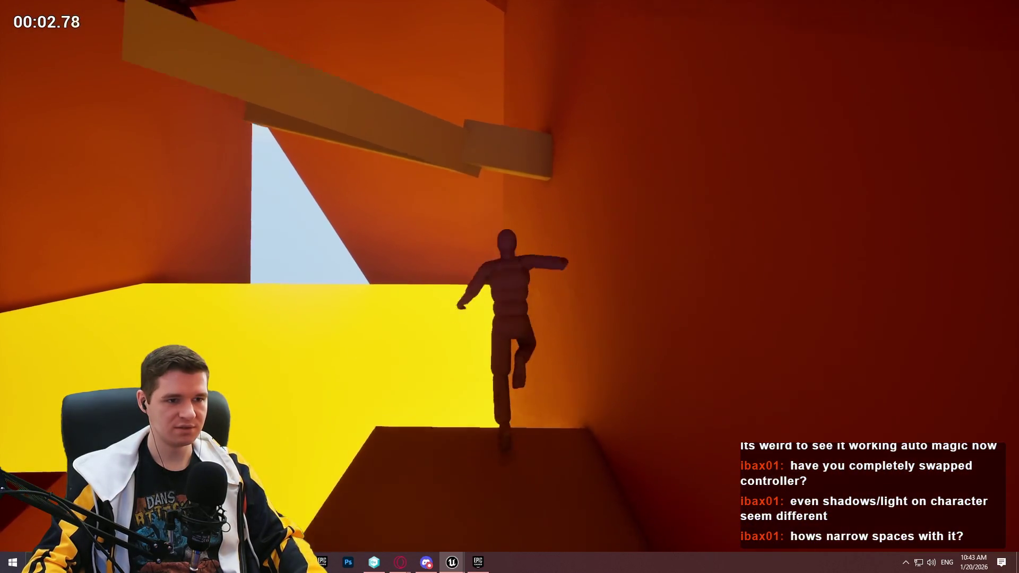
key("w")
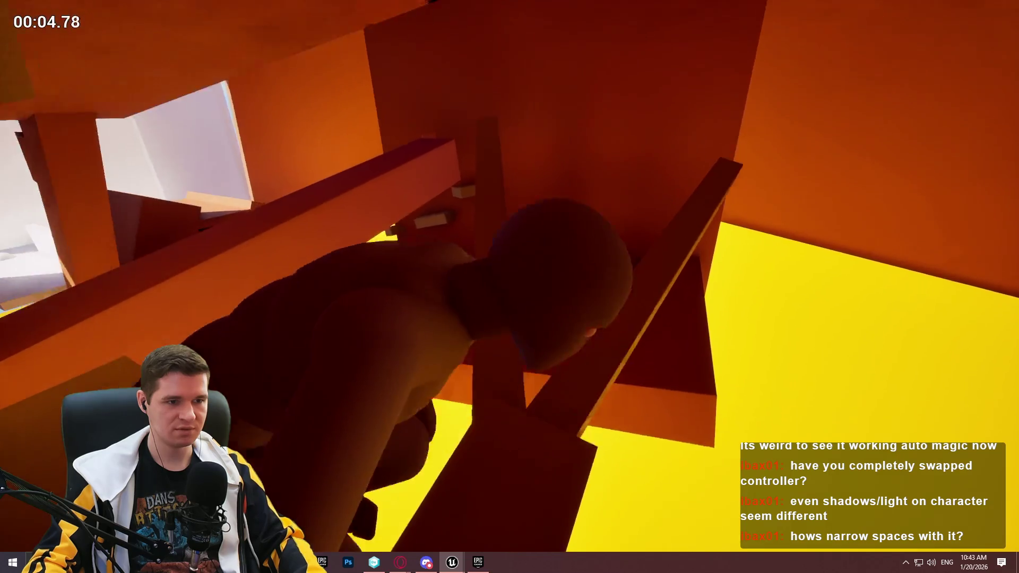
key("w")
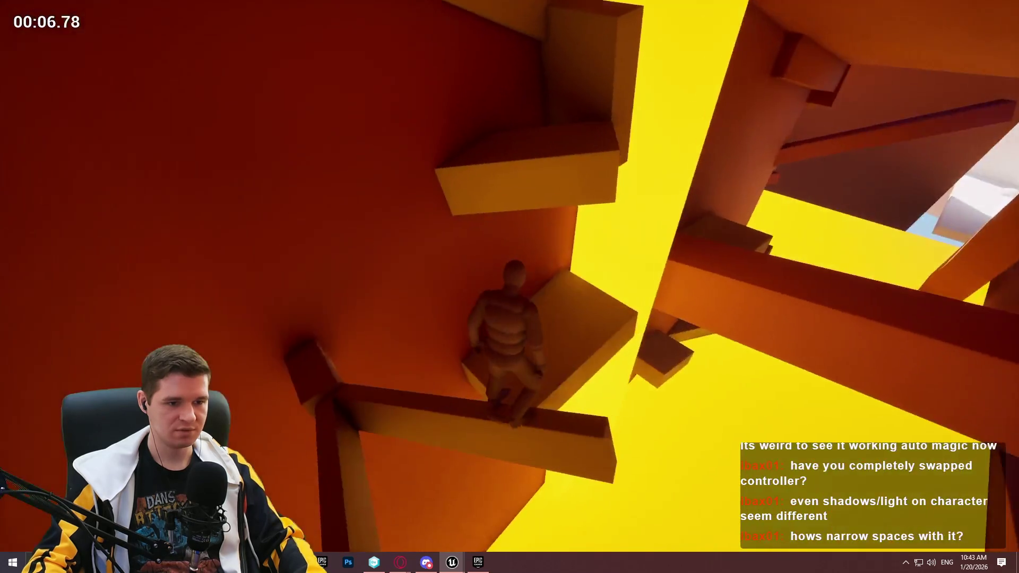
key("w")
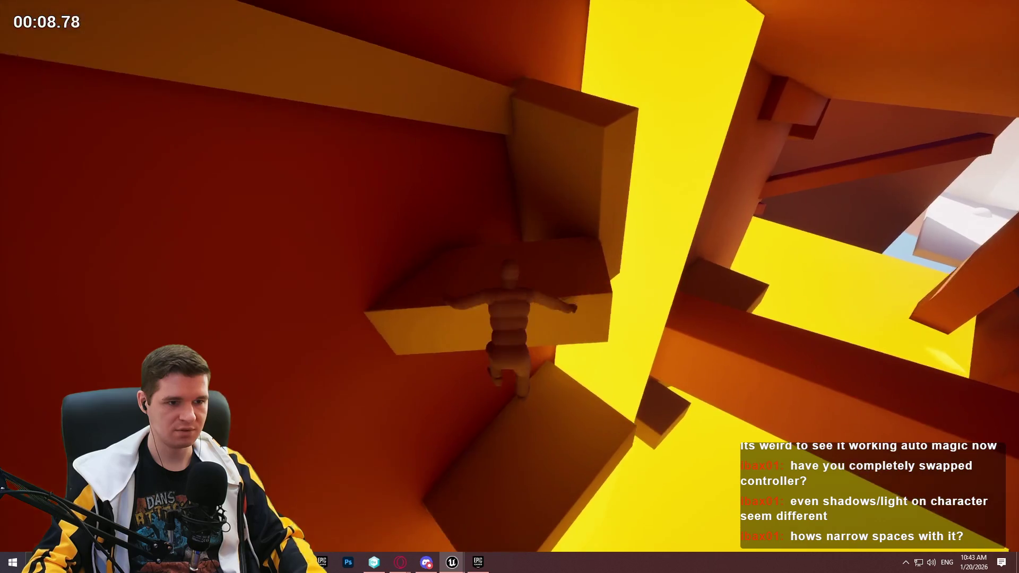
key("w")
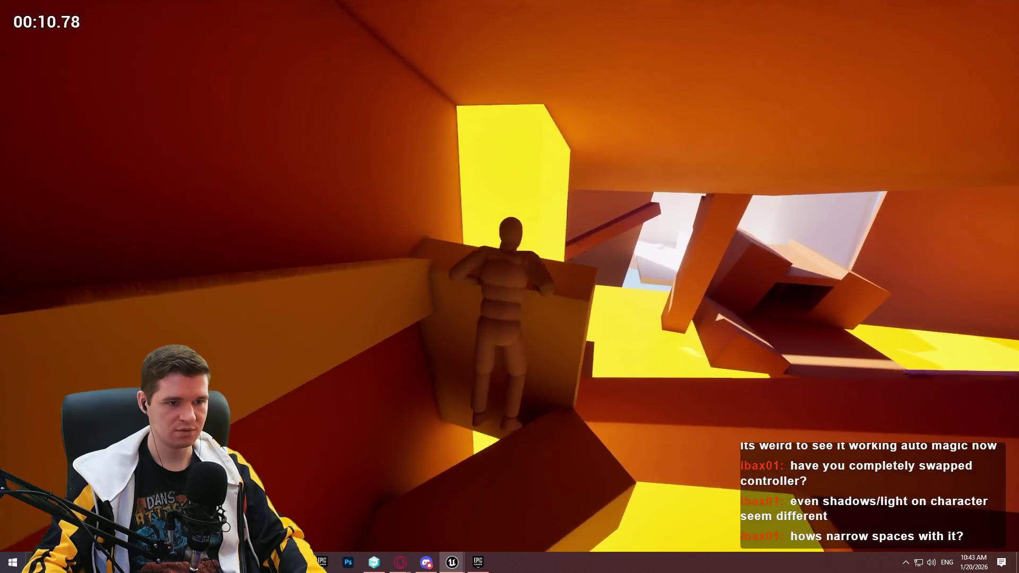
key("w")
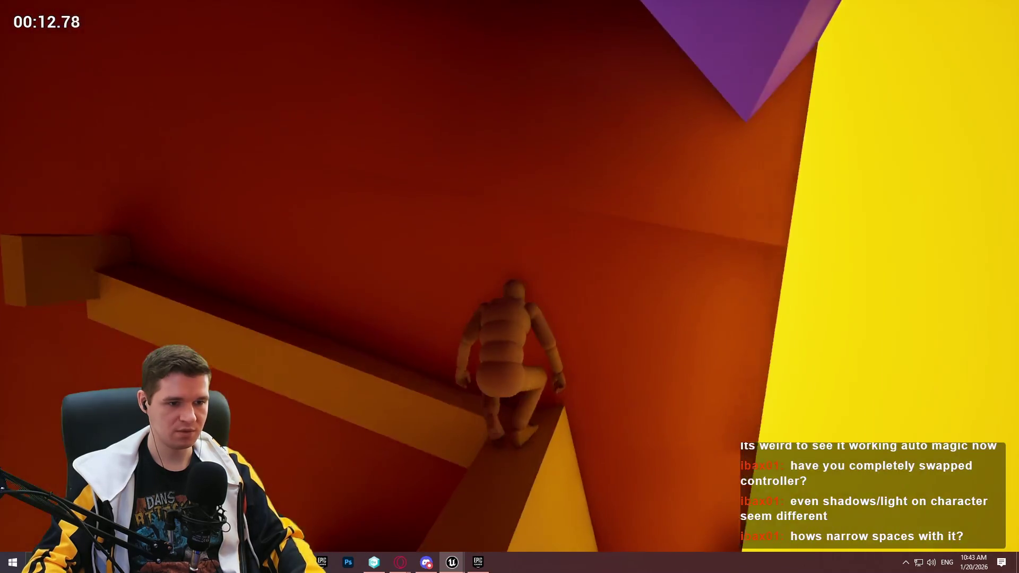
key("w")
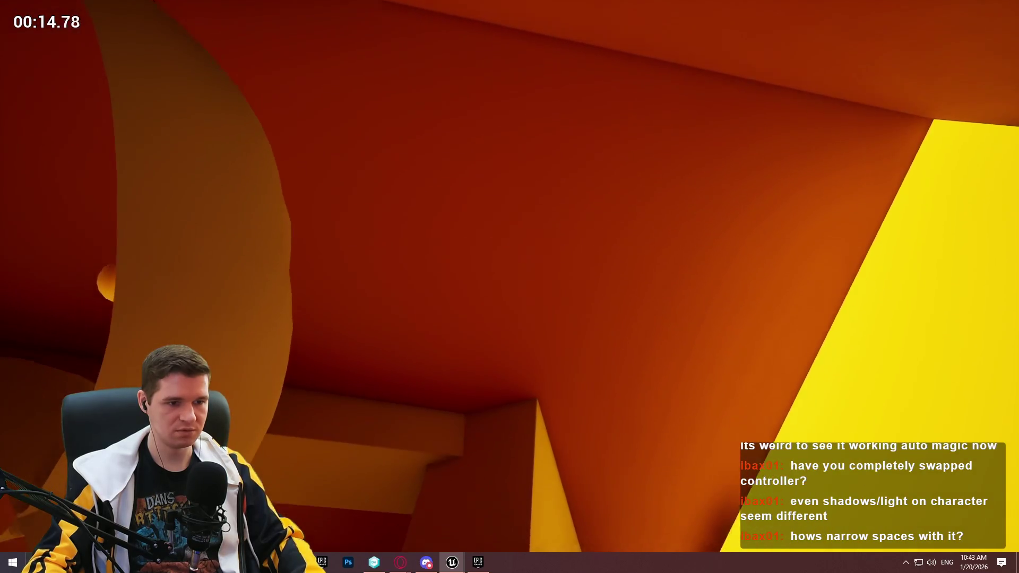
Turn the camera around the shaft and climb the ledges up to the stairs.
key("w")
key("w")
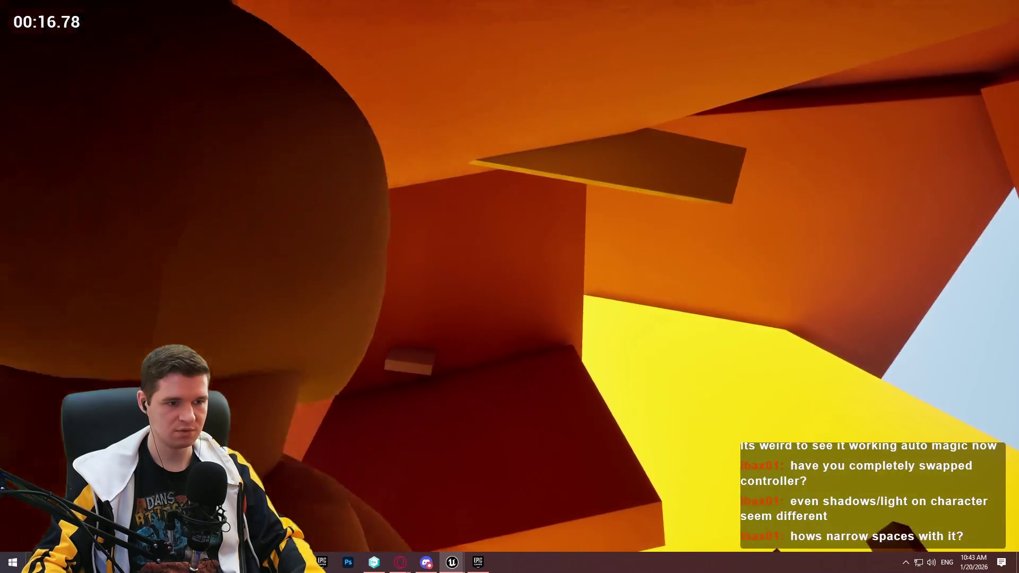
key("w")
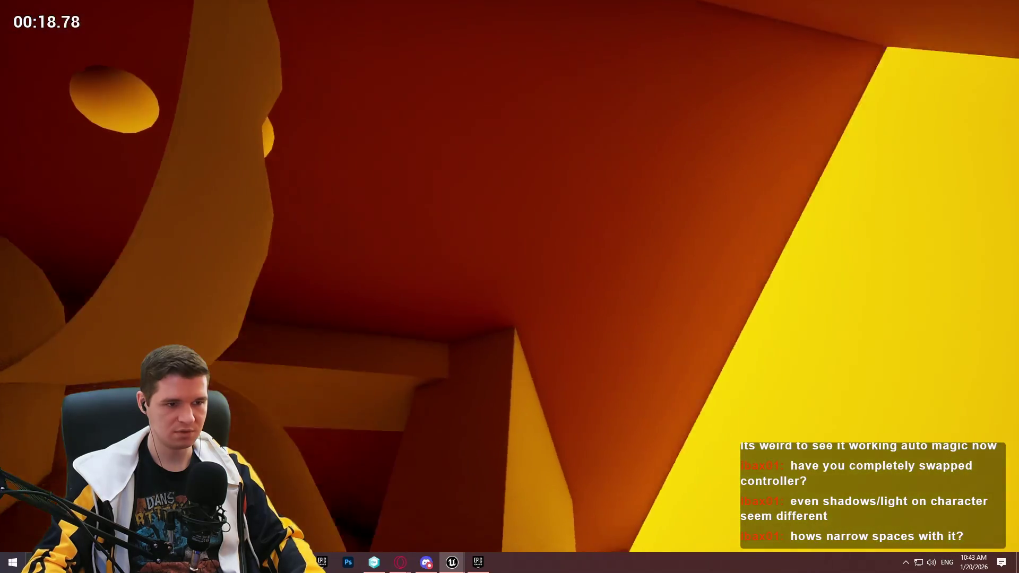
key("w")
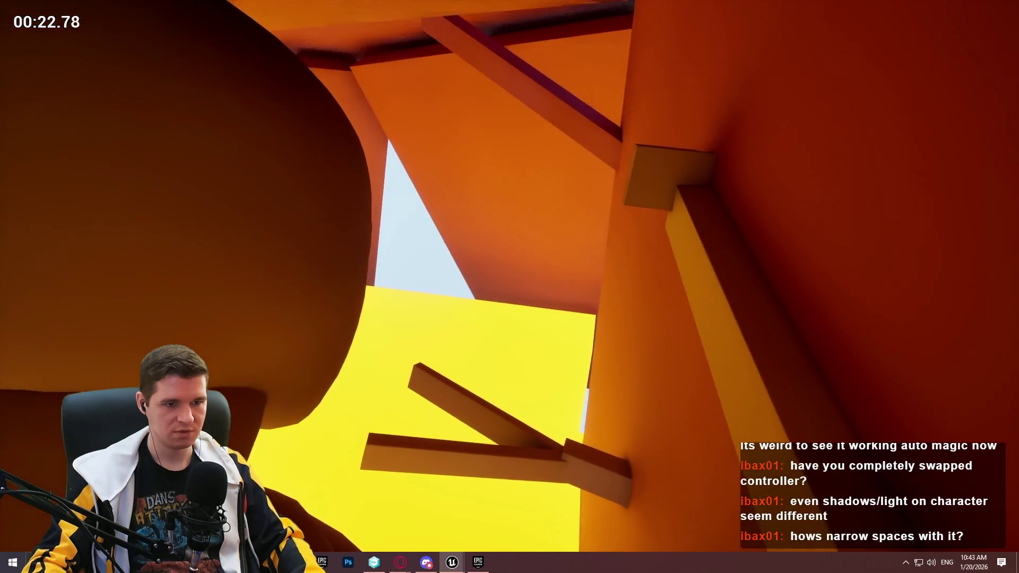
key("w")
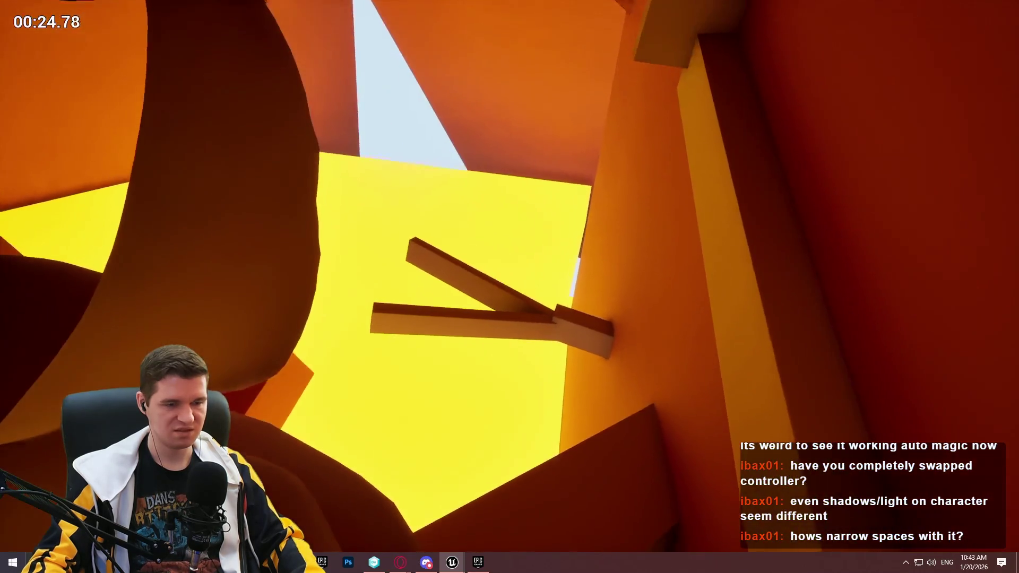
key("w")
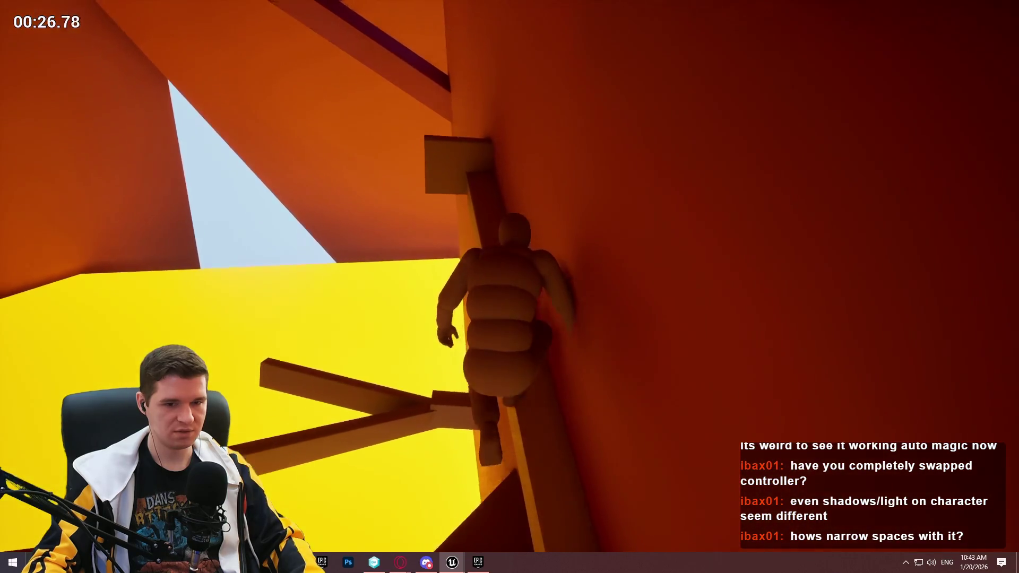
key("w")
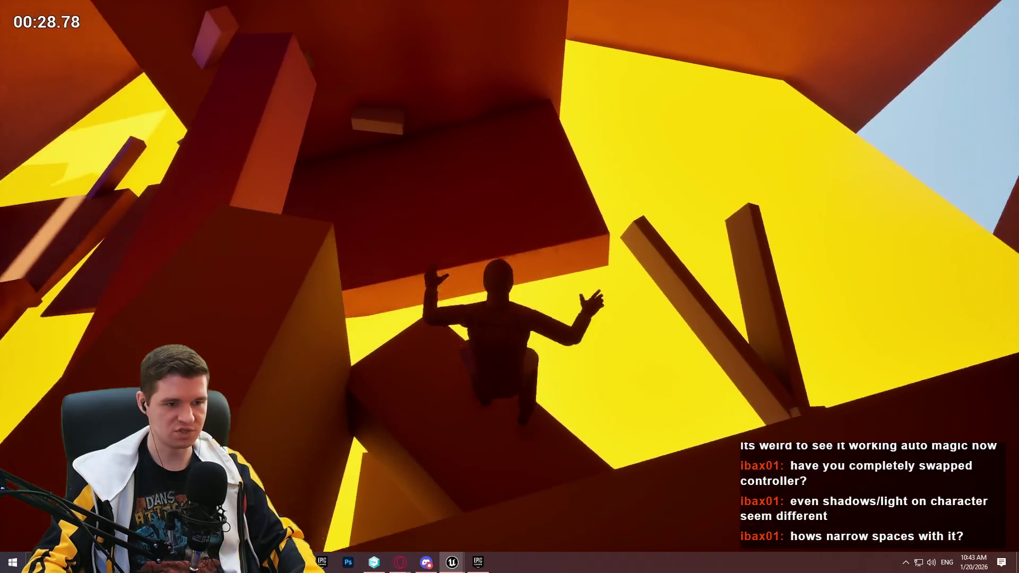
key("w")
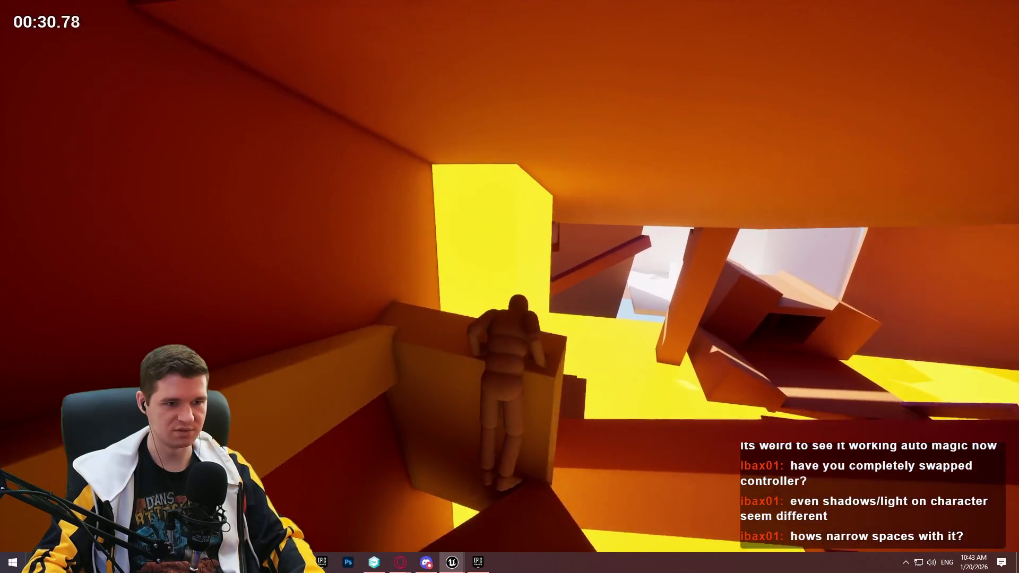
key("w")
key("w")
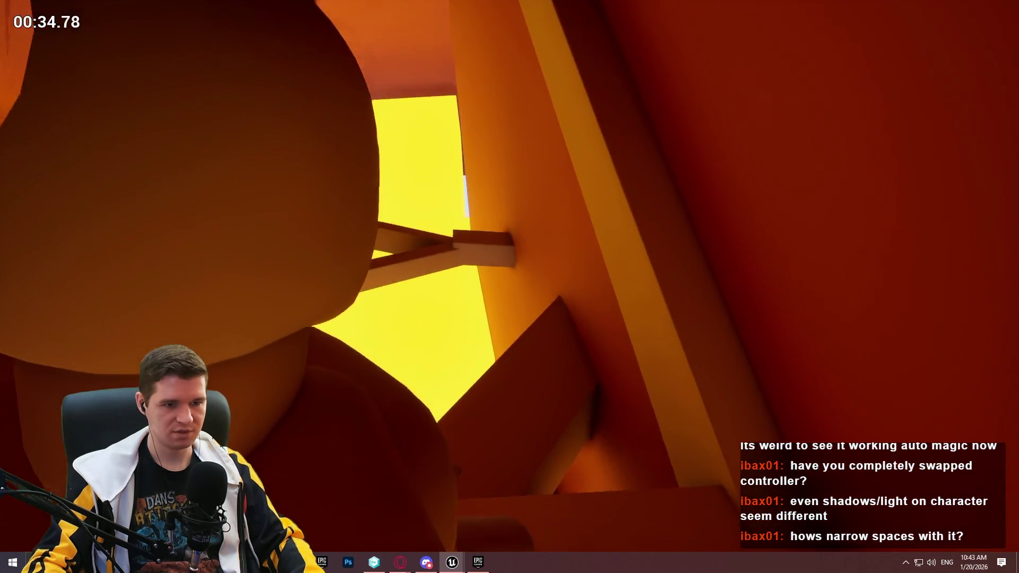
key("w")
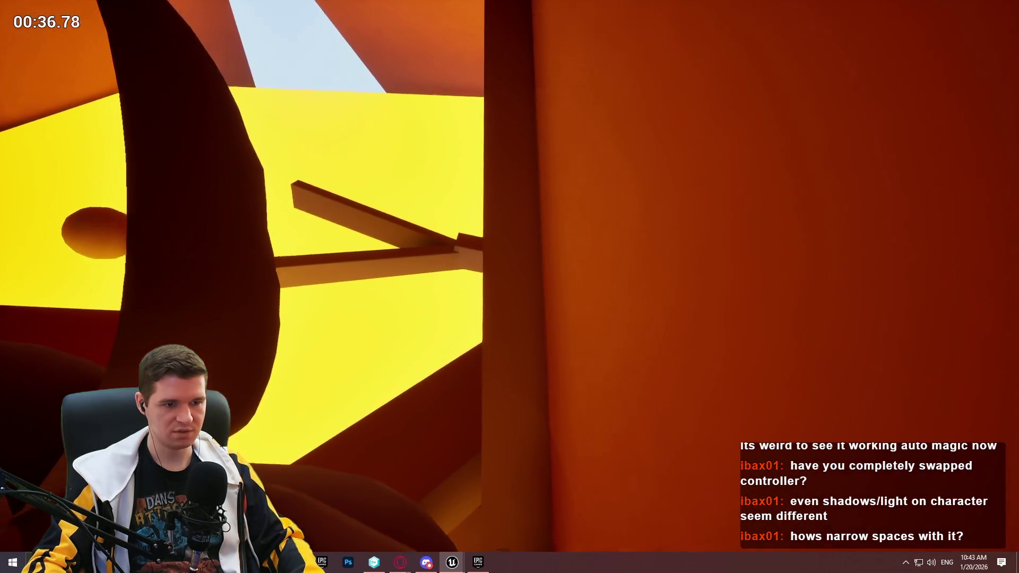
key("w")
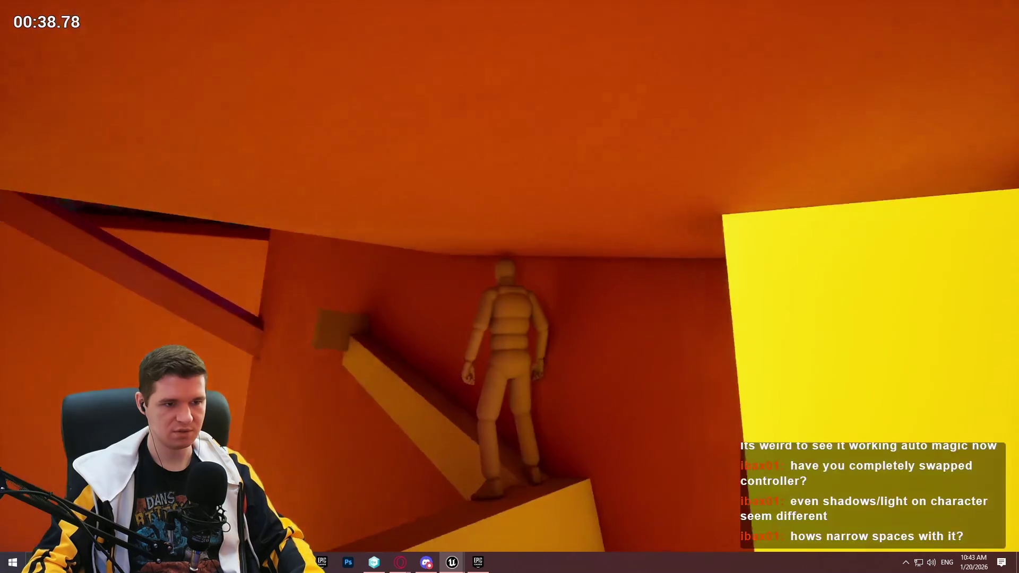
key("w")
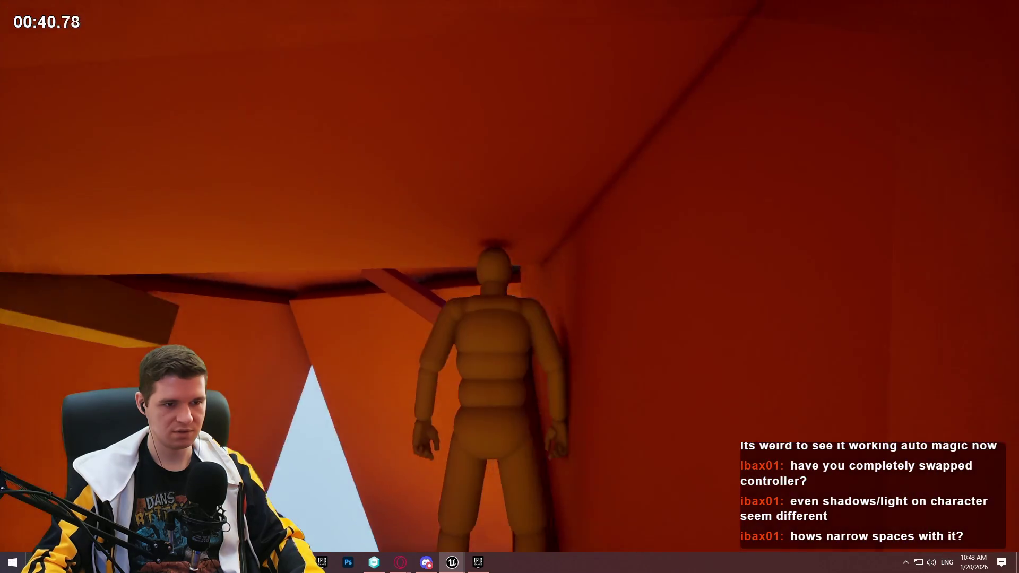
key("w")
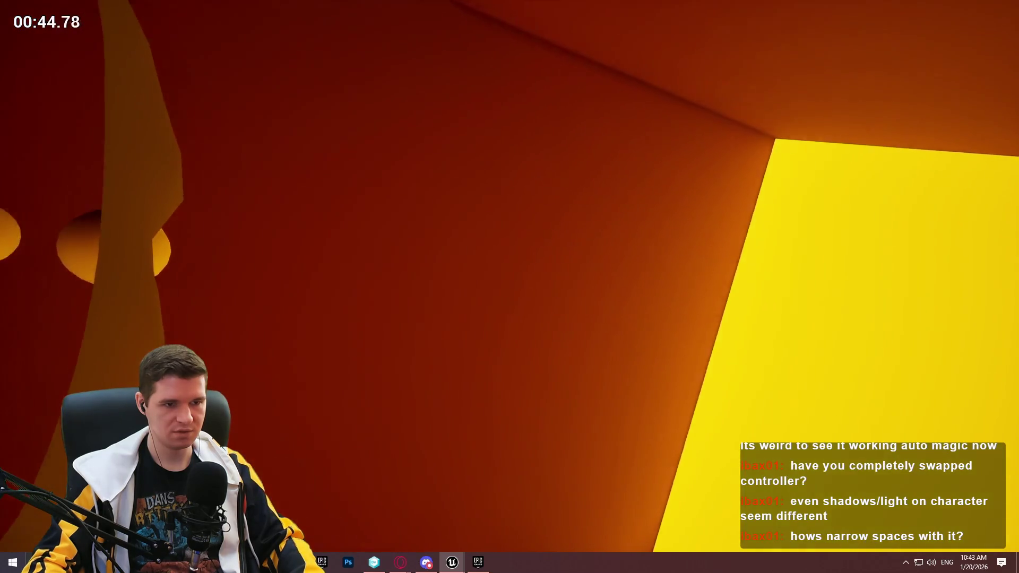
key("w")
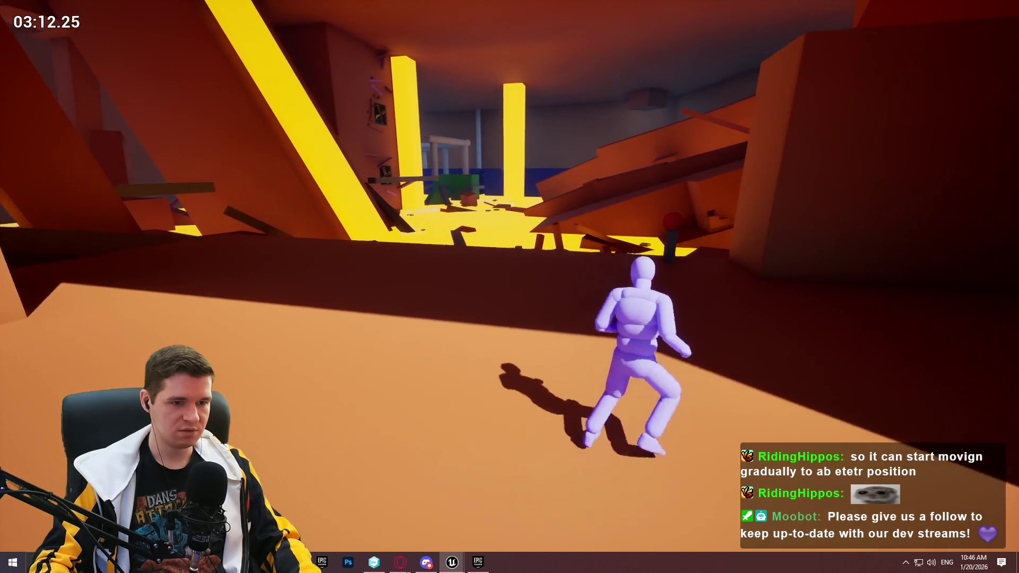
Leave the play session through the Start menu after testing the starting hall.
key("super")
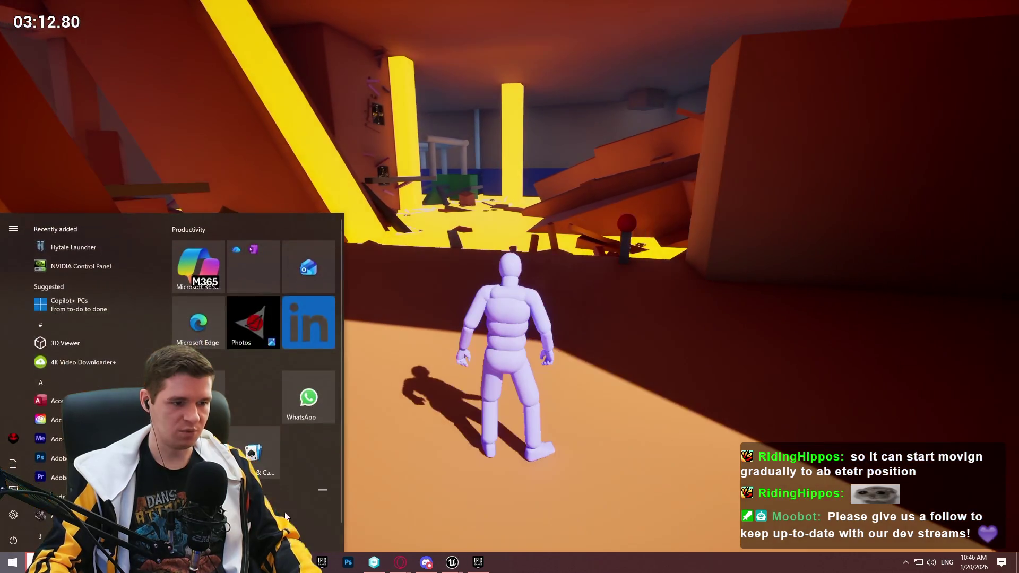
Launch the packaged Redlock build, dismiss the Blockout Test welcome, and maximize the game window.
key("alt+Tab")
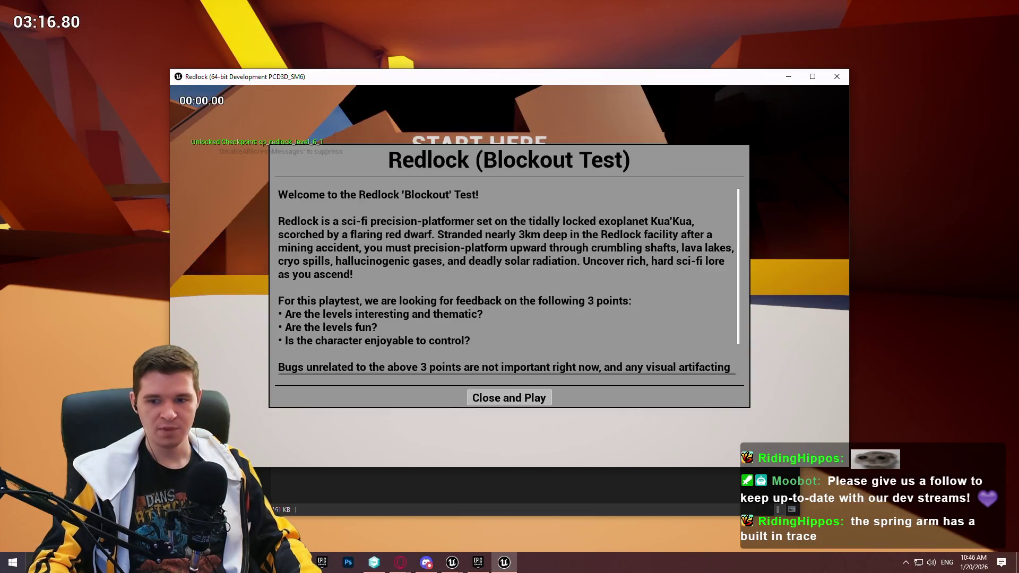
key("Return")
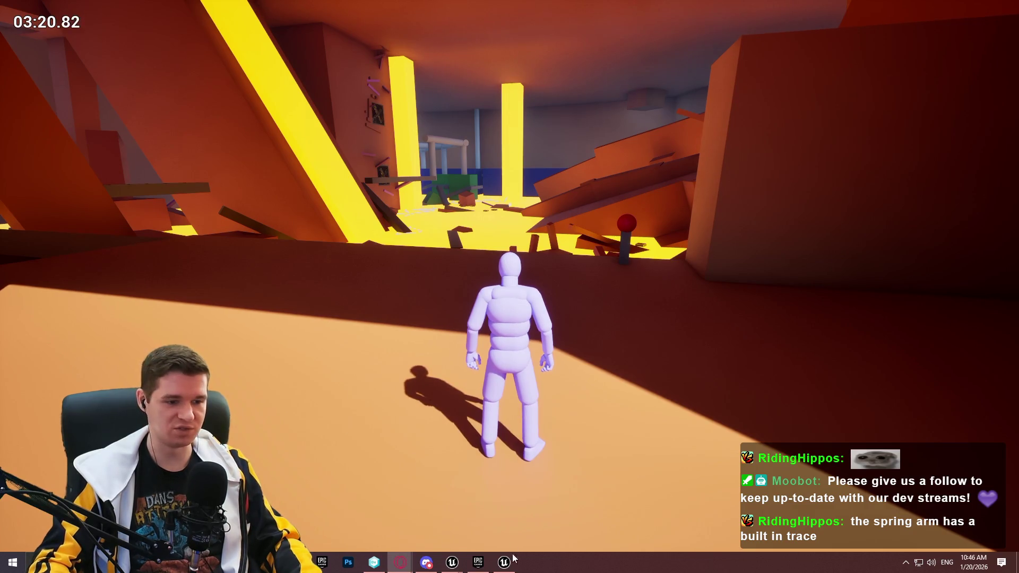
left_click(503, 566)
left_click(540, 397)
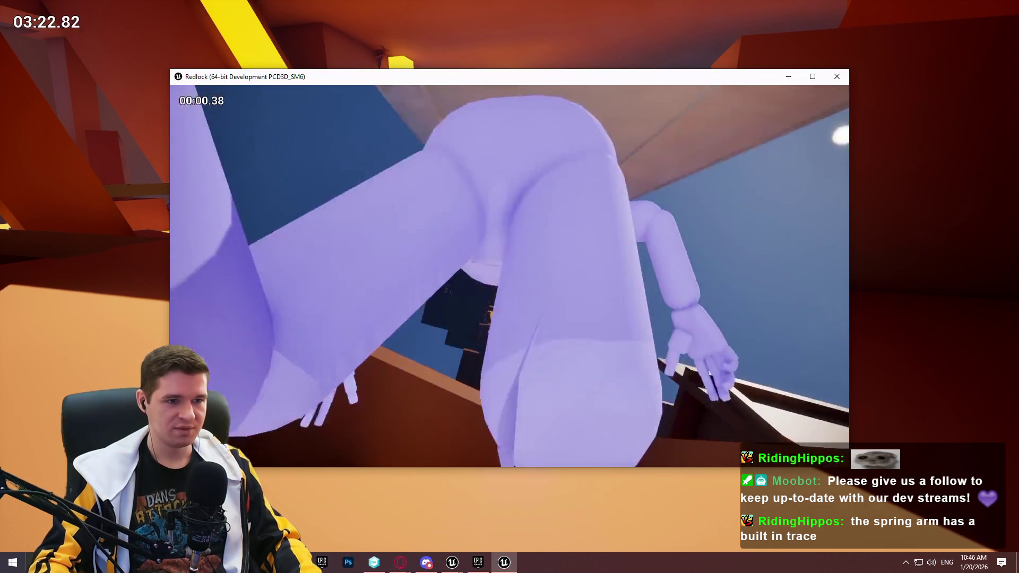
key("super")
double_click(552, 76)
Run and climb over the orange wall, purple beam and white platform, then pause the game.
key("w")
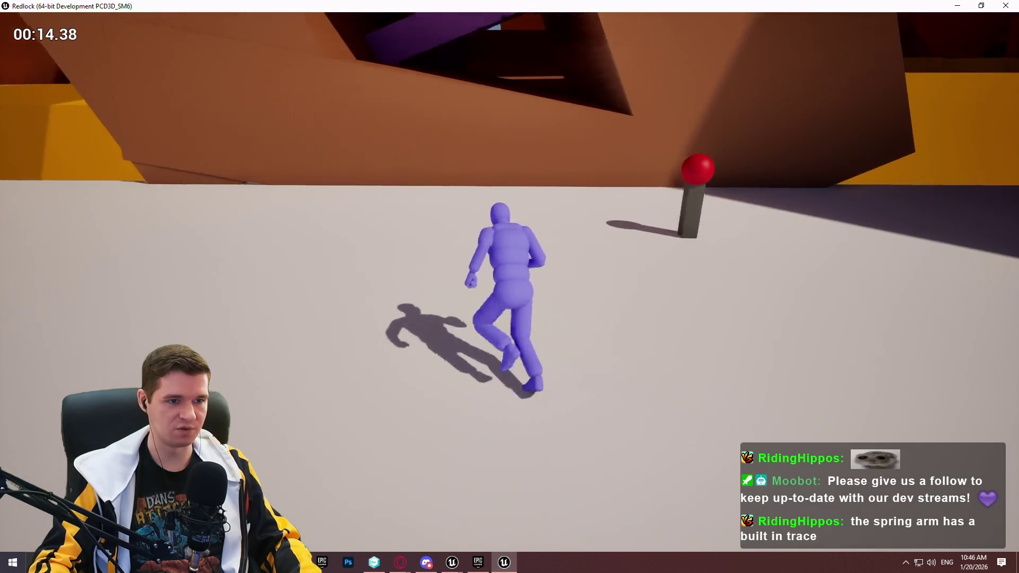
key("space")
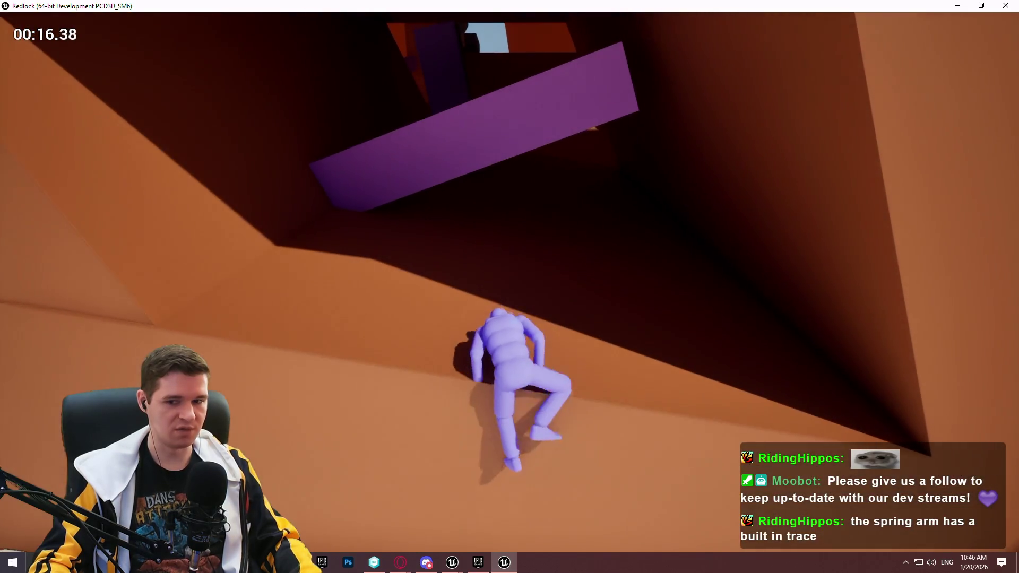
key("space")
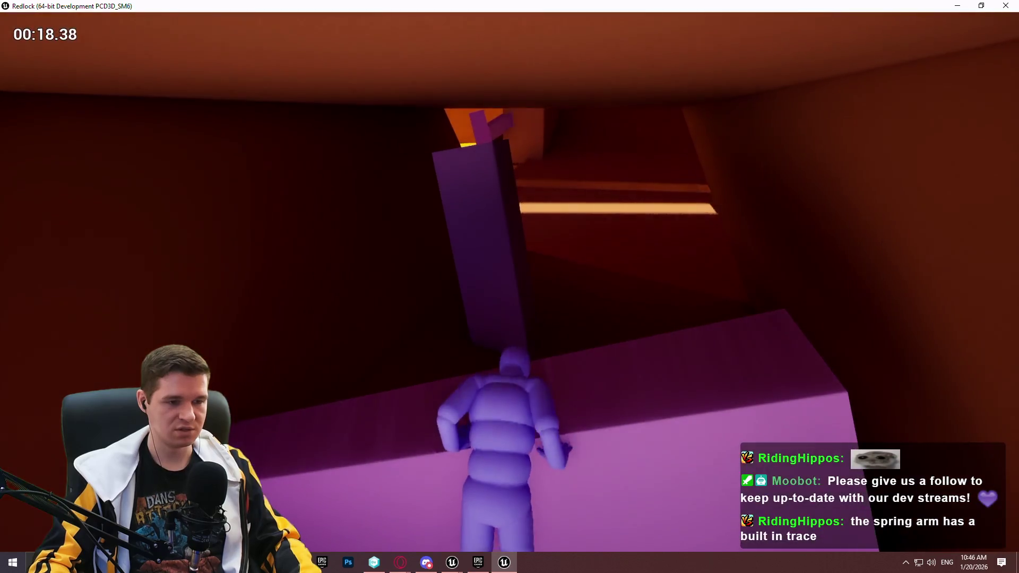
key("space")
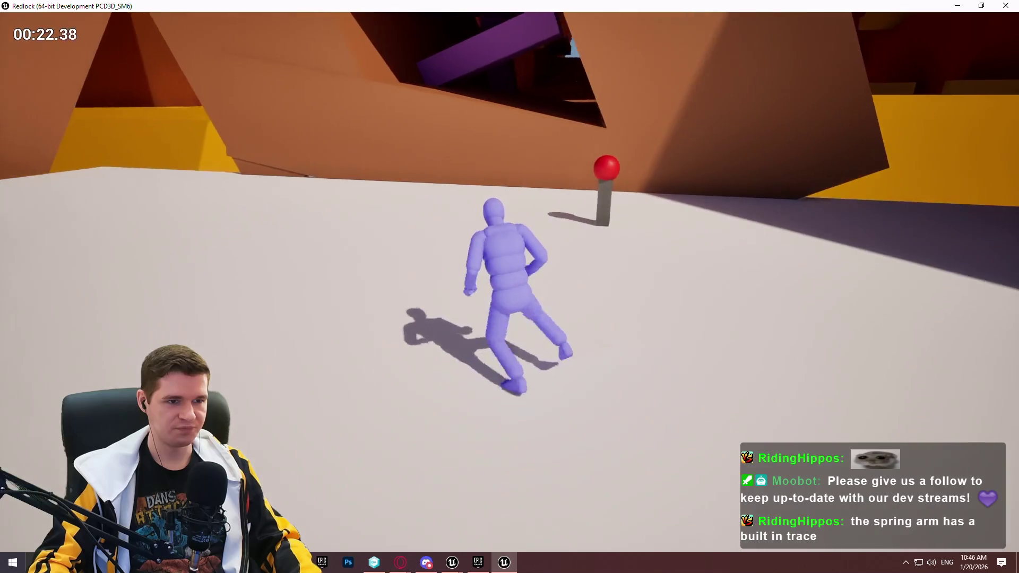
key("space")
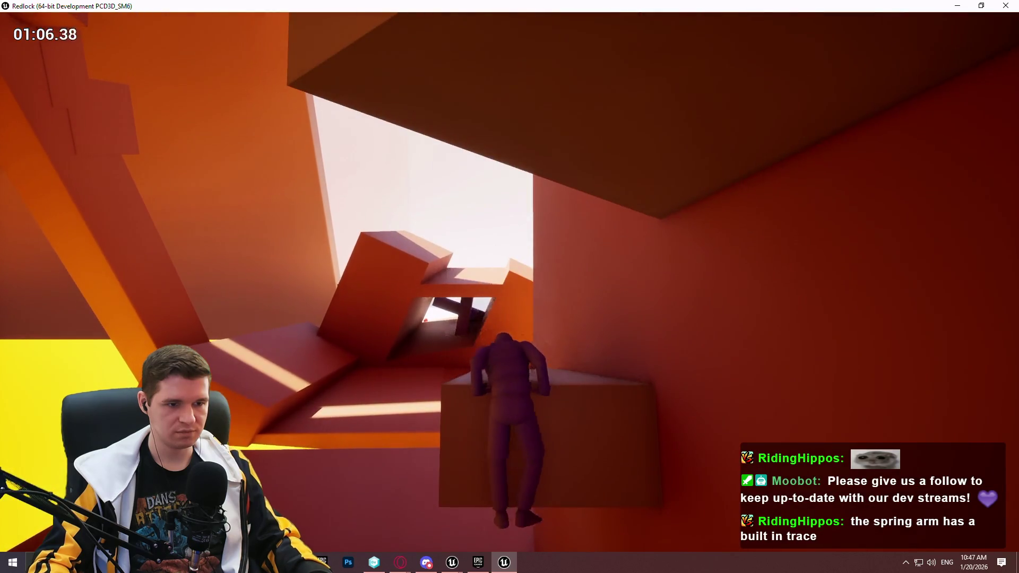
key("Escape")
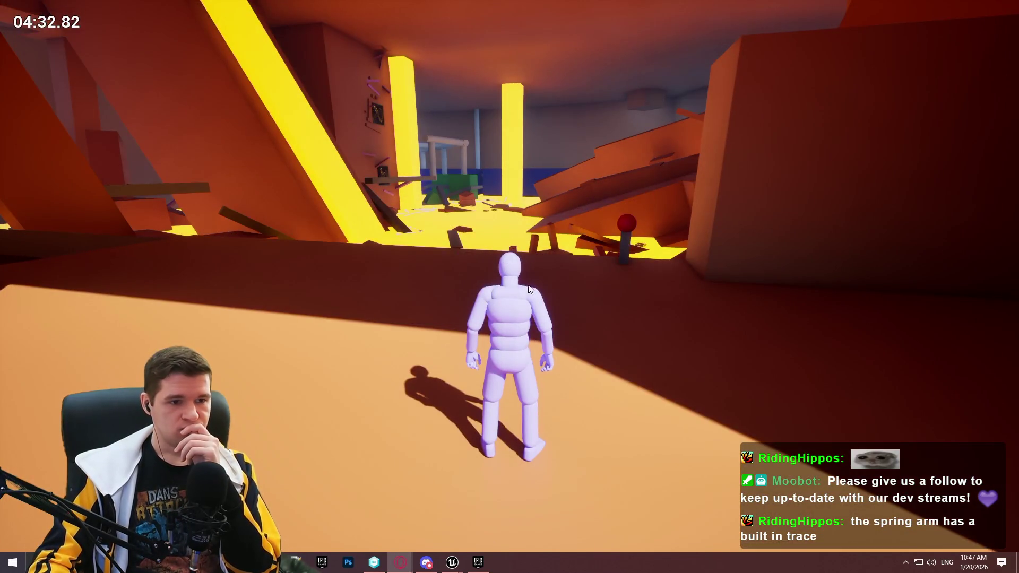
Run briefly in the editor preview, then stop the game session and leave full-screen mode.
left_click(525, 289)
key("w")
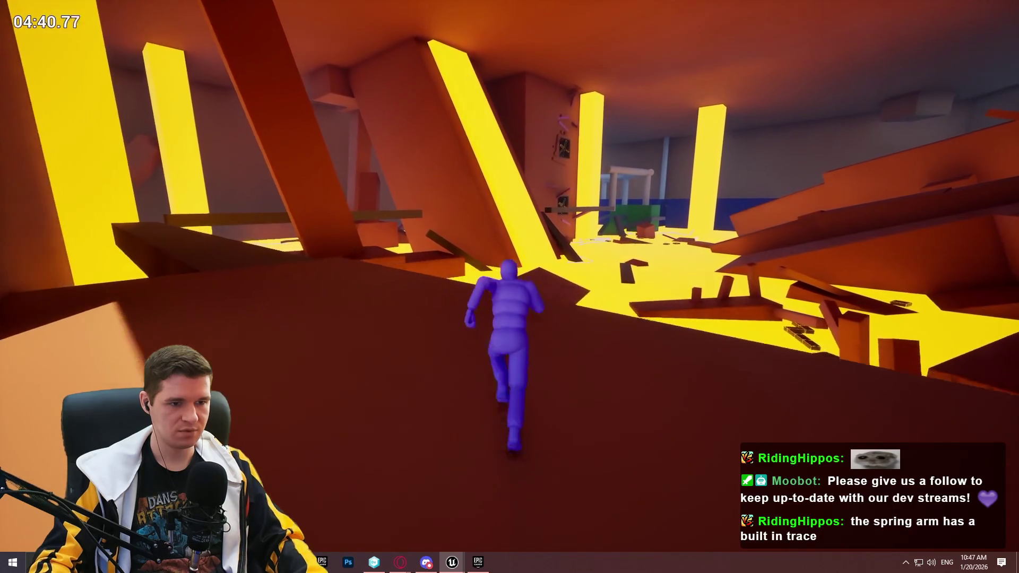
key("Escape")
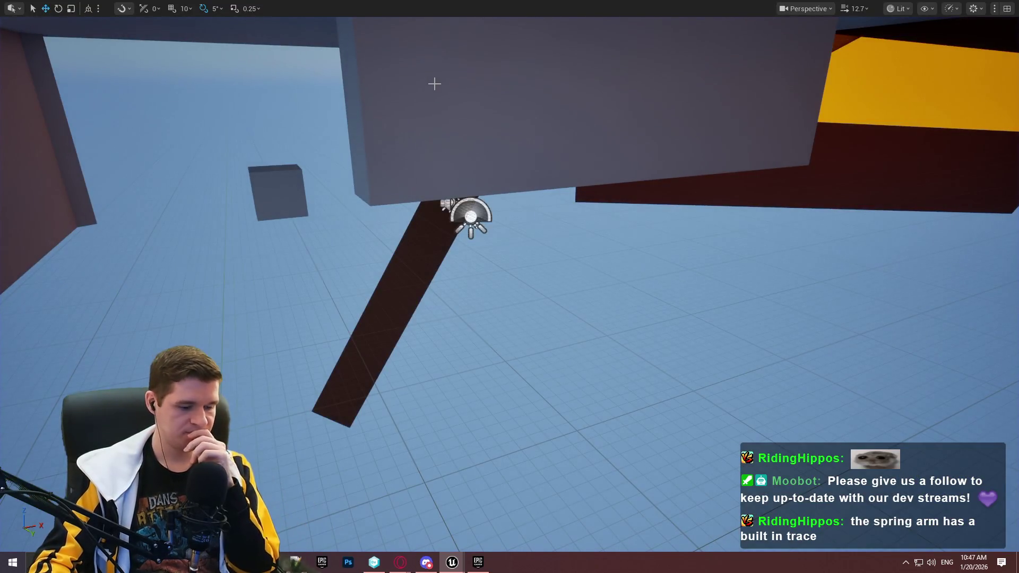
key("F11")
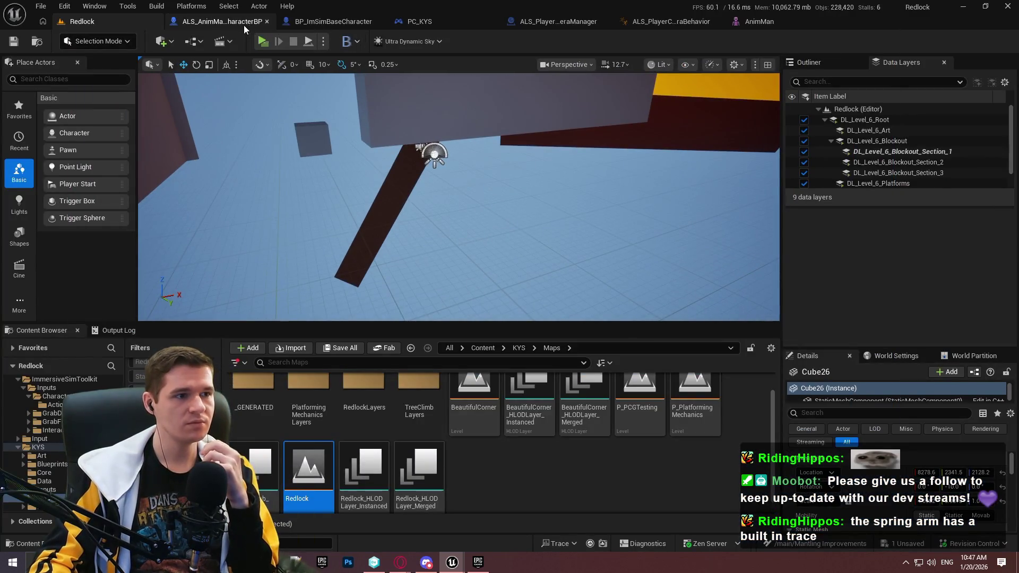
Switch to ALS_PlayerCameraBehavior and pan its Aiming graph to the Modify Curve camera nodes.
left_click(655, 23)
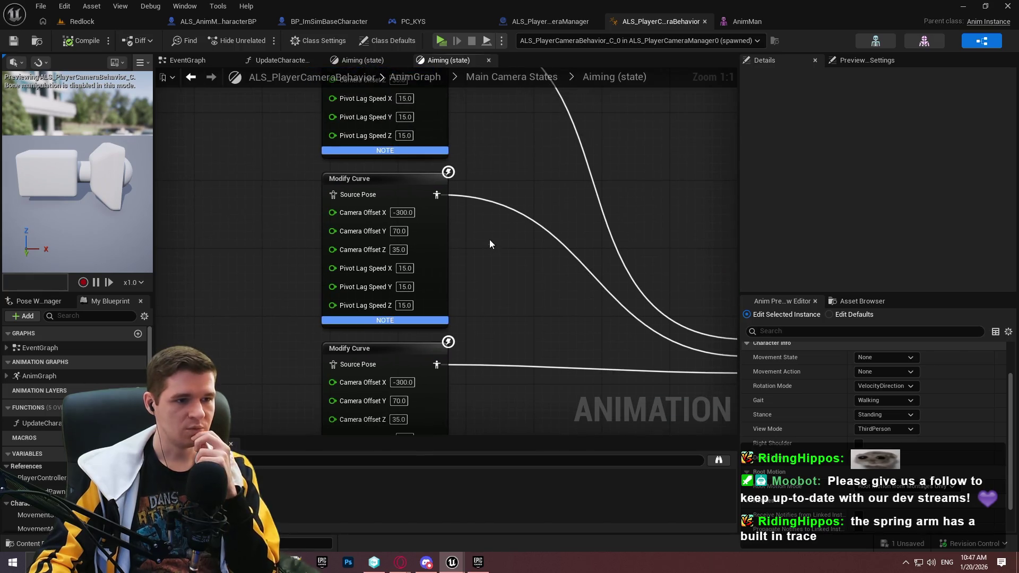
mouse_move(480, 217)
left_mouse_down()
mouse_move(578, 116)
mouse_move(559, 341)
left_mouse_up()
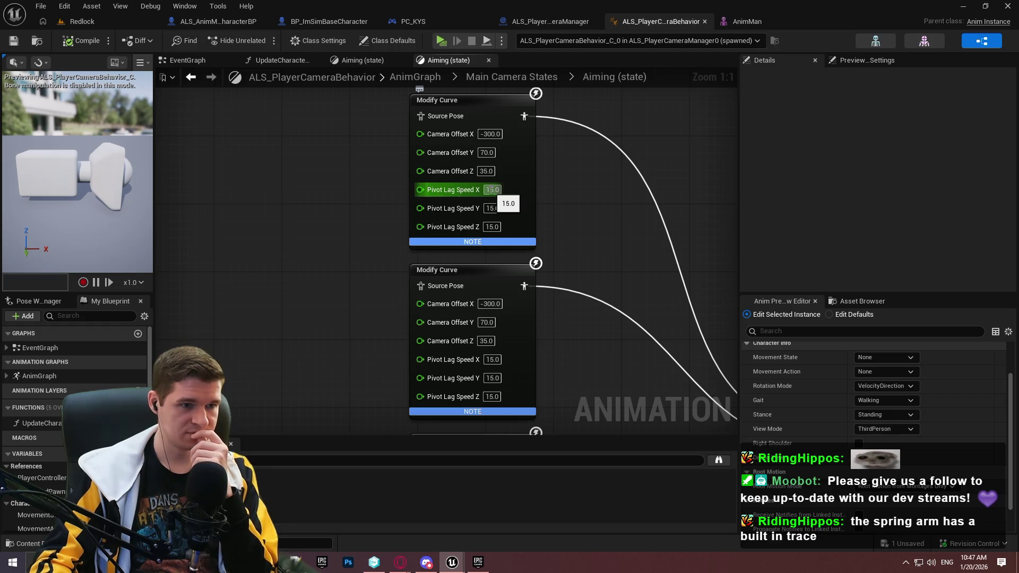
left_click_drag(621, 264, 291, 203)
left_click_drag(541, 234, 406, 62)
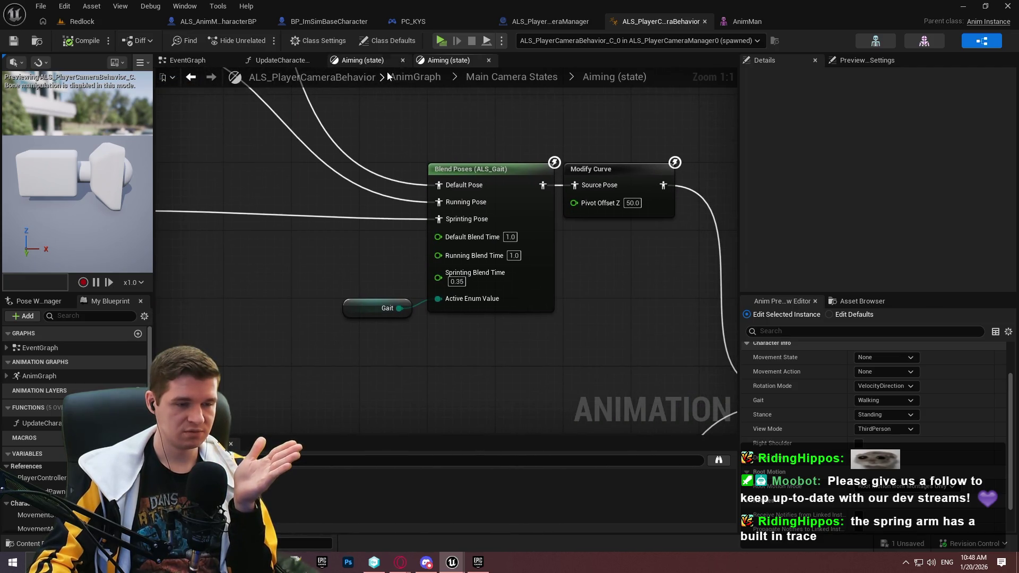
mouse_move(505, 138)
left_mouse_down()
mouse_move(14, 127)
mouse_move(125, 36)
left_mouse_up()
mouse_move(446, 212)
left_mouse_down()
mouse_move(487, 175)
mouse_move(460, 60)
mouse_move(560, 160)
mouse_move(436, 157)
left_mouse_up()
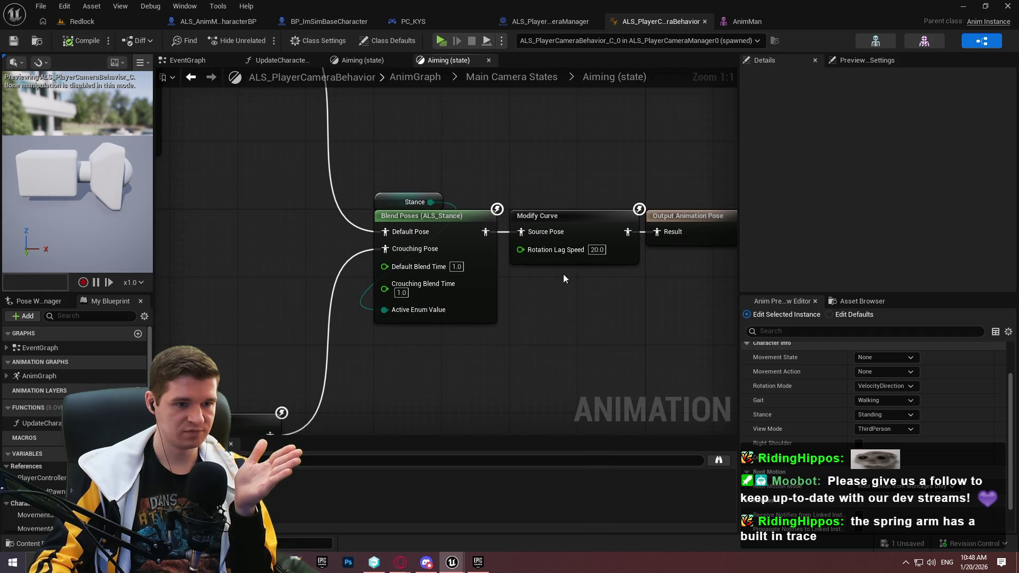
mouse_move(598, 256)
left_mouse_down()
mouse_move(460, 131)
mouse_move(638, 396)
mouse_move(604, 157)
mouse_move(514, 212)
left_mouse_up()
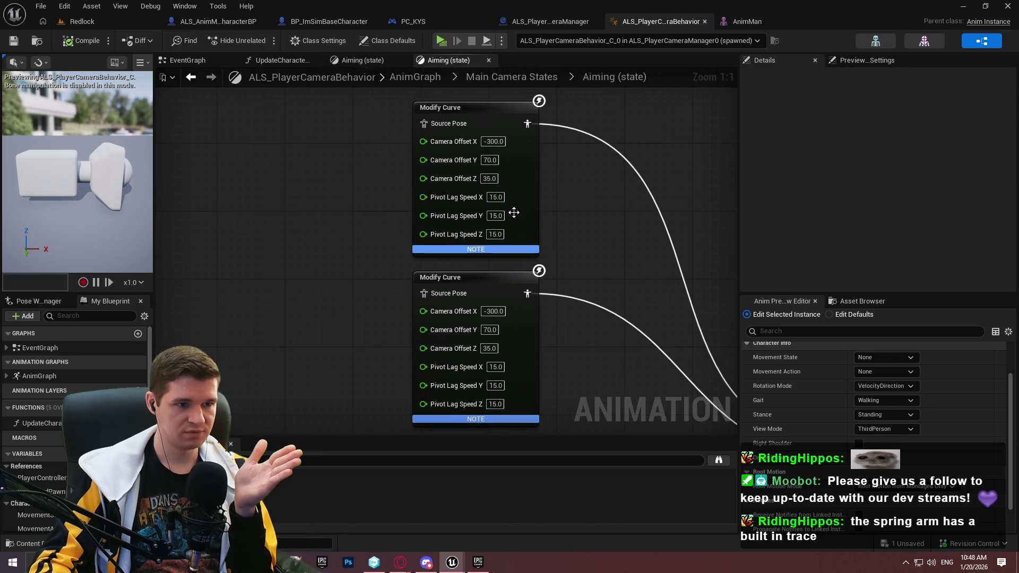
Bring the gait blend's lower Modify Curve node into view in the Aiming graph.
left_click(505, 178)
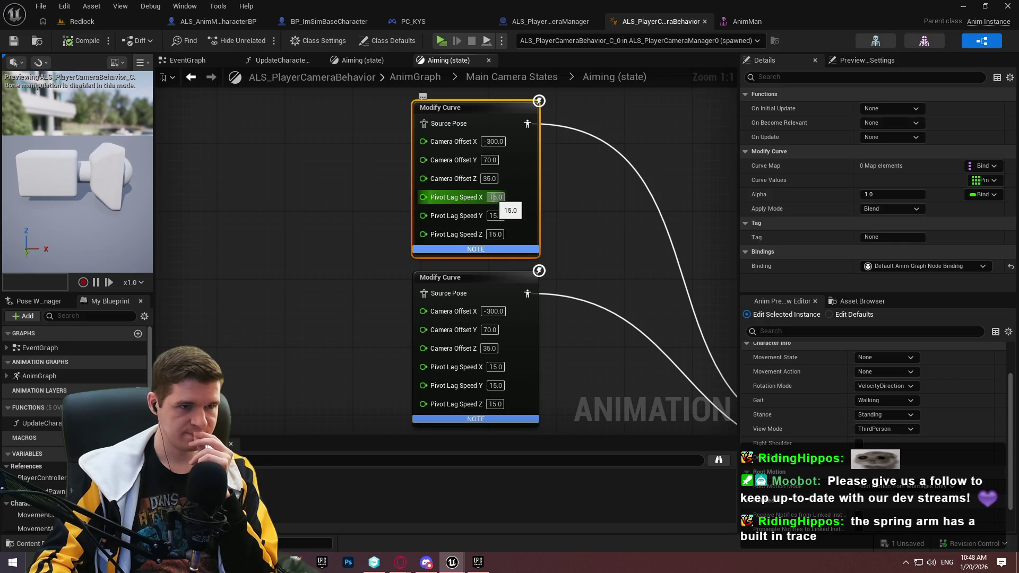
left_click_drag(593, 213, 495, 145)
left_click(495, 145)
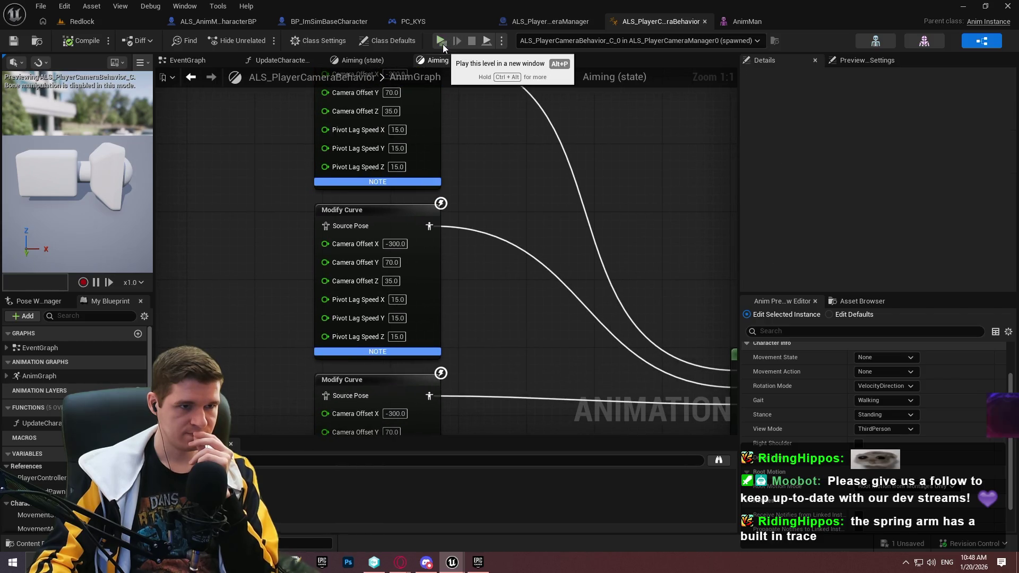
mouse_move(471, 318)
left_mouse_down()
mouse_move(464, 275)
mouse_move(373, 129)
mouse_move(394, 126)
left_mouse_up()
Set Pivot Lag Speed X, Y and Z to 0, compile, and launch a standalone preview.
left_click(323, 282)
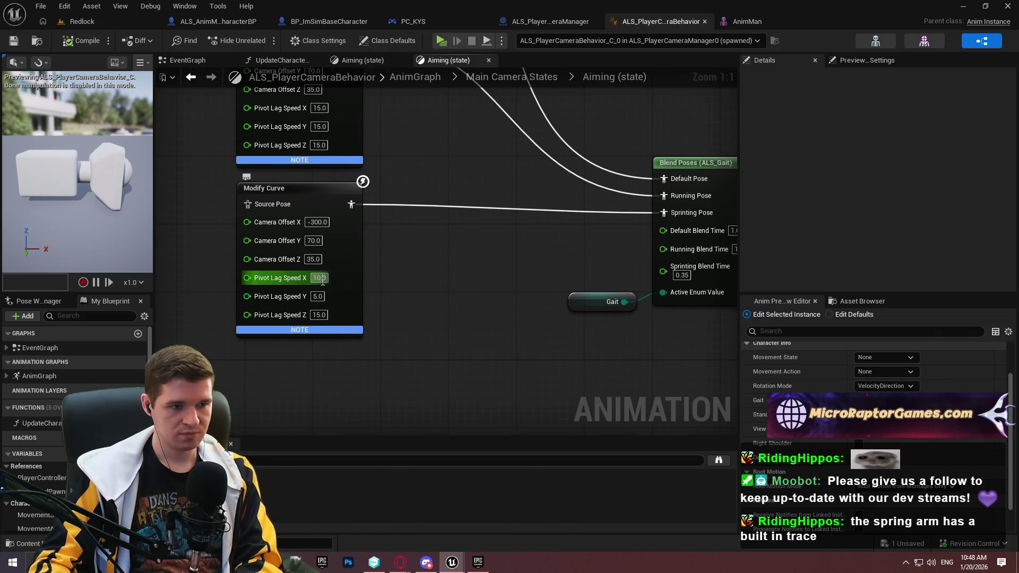
type("0")
left_click(317, 297)
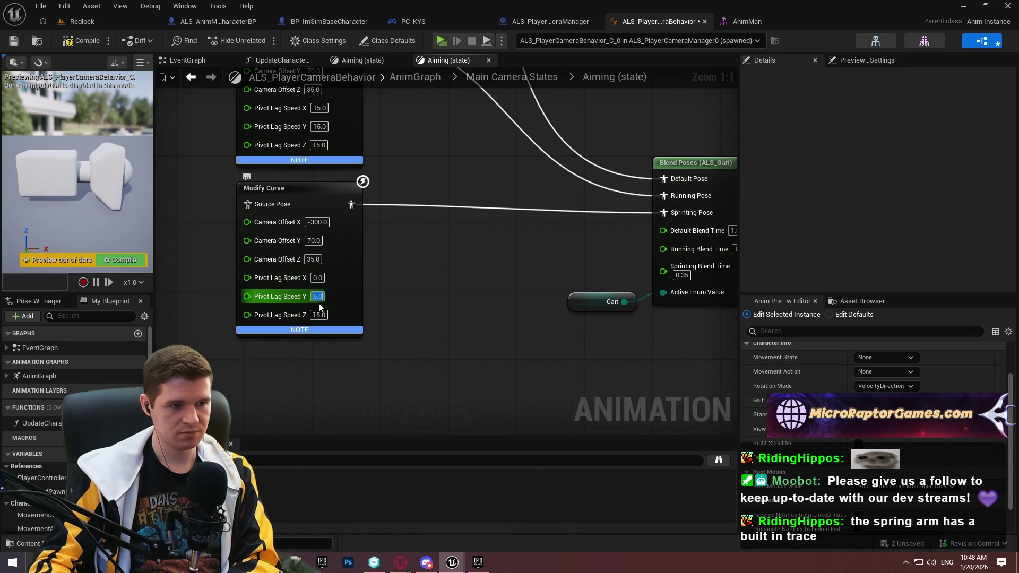
type("0")
left_click(320, 316)
left_click(82, 43)
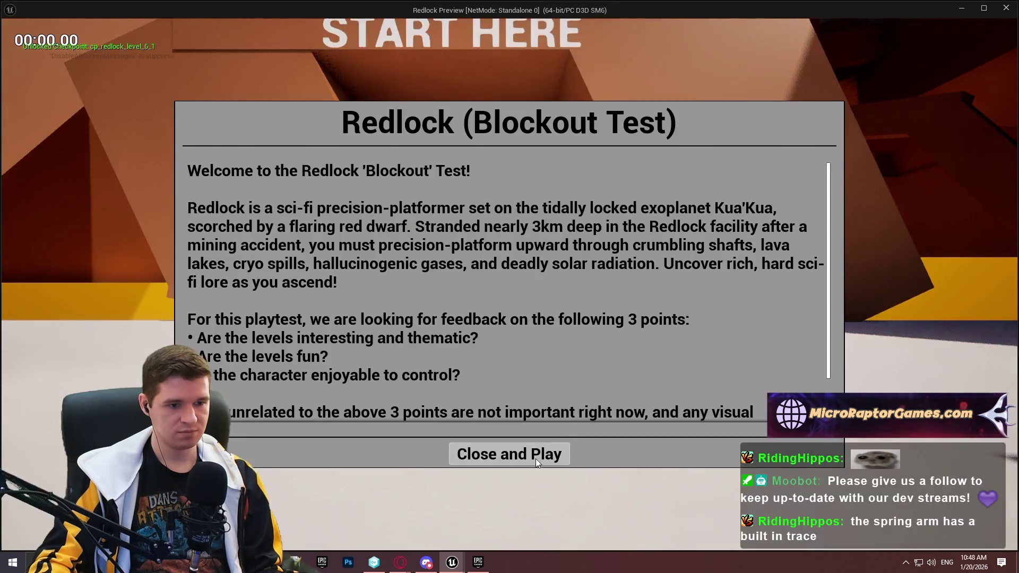
left_click(536, 459)
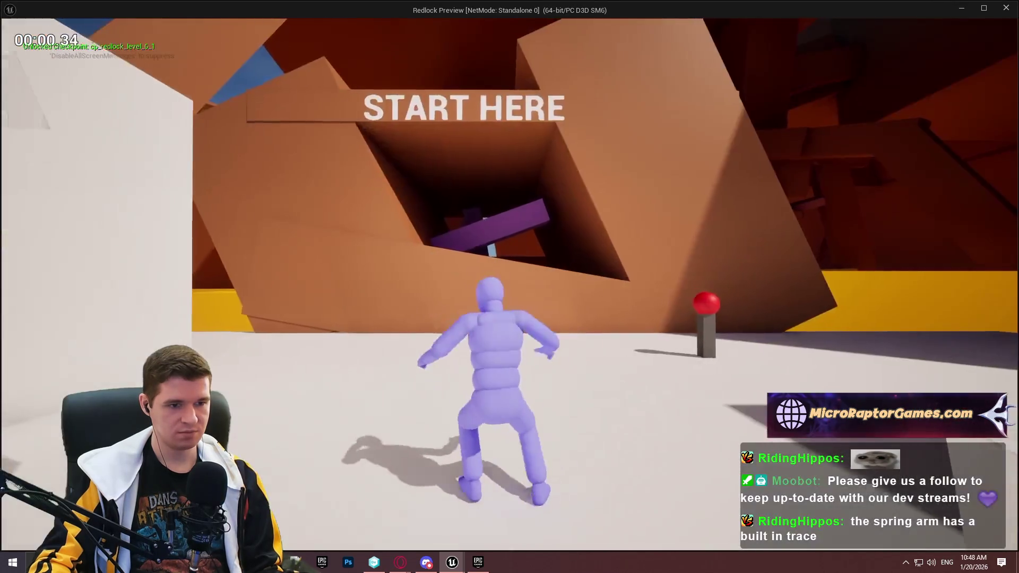
Run around START HERE, the red button and the orange walls while swinging the camera, then close the preview.
key("w")
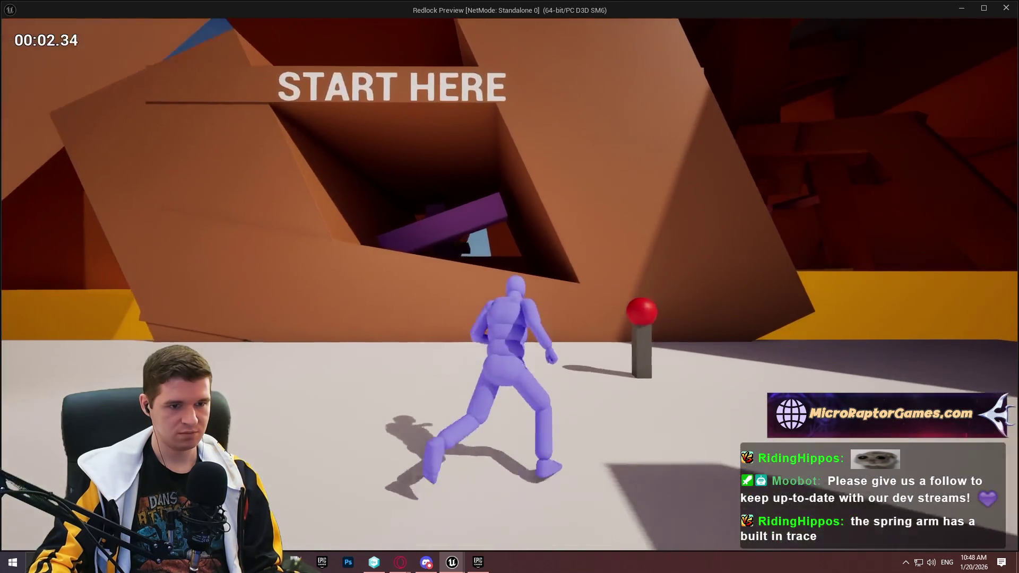
key("w")
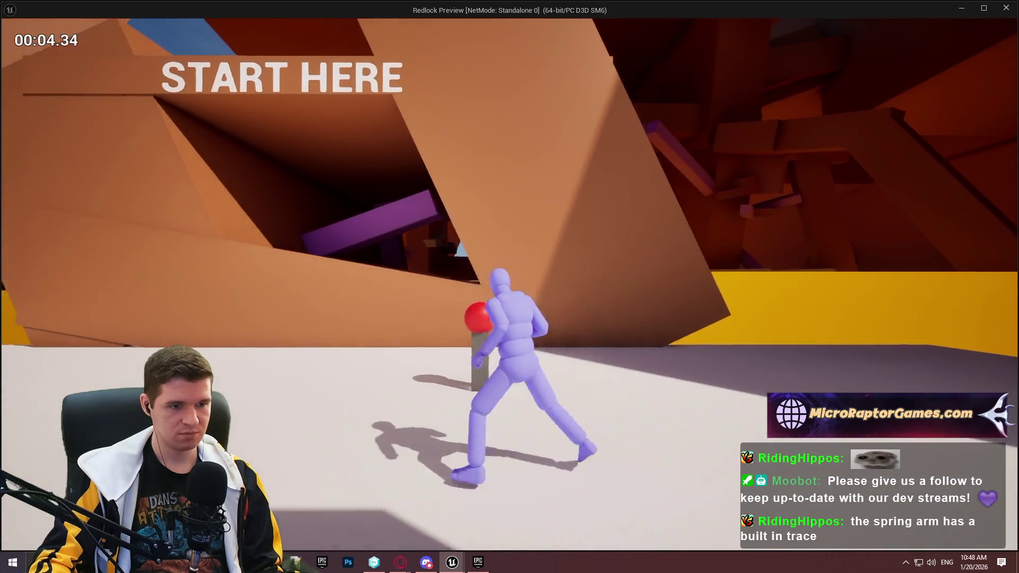
key("w")
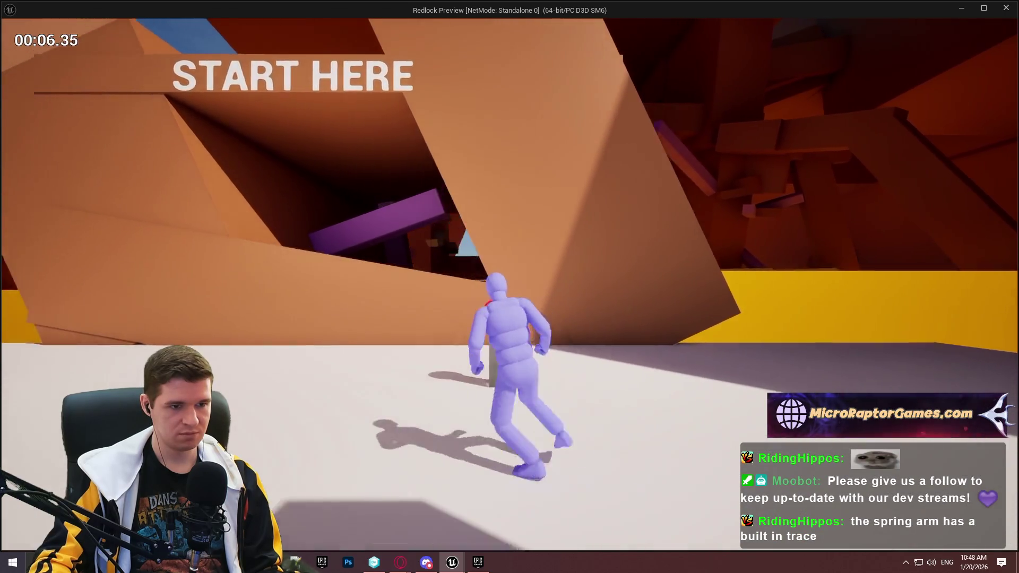
key("w")
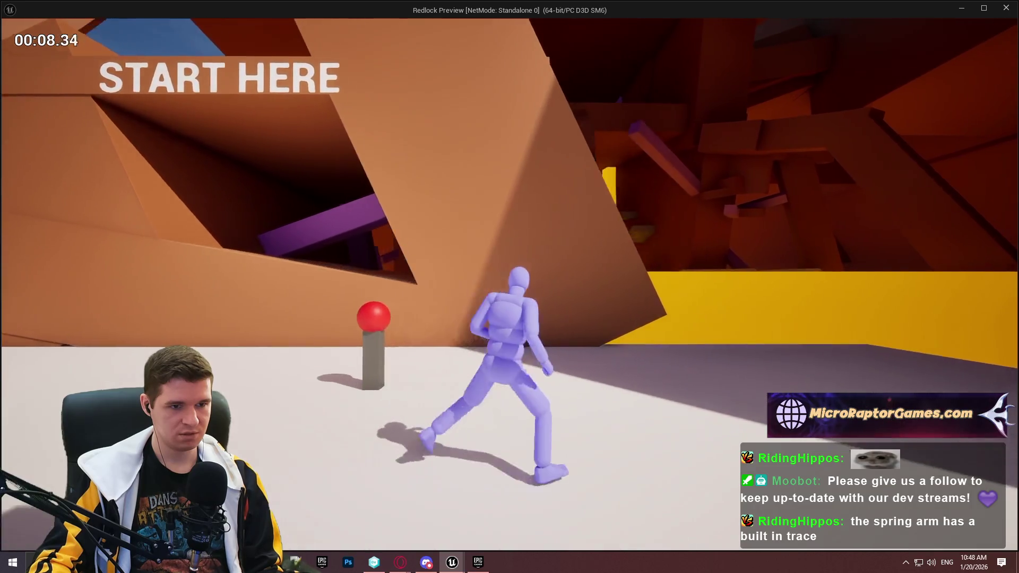
key("w")
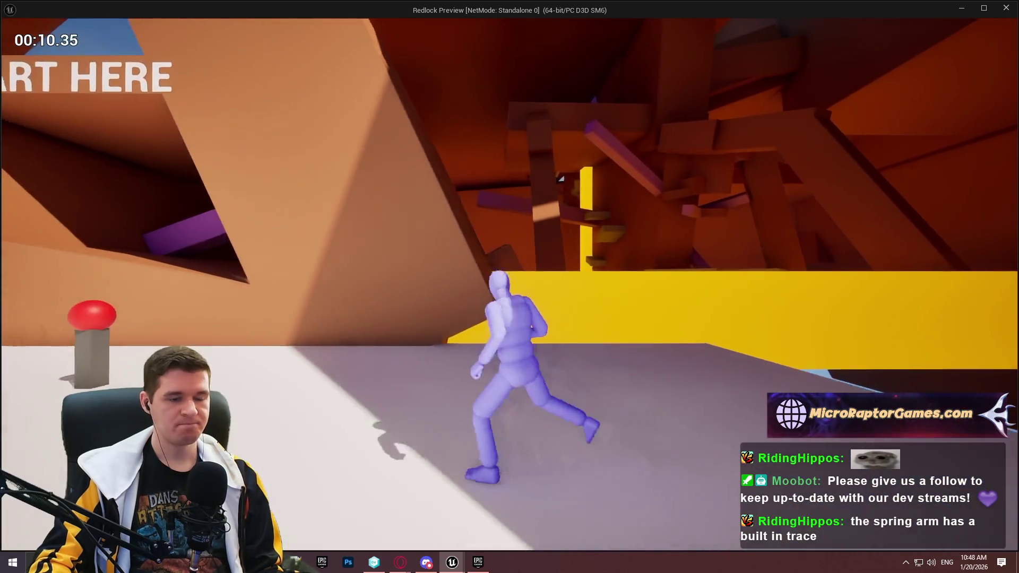
key("w")
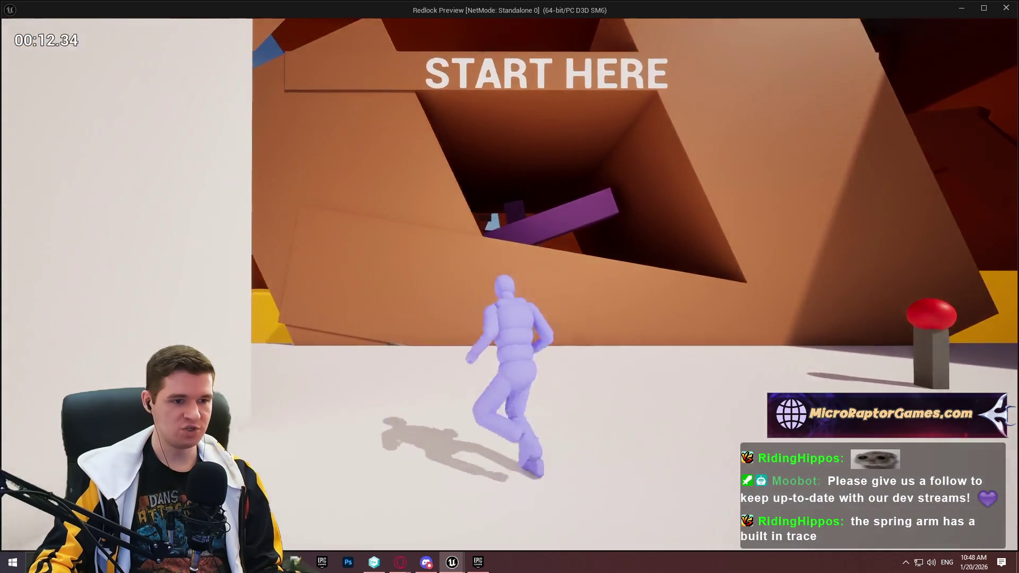
key("w")
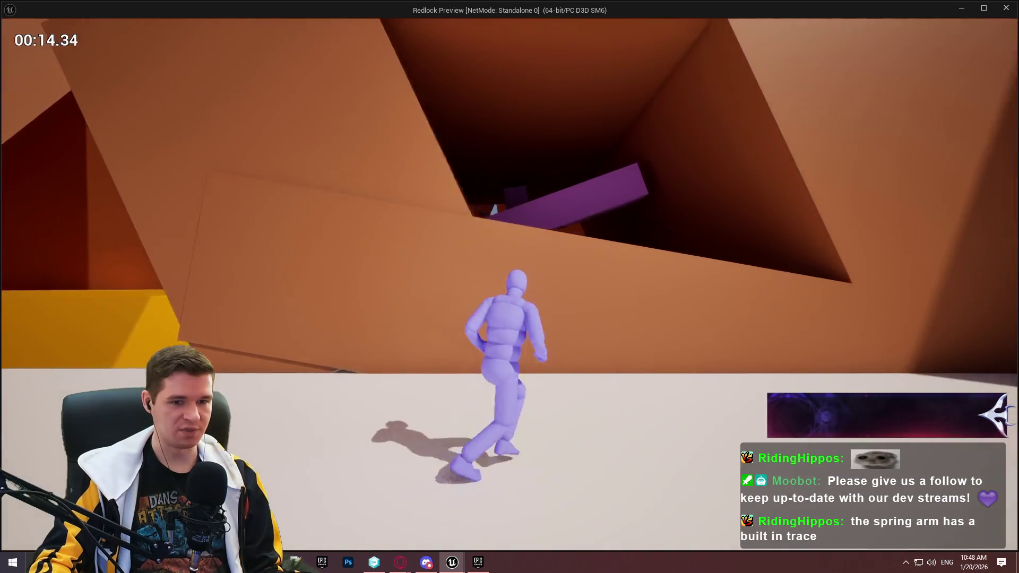
key("w")
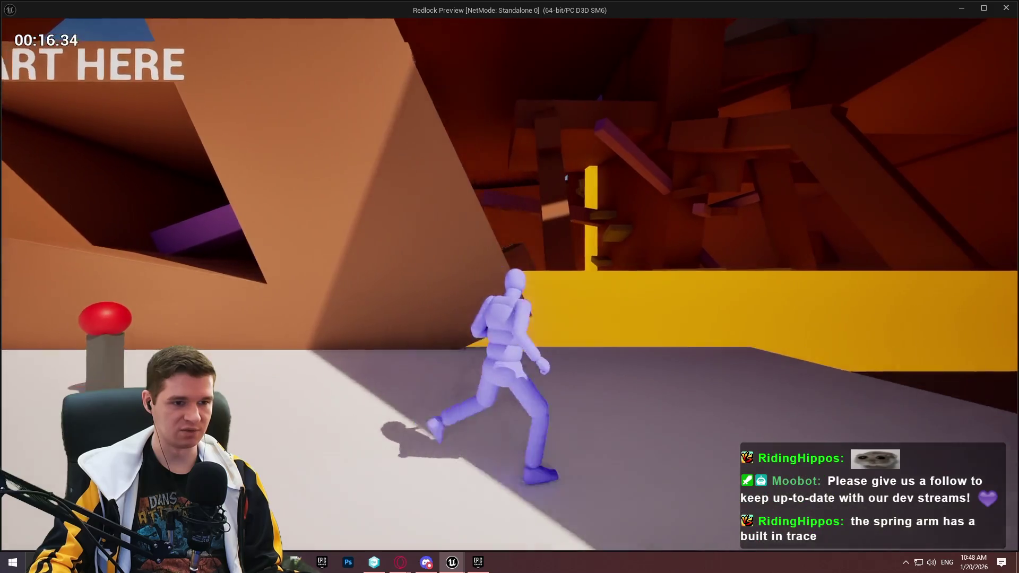
key("w")
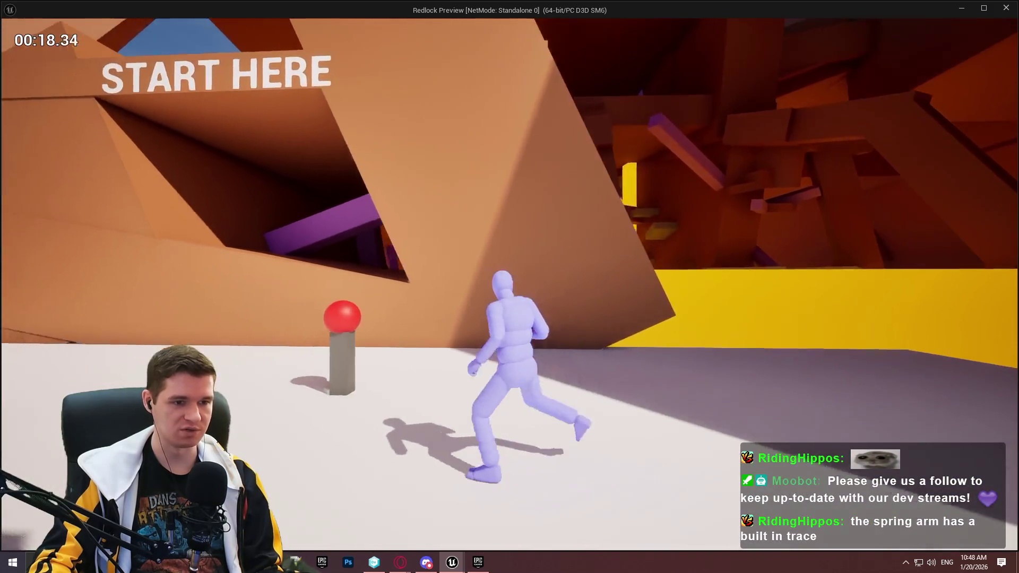
key("w")
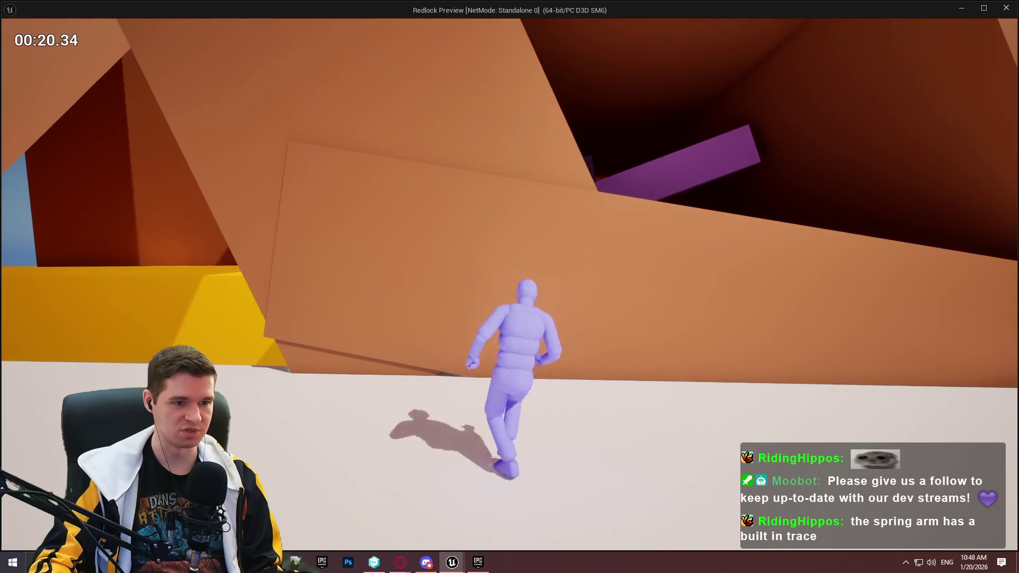
key("w")
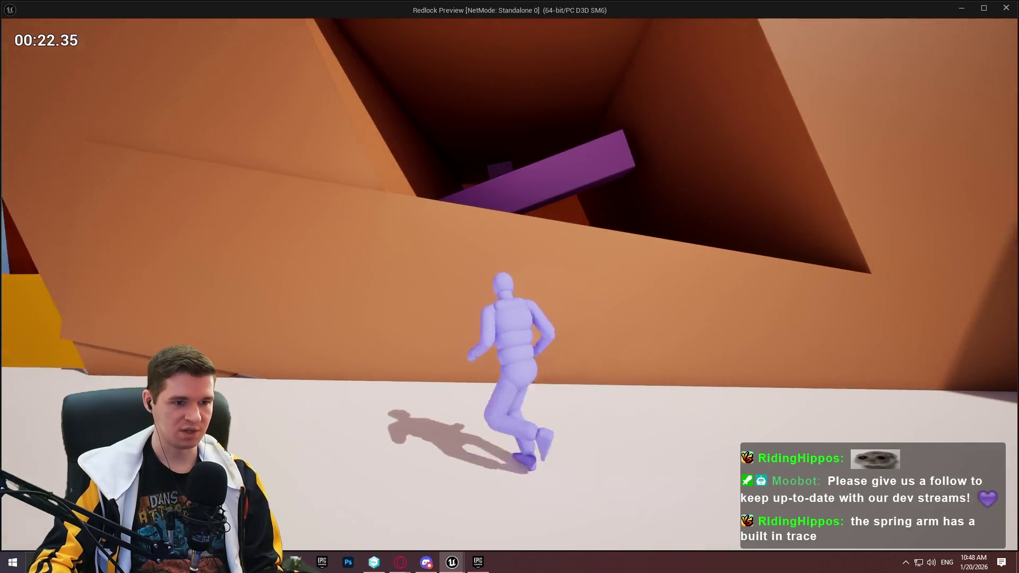
key("w")
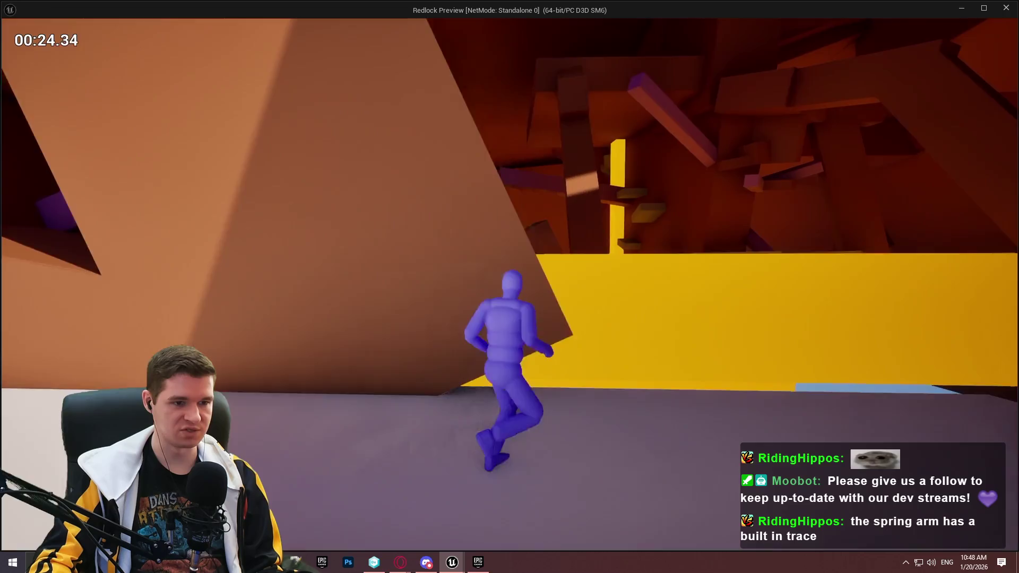
key("w")
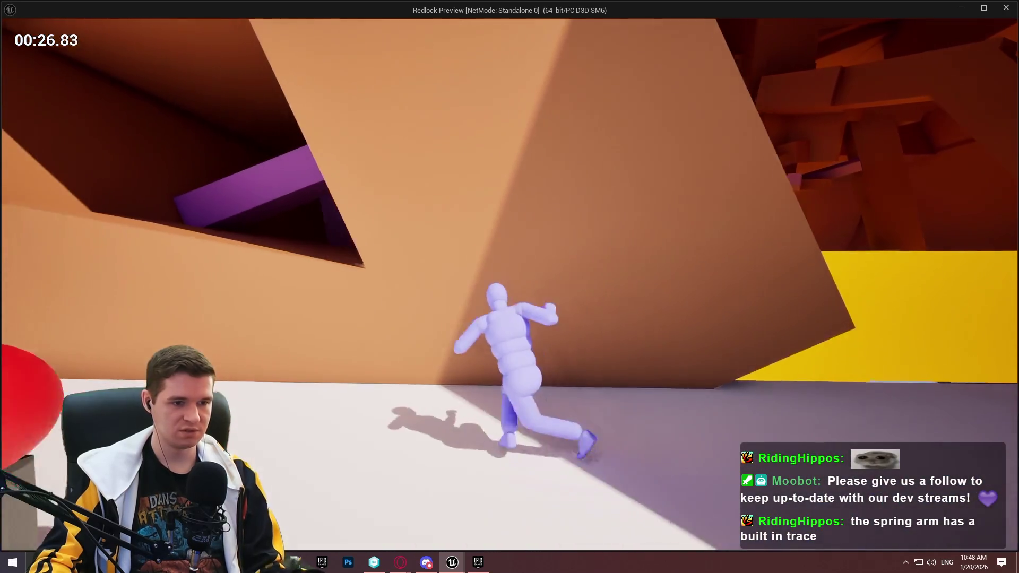
key("Escape")
mouse_move(391, 281)
left_mouse_down()
mouse_move(451, 333)
mouse_move(401, 281)
left_mouse_up()
Set the Modify Curve's Pivot Lag Speeds back to 10, 5 and 15, then compile and save ALS_PlayerCameraBehavior.
type("10")
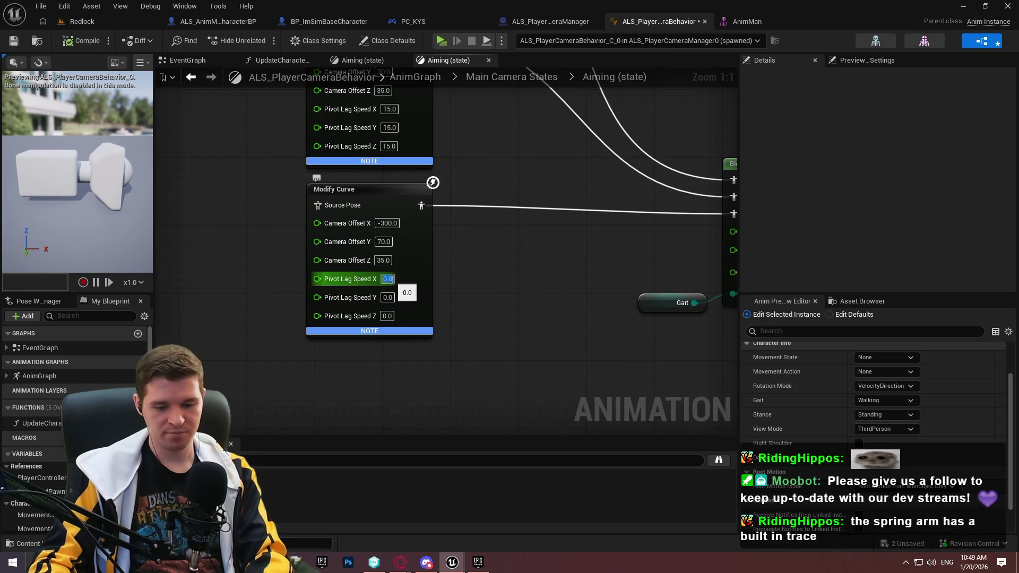
left_click(387, 298)
type("5")
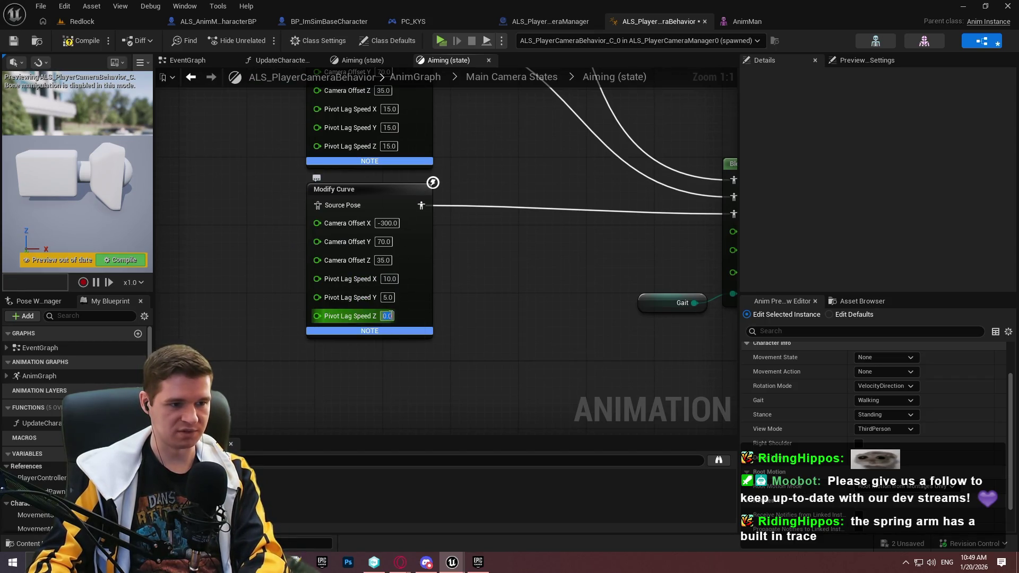
left_click(69, 41)
left_click(13, 41)
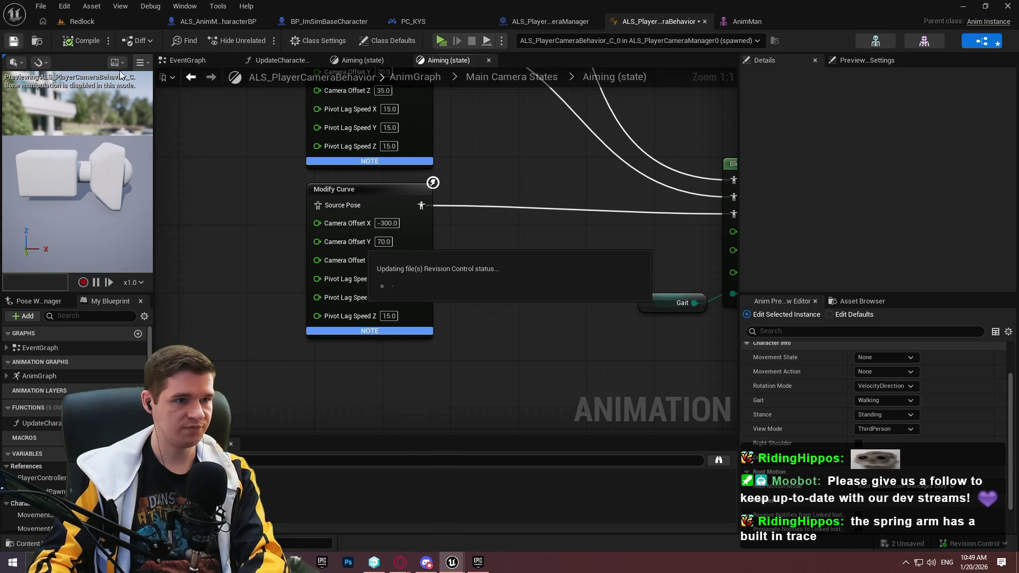
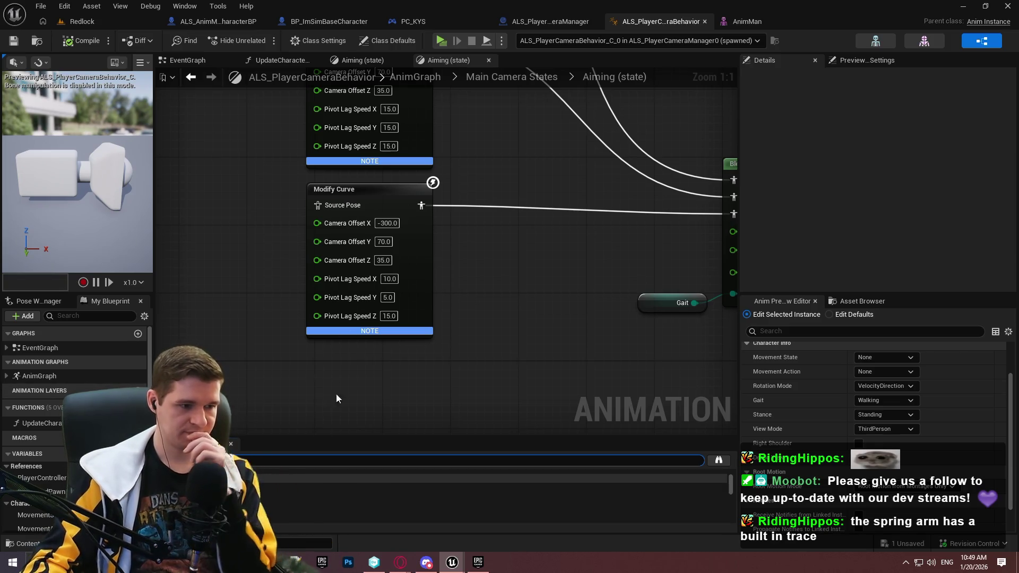
Resize the lag search results panel and pan the Aiming graph away from the curve nodes.
left_click_drag(334, 437, 337, 217)
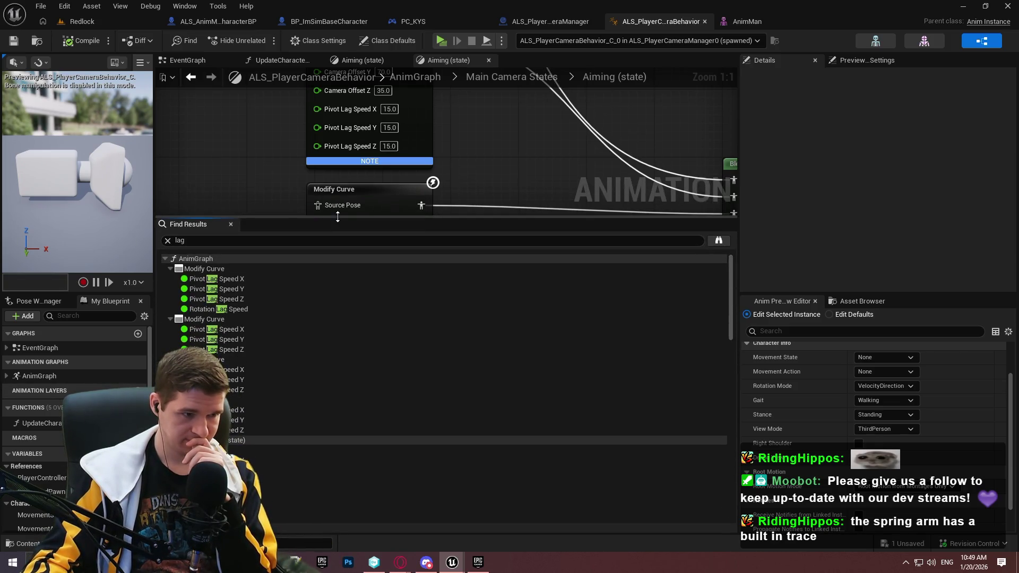
mouse_move(731, 317)
left_mouse_down()
mouse_move(729, 472)
mouse_move(747, 251)
mouse_move(732, 202)
left_mouse_up()
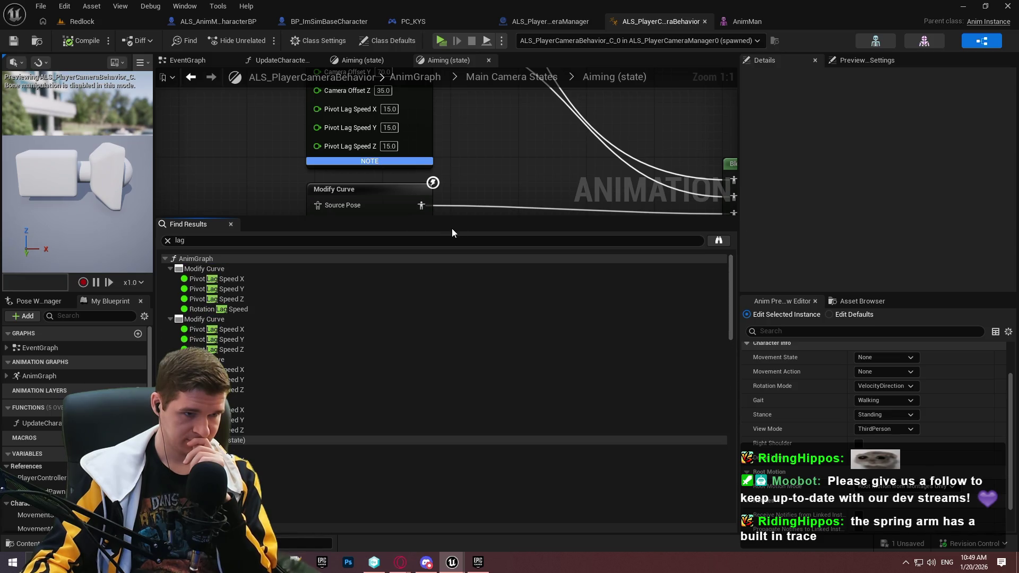
left_click_drag(471, 217, 441, 378)
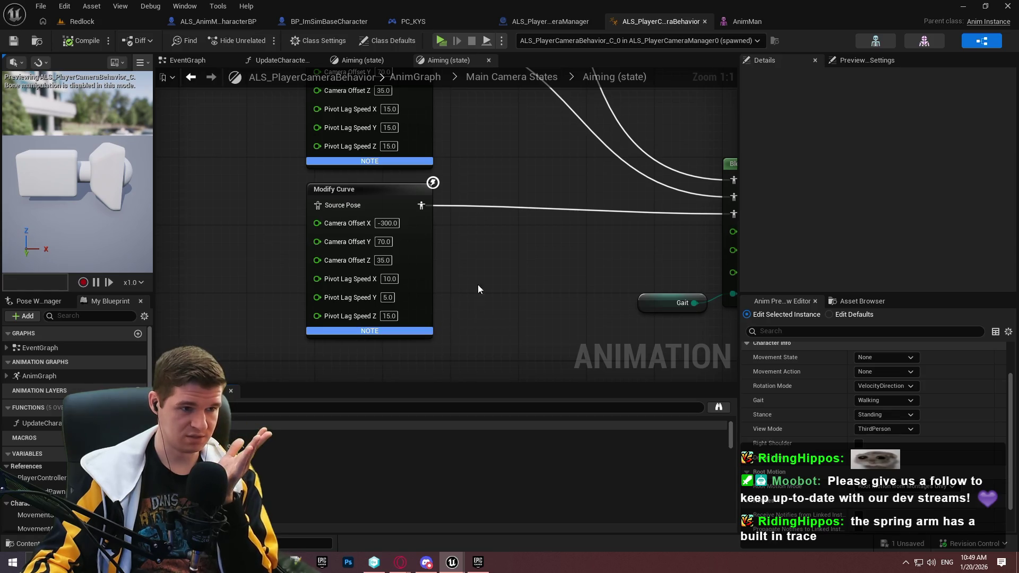
left_click_drag(633, 205, 435, 138)
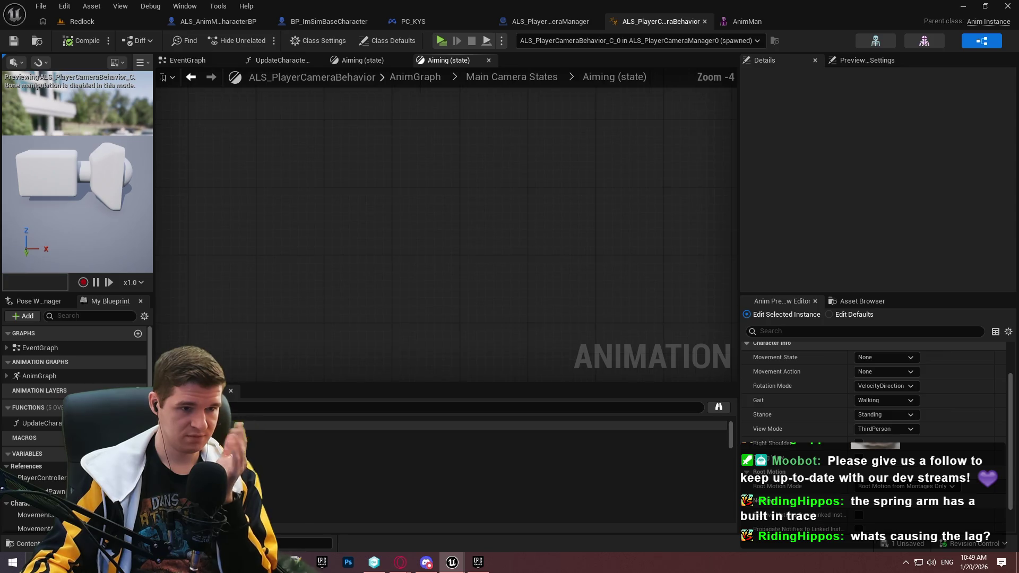
scroll(515, 240, "down", 3)
scroll(515, 241, "up", 6)
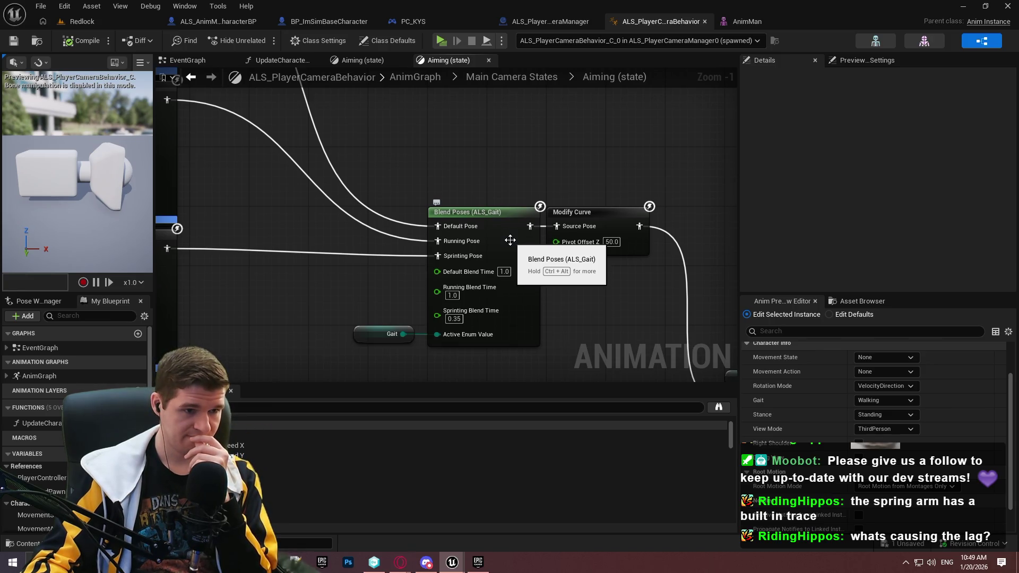
Inspect Blend Poses (ALS_Gait), then review the AnimGraph's Debug View, Movement Action and Shoulder Swap sections.
left_click(510, 241)
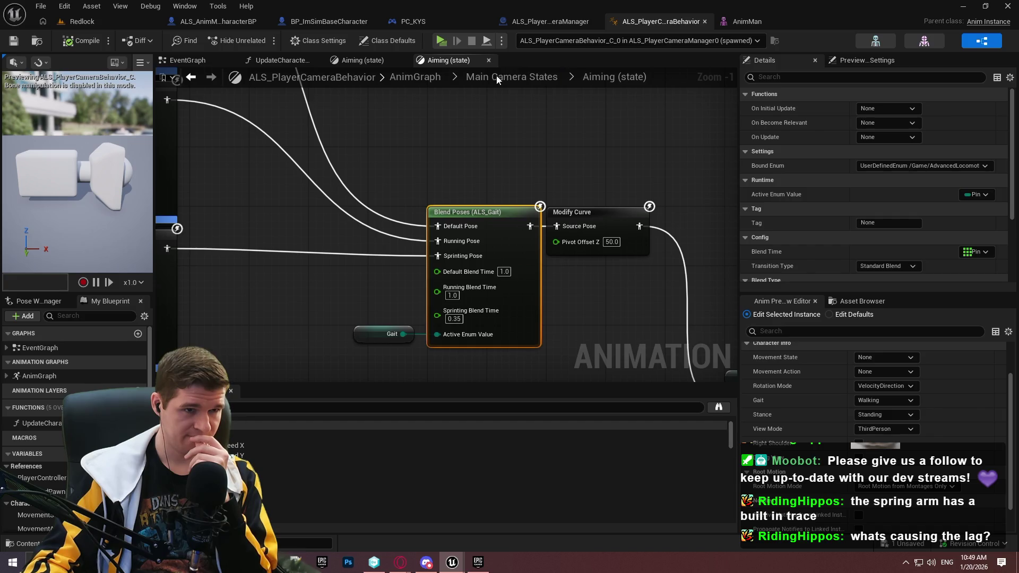
left_click(498, 80)
left_click(419, 77)
scroll(485, 308, "up", 2)
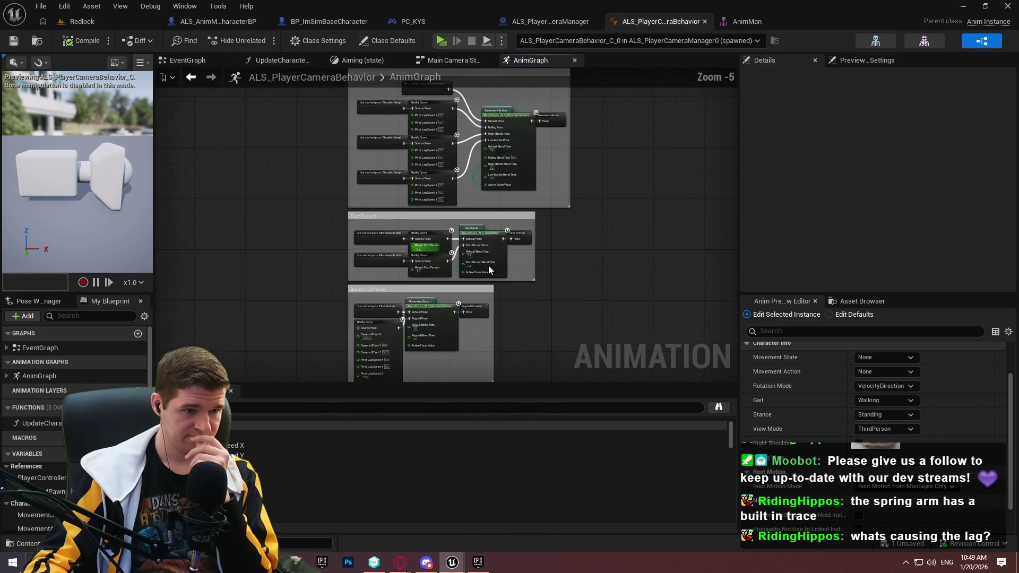
scroll(483, 266, "up", 3)
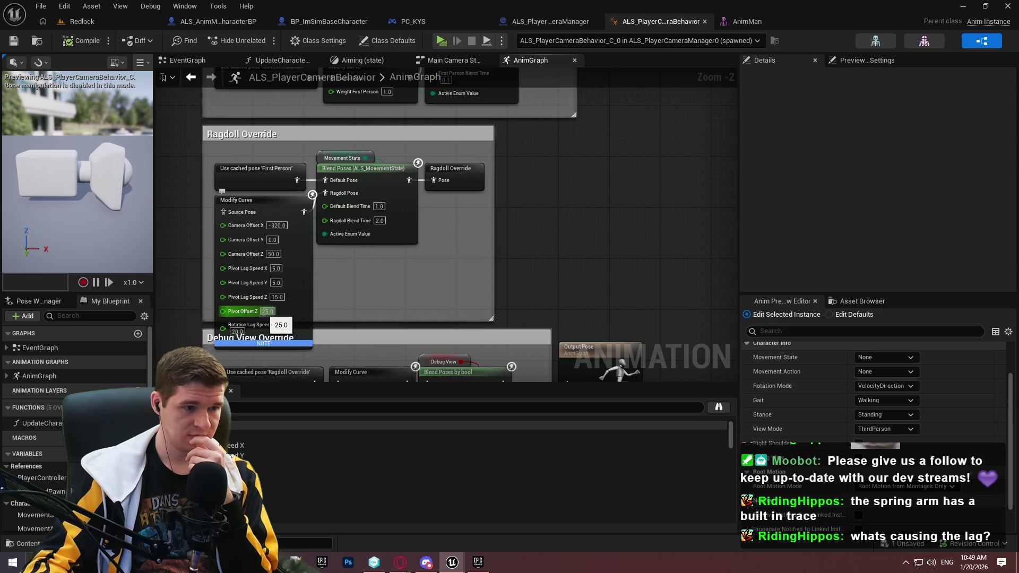
mouse_move(294, 296)
left_mouse_down()
mouse_move(334, 32)
mouse_move(328, 213)
left_mouse_up()
left_click_drag(474, 164, 492, 323)
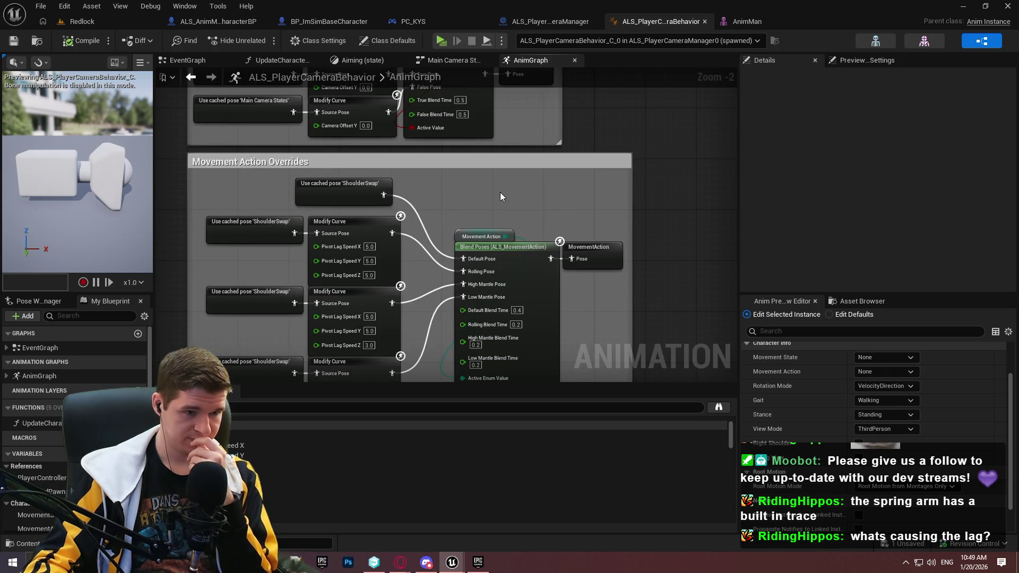
mouse_move(500, 196)
left_mouse_down()
mouse_move(466, 360)
mouse_move(489, 260)
mouse_move(502, 358)
mouse_move(494, 140)
left_mouse_up()
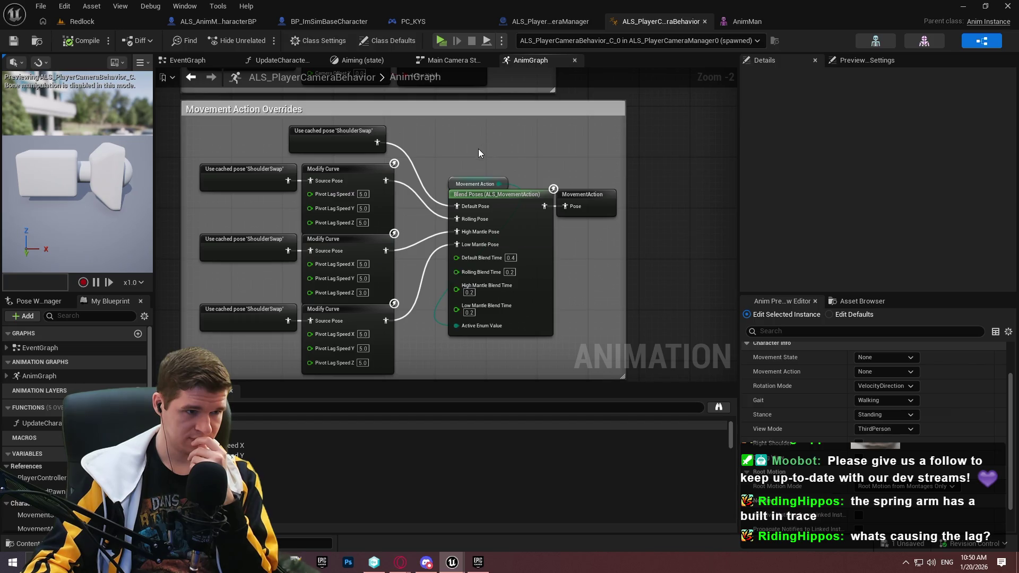
Re-enter Main Camera States > Aiming, then switch to the ALS_PlayerCameraManager blueprint.
key("1")
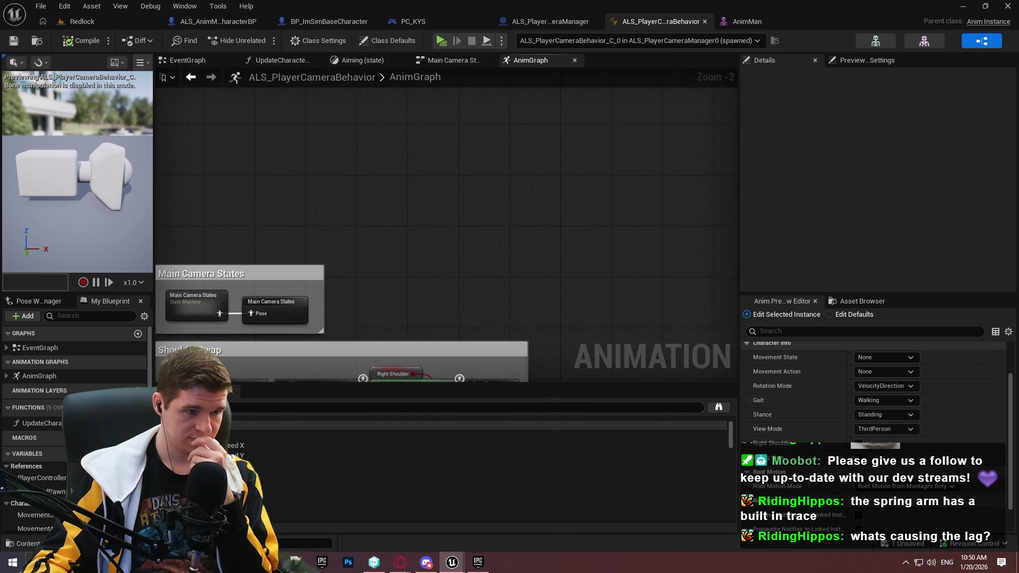
double_click(201, 286)
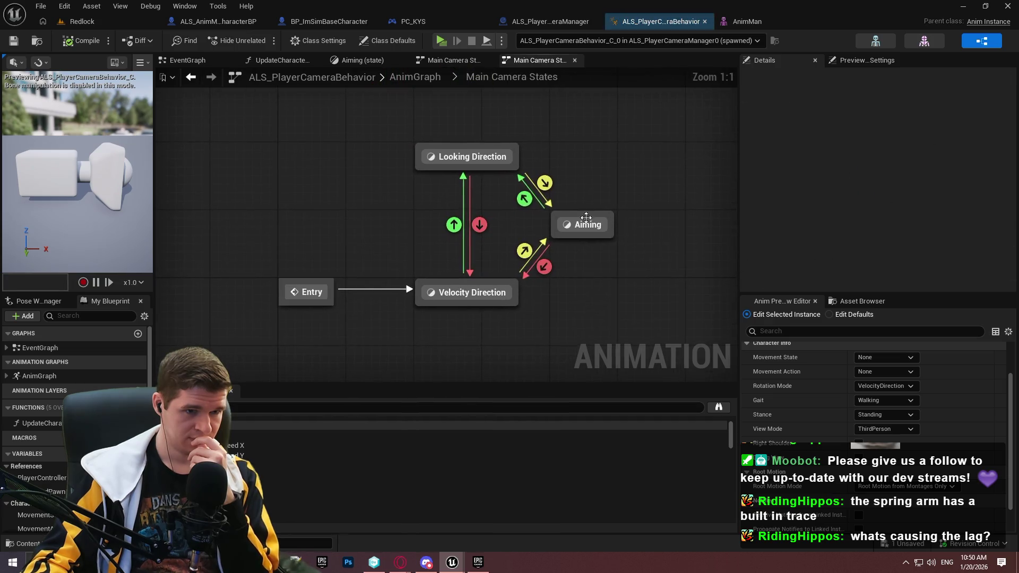
double_click(603, 234)
scroll(344, 141, "up", 3)
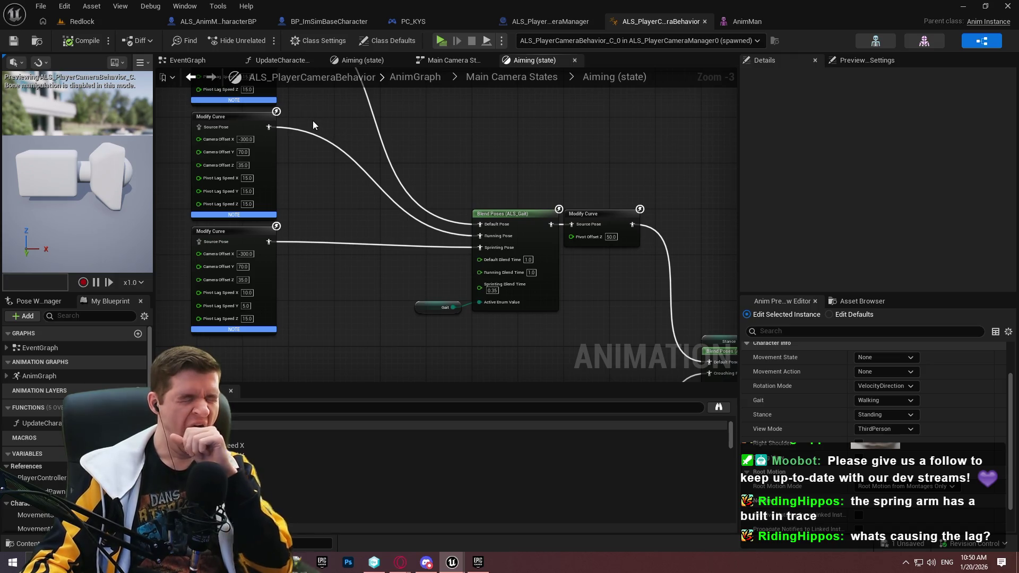
left_click(541, 21)
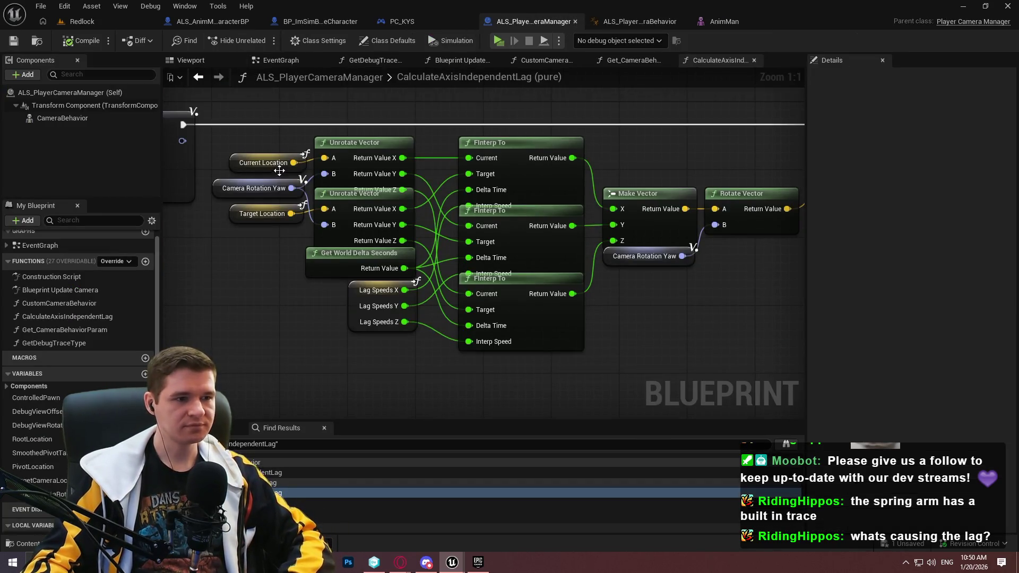
Run a new Find Results search and jump to the PivotLagSpeed_X camera behavior param node.
left_click_drag(254, 257, 587, 297)
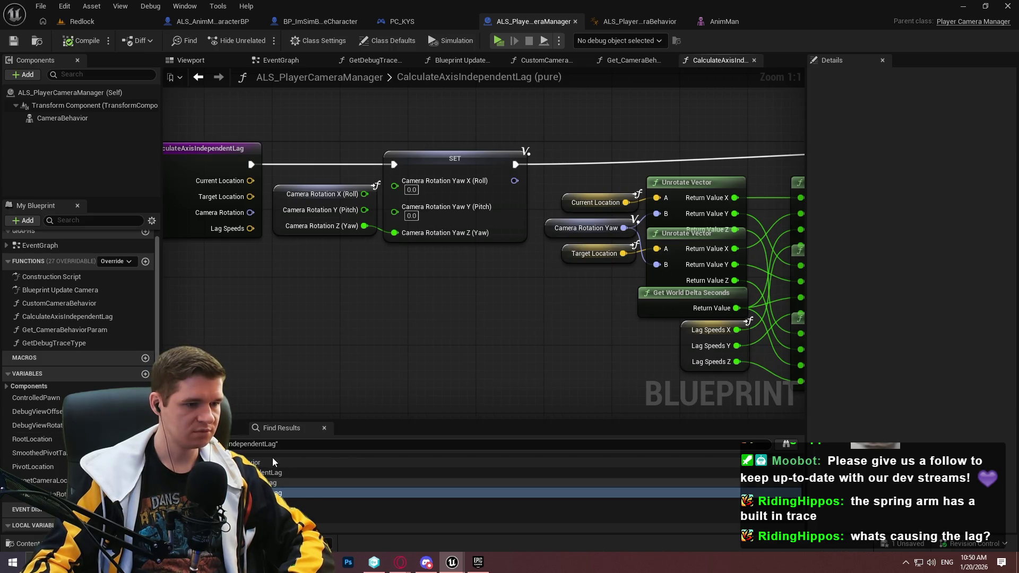
key("ctrl+f")
key("BackSpace")
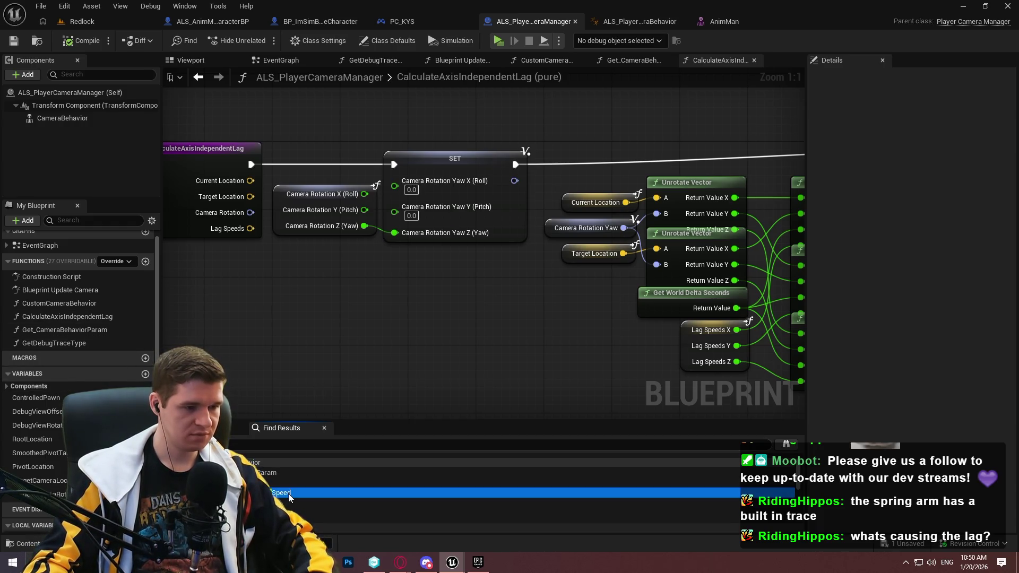
double_click(288, 494)
double_click(352, 473)
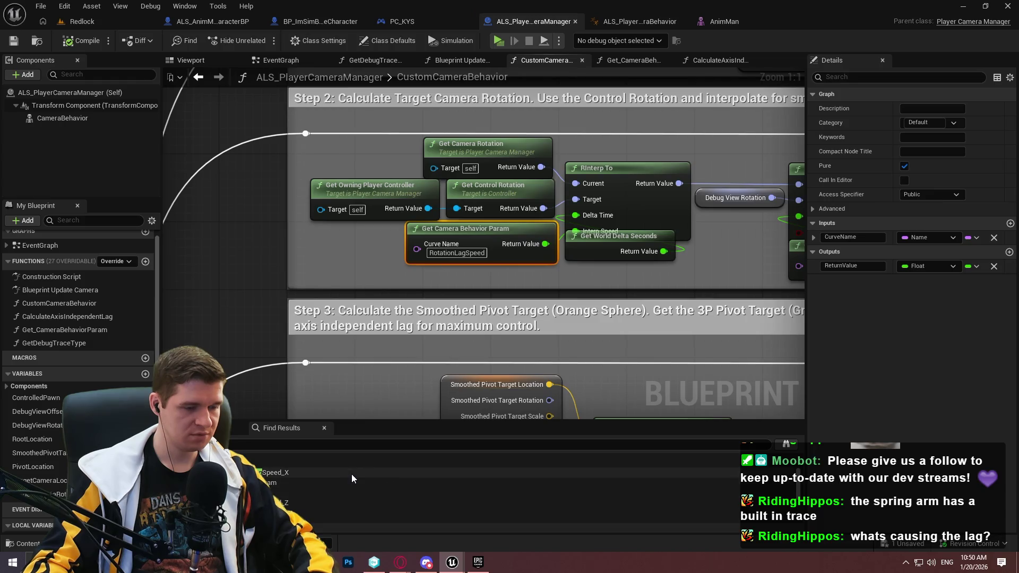
Review Steps 1–5, reach Calculate Axis Independent Lag, and launch a standalone play session.
left_click_drag(616, 330, 426, 384)
mouse_move(477, 199)
left_mouse_down()
mouse_move(321, 205)
mouse_move(462, 345)
mouse_move(467, 470)
left_mouse_up()
left_click_drag(467, 266, 452, 338)
mouse_move(568, 513)
left_mouse_down()
mouse_move(430, 442)
mouse_move(288, 444)
mouse_move(346, 115)
mouse_move(614, 40)
mouse_move(603, 0)
mouse_move(584, 0)
left_mouse_up()
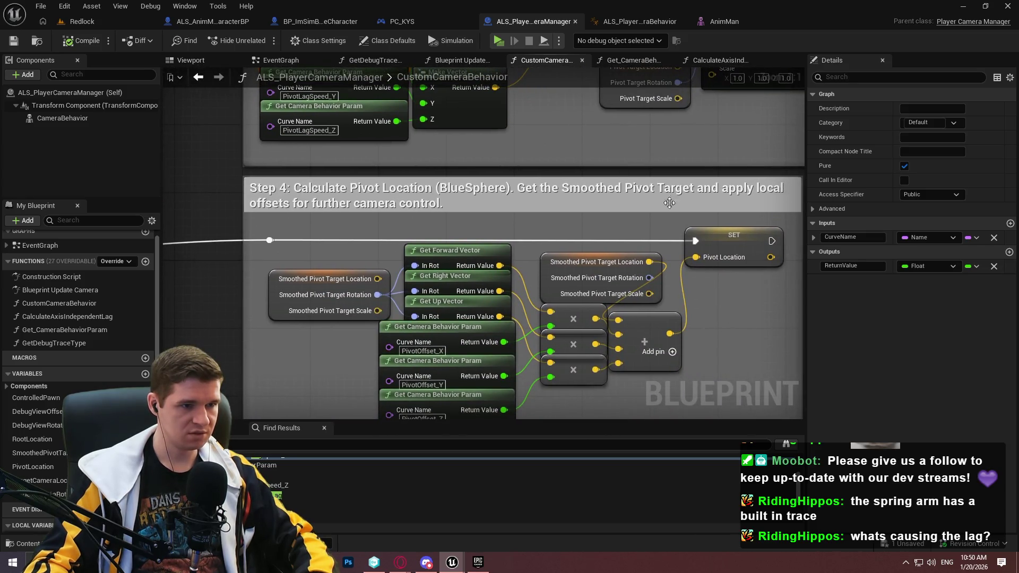
left_click_drag(731, 323, 721, 342)
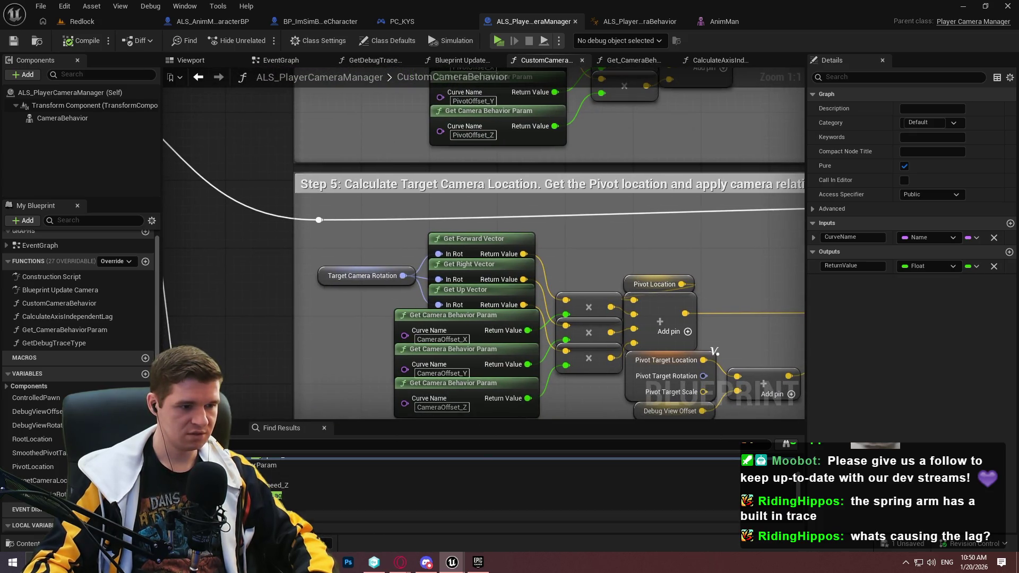
left_click(531, 505)
scroll(346, 483, "down", 3)
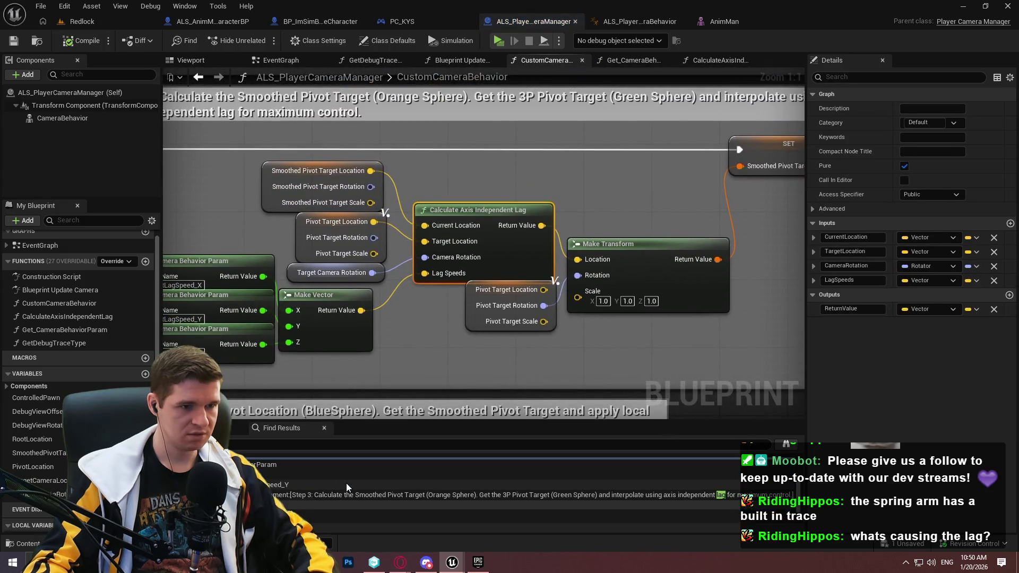
left_click_drag(371, 170, 400, 239)
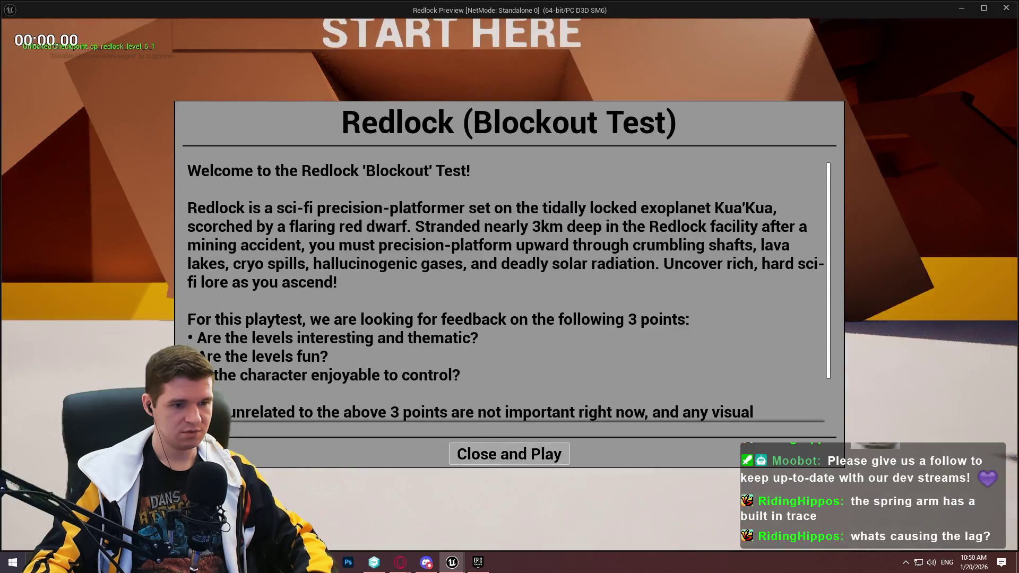
left_click(510, 453)
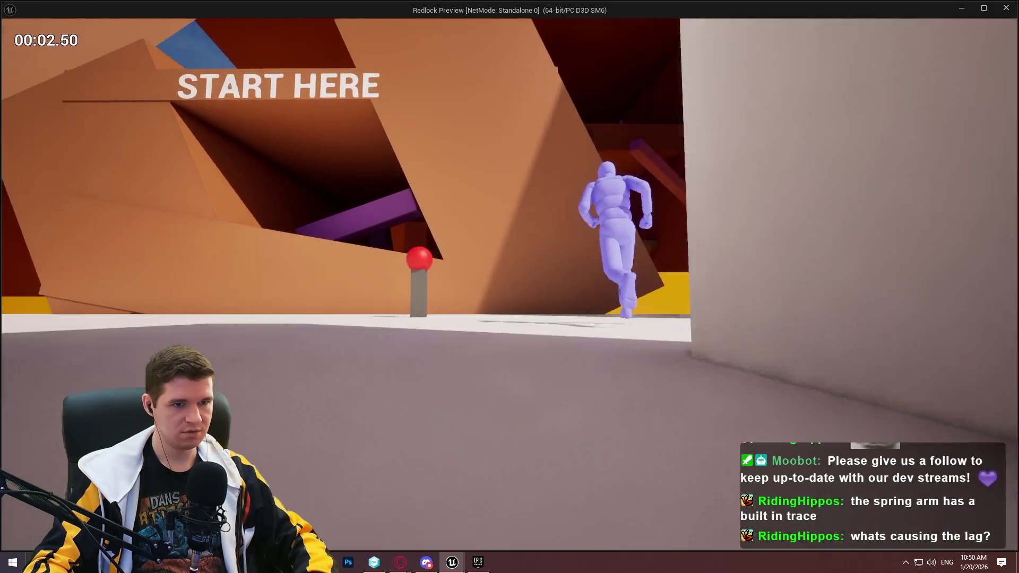
Stop the test play and connect Pivot Target Location to Target Location.
key("Escape")
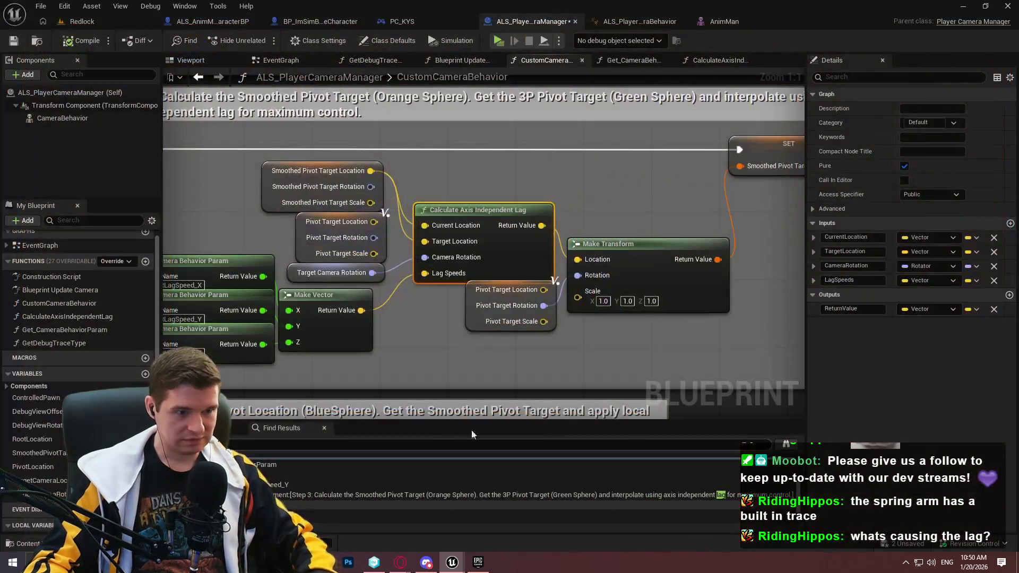
left_click_drag(376, 223, 374, 221)
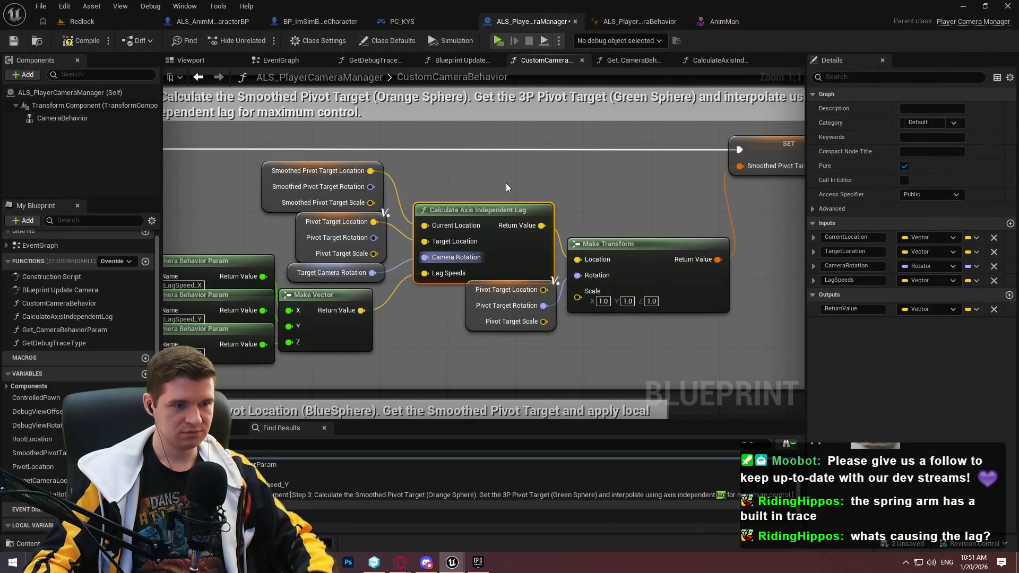
left_click(467, 165)
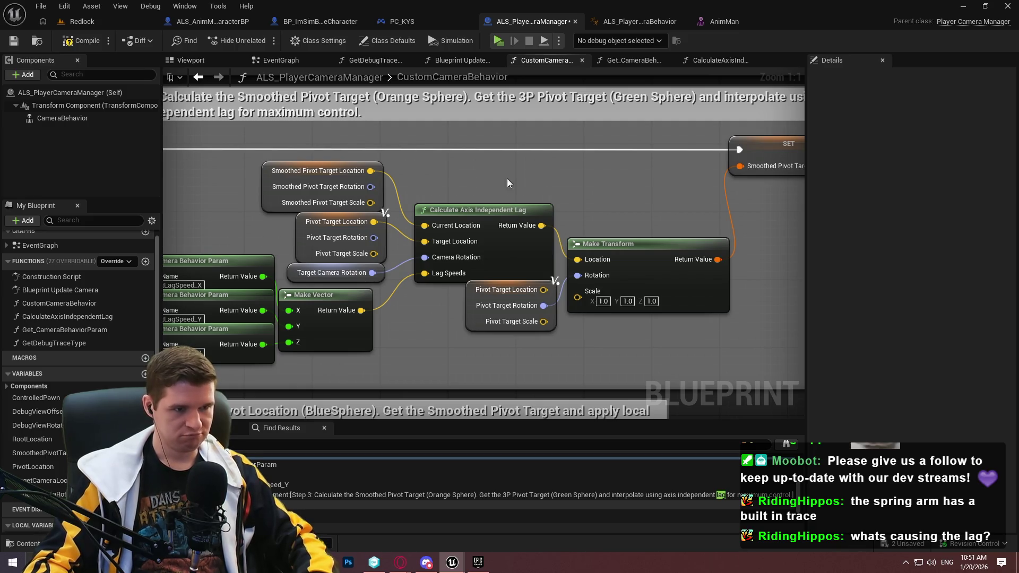
Wire Smoothed Pivot Target Location directly into Step 4's SET Pivot Location pin.
mouse_move(434, 281)
left_mouse_down()
mouse_move(444, 326)
mouse_move(466, 320)
left_mouse_up()
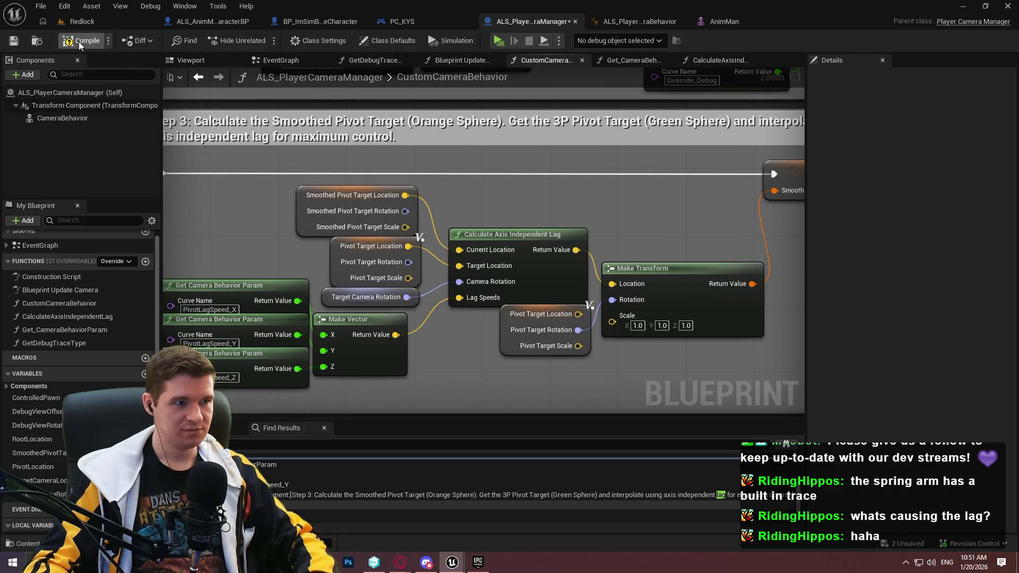
mouse_move(602, 208)
left_mouse_down()
mouse_move(473, 195)
mouse_move(769, 218)
mouse_move(481, 265)
mouse_move(564, 307)
mouse_move(518, 214)
left_mouse_up()
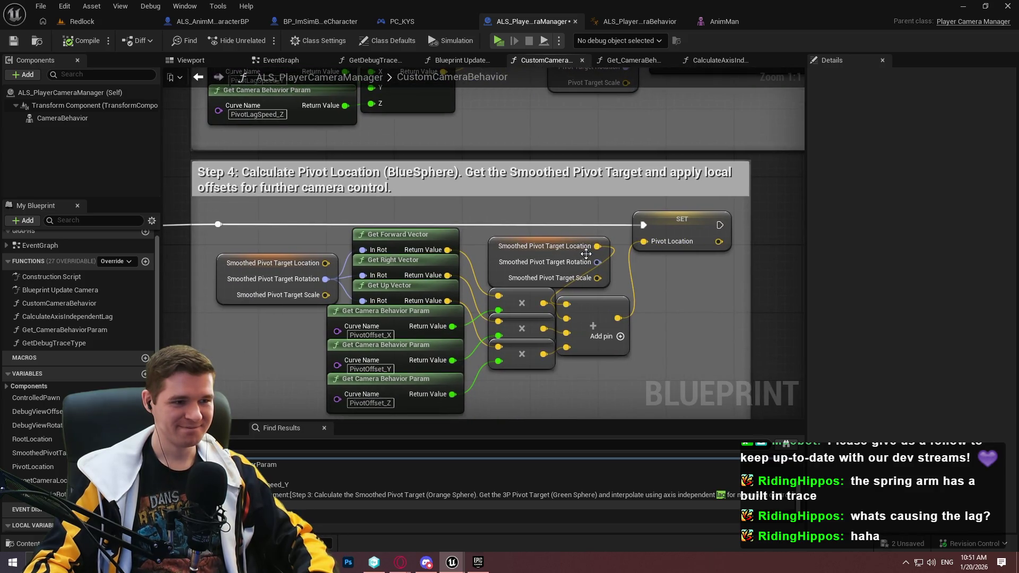
mouse_move(579, 215)
left_mouse_down()
mouse_move(639, 453)
mouse_move(632, 395)
mouse_move(533, 110)
mouse_move(615, 292)
mouse_move(637, 396)
mouse_move(595, 263)
mouse_move(582, 256)
mouse_move(601, 190)
left_mouse_up()
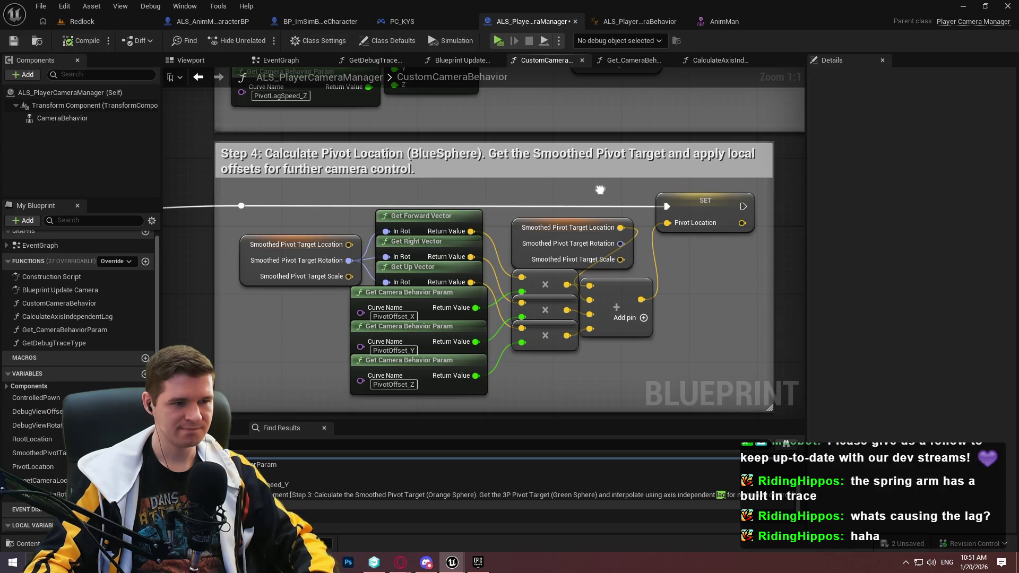
left_click_drag(600, 189, 601, 190)
left_click_drag(621, 228, 676, 224)
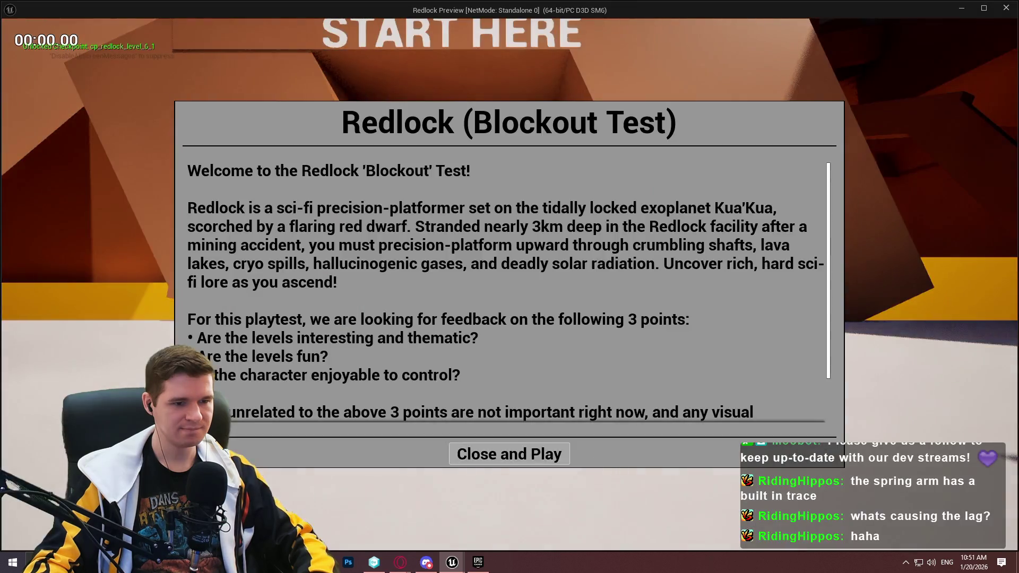
Run past the red button and climb the ledge in the standalone preview, then exit it.
left_click(563, 453)
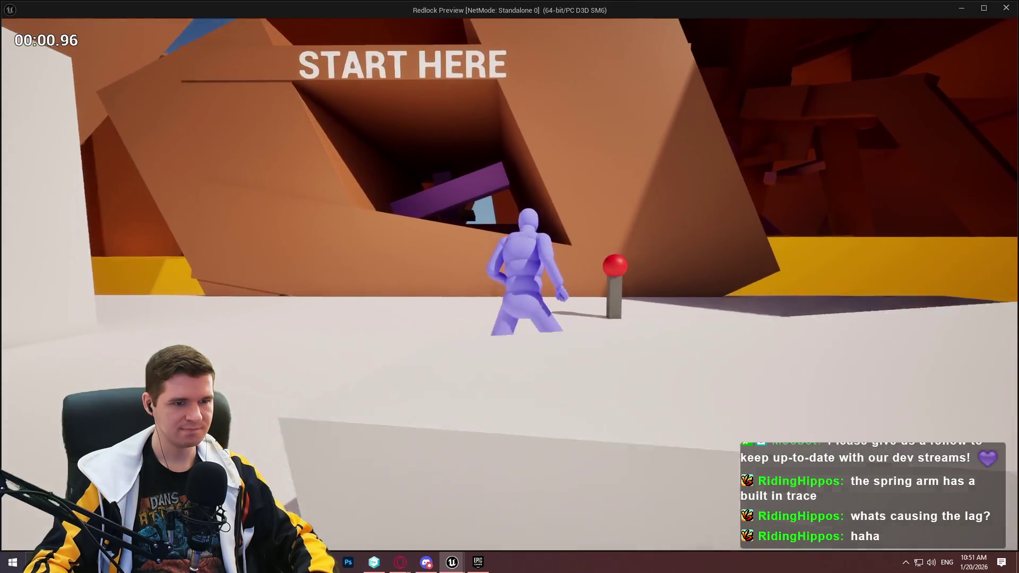
key("w")
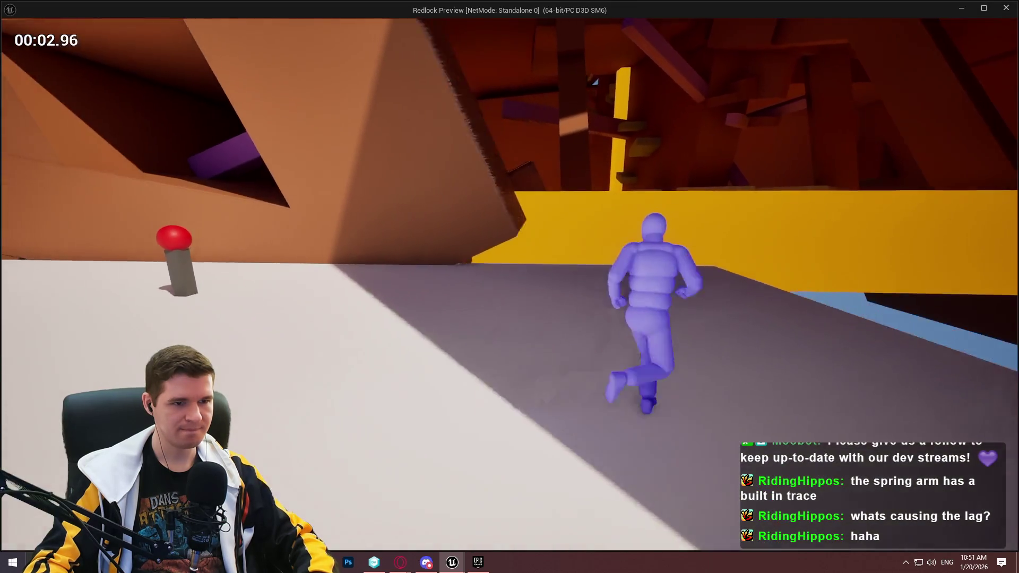
key("w")
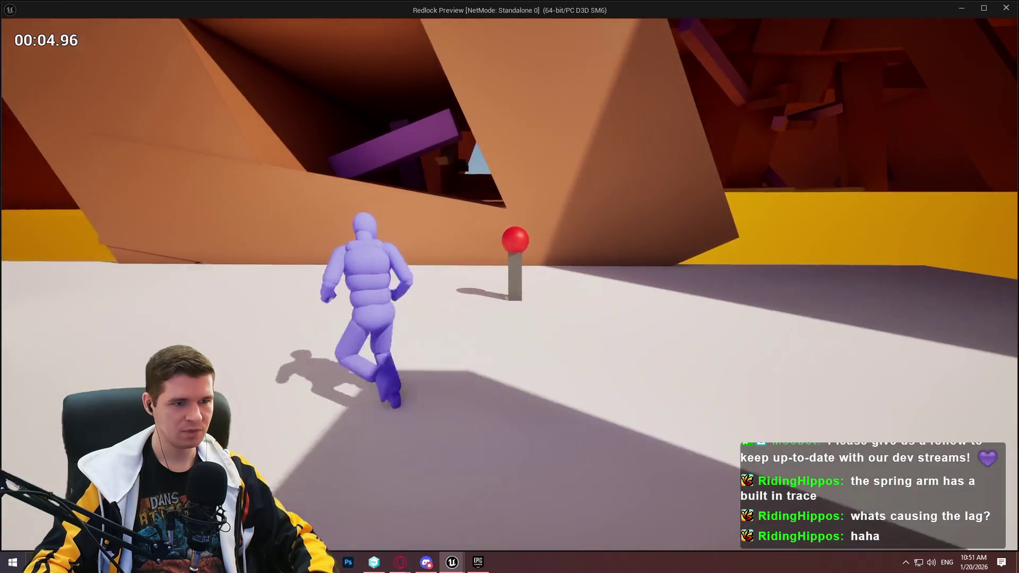
key("w")
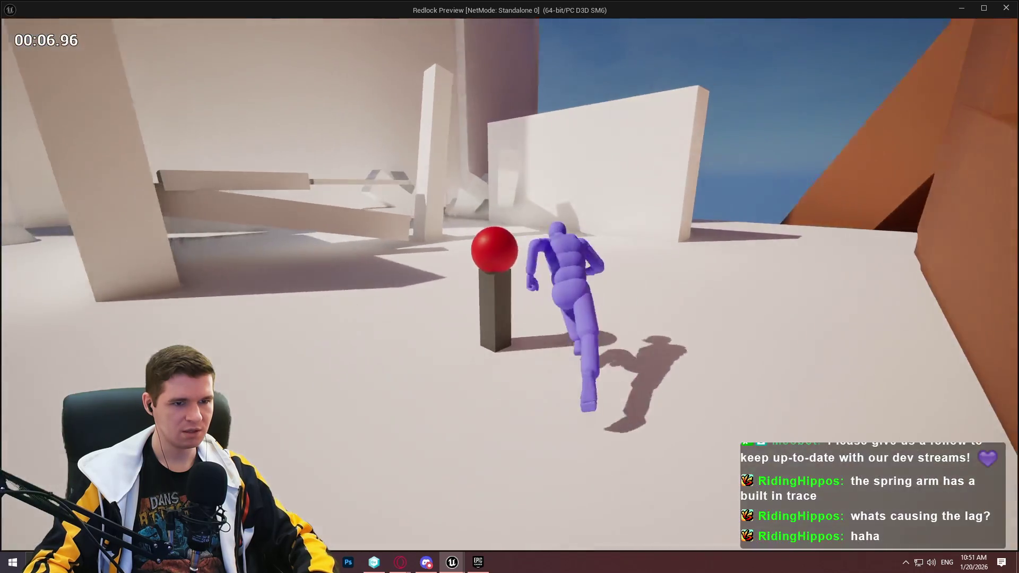
key("w")
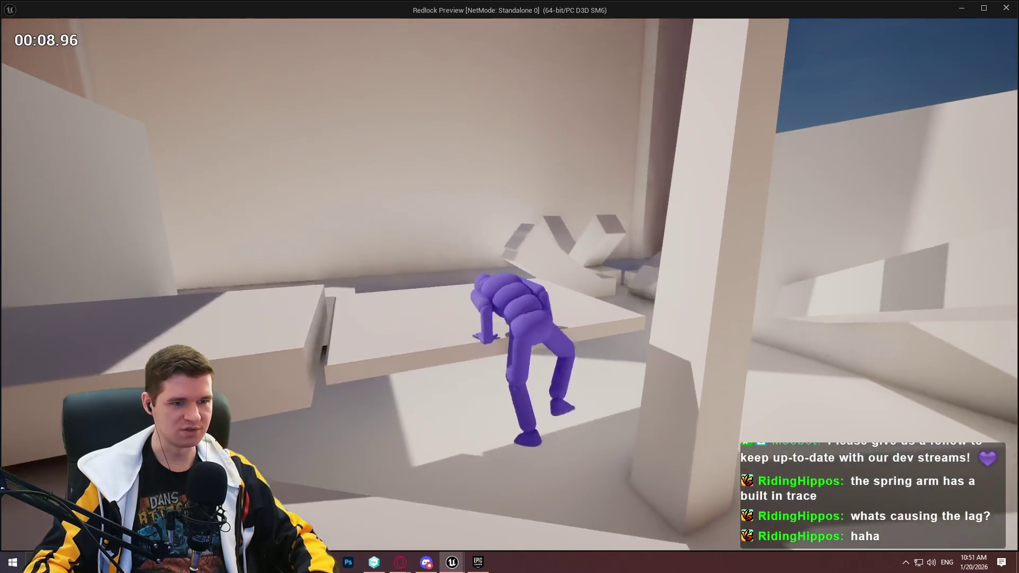
key("w")
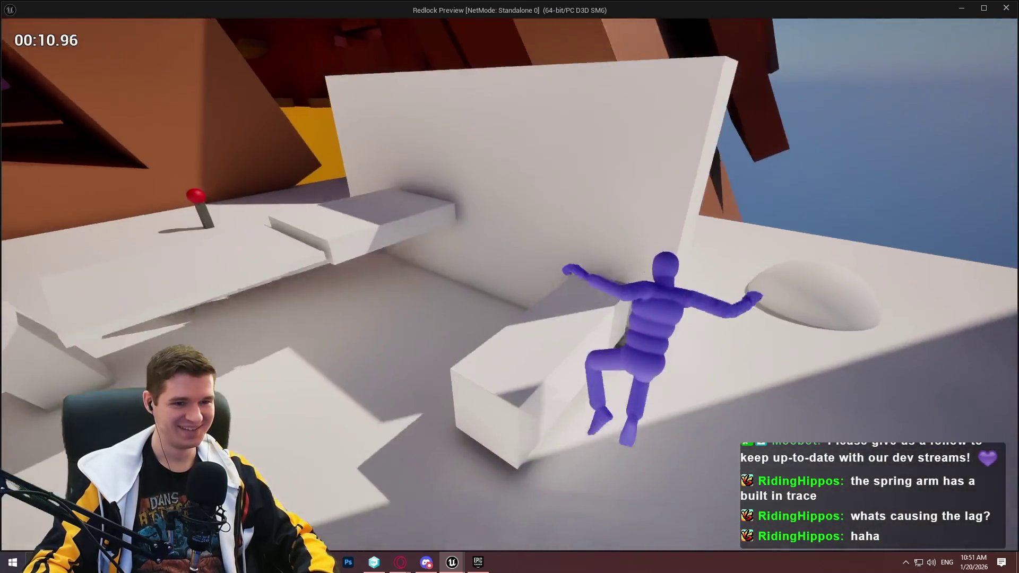
key("w")
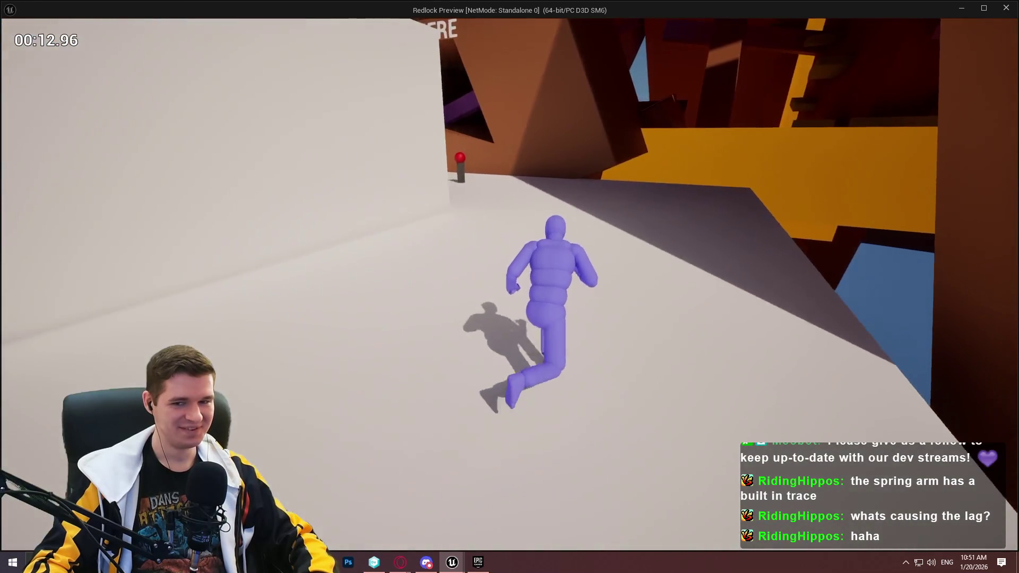
key("w")
key("Escape")
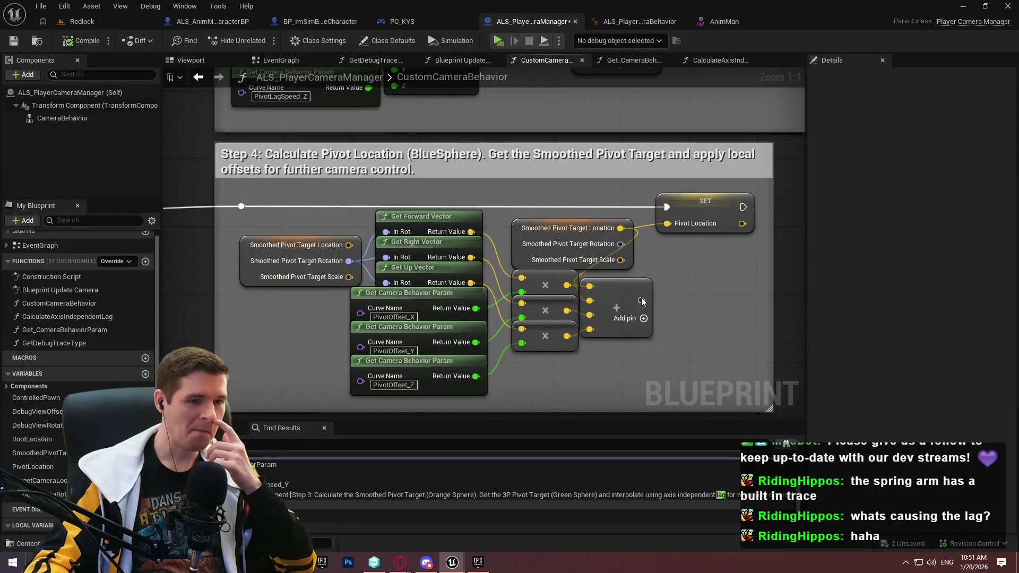
Wire Pivot Location straight into SET Target Camera Location, replacing the Lerp link, and launch Play.
left_click_drag(673, 242, 670, 234)
scroll(658, 116, "down", 4)
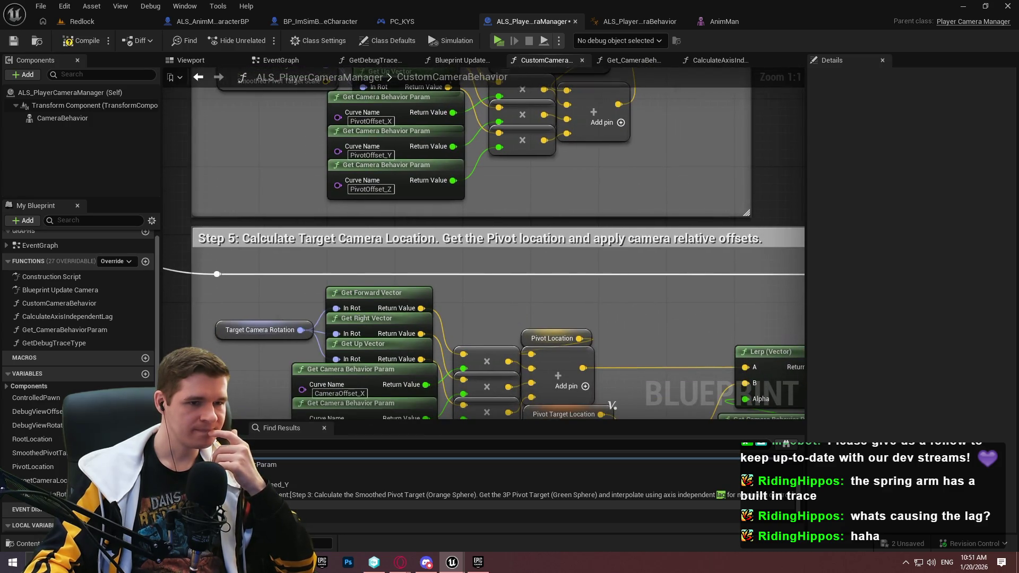
scroll(605, 158, "down", 4)
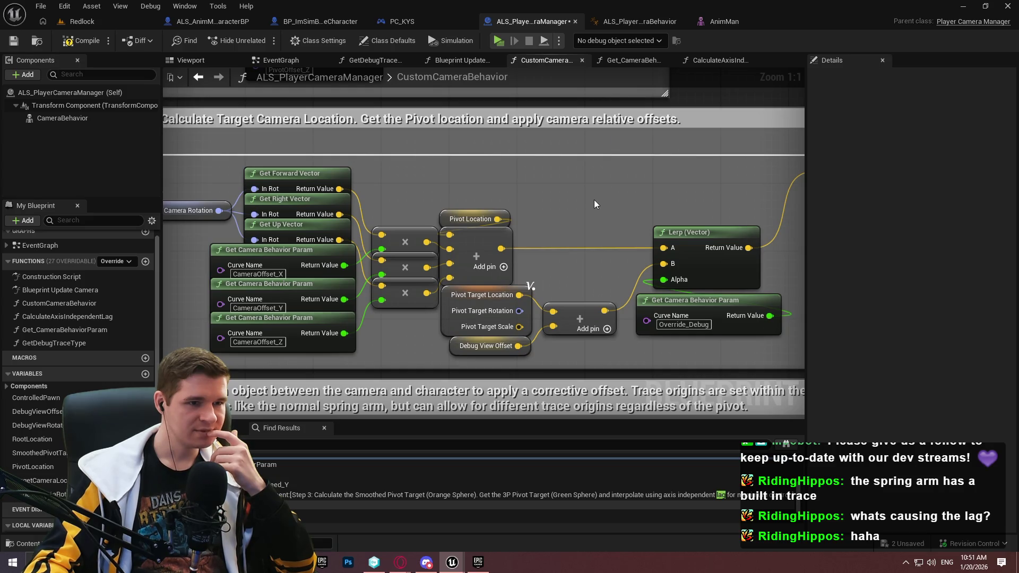
mouse_move(584, 206)
left_mouse_down()
mouse_move(296, 220)
mouse_move(607, 216)
left_mouse_up()
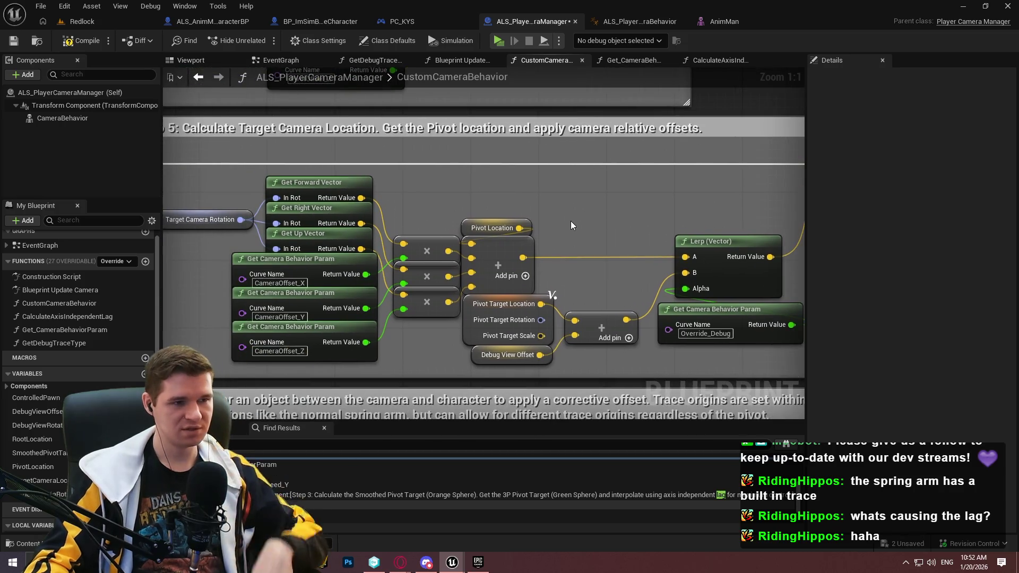
mouse_move(522, 231)
left_mouse_down()
mouse_move(684, 185)
mouse_move(595, 180)
left_mouse_up()
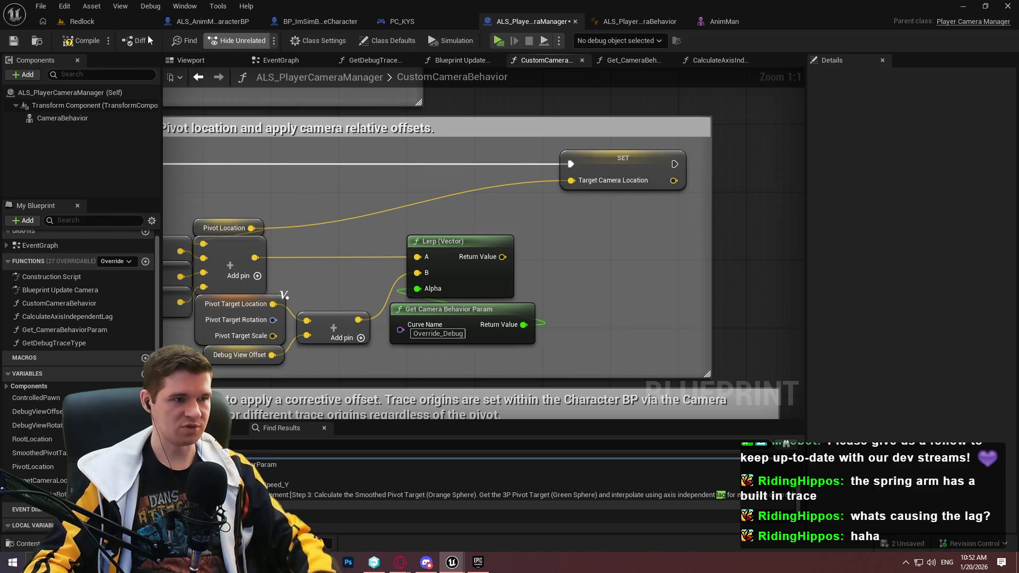
left_click(494, 42)
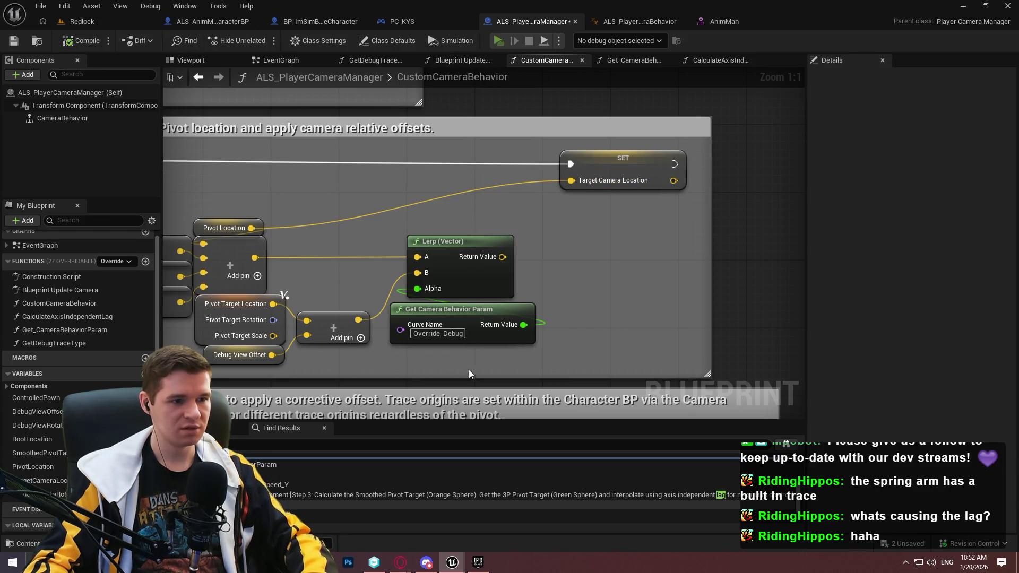
Run toward the red checkpoint, swing the camera around with WASD, then exit the preview.
key("w")
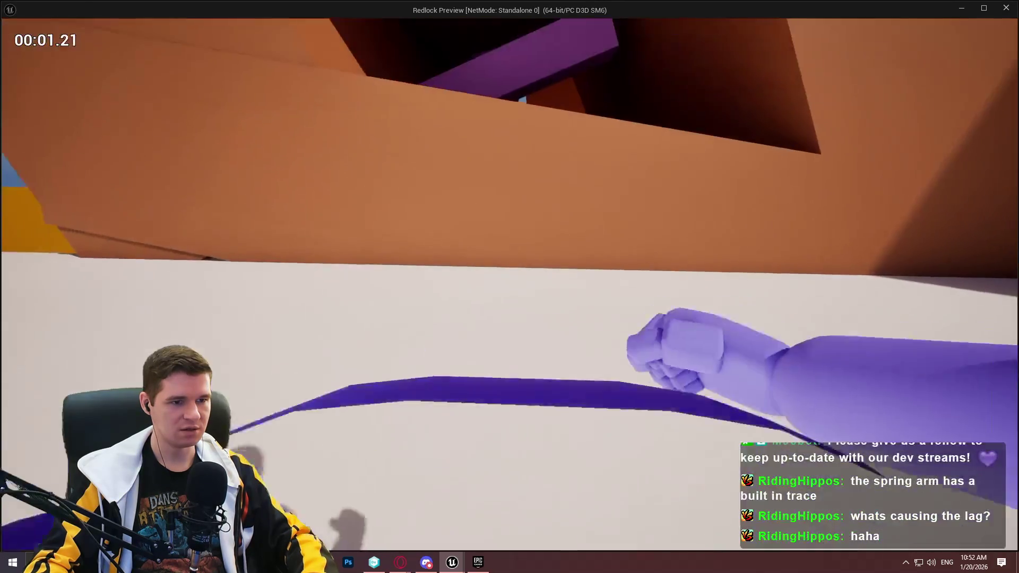
key("d")
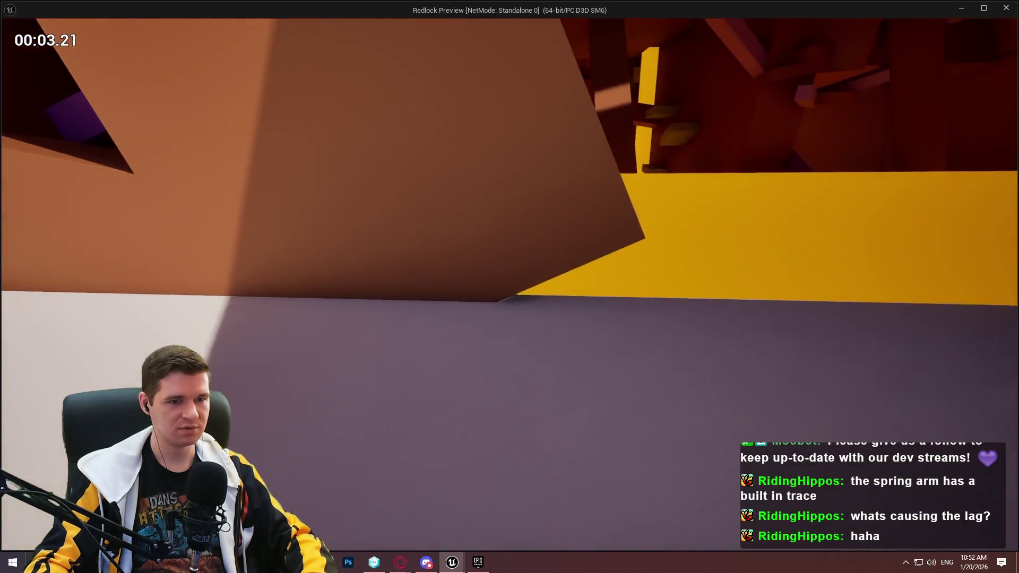
key("a")
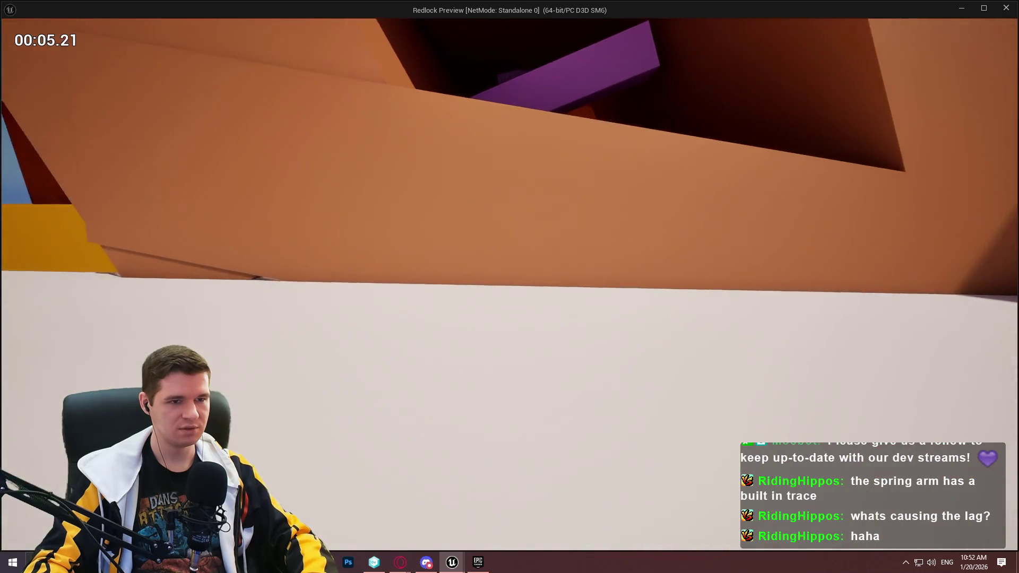
key("s")
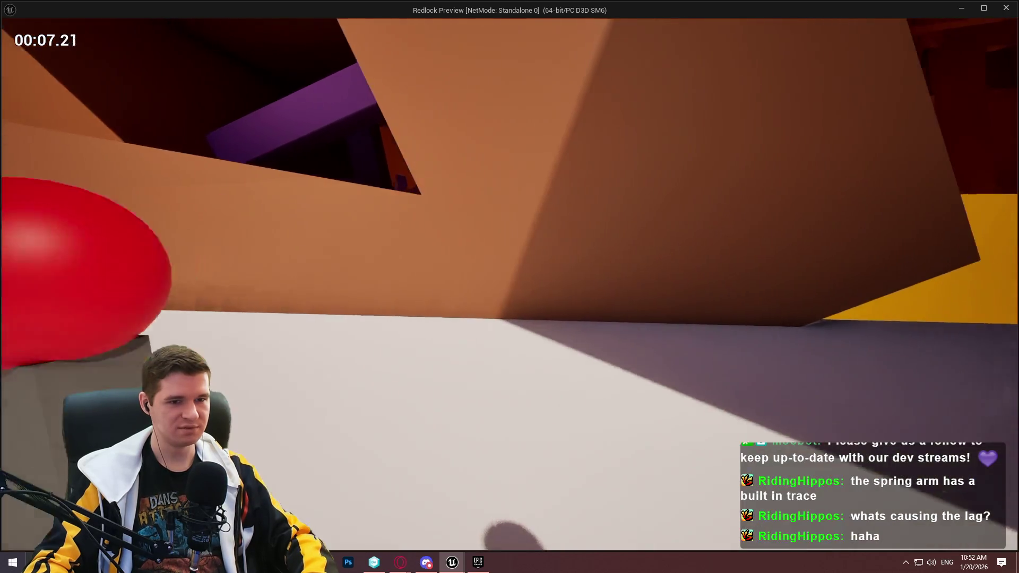
key("w")
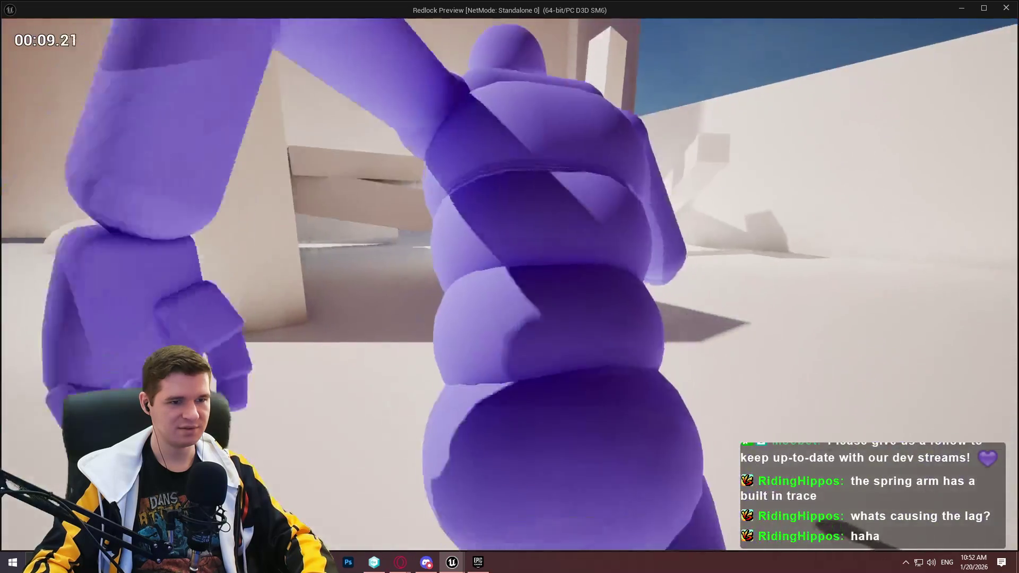
key("Escape")
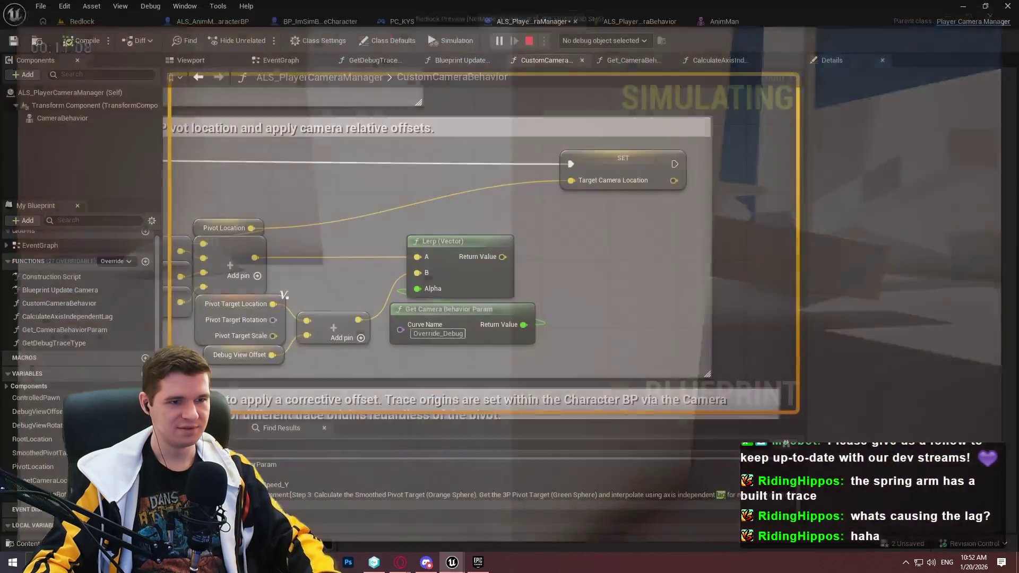
Break the Add node's third offset input so it defaults to 0,0,0, then relaunch the game.
left_click_drag(295, 251, 575, 247)
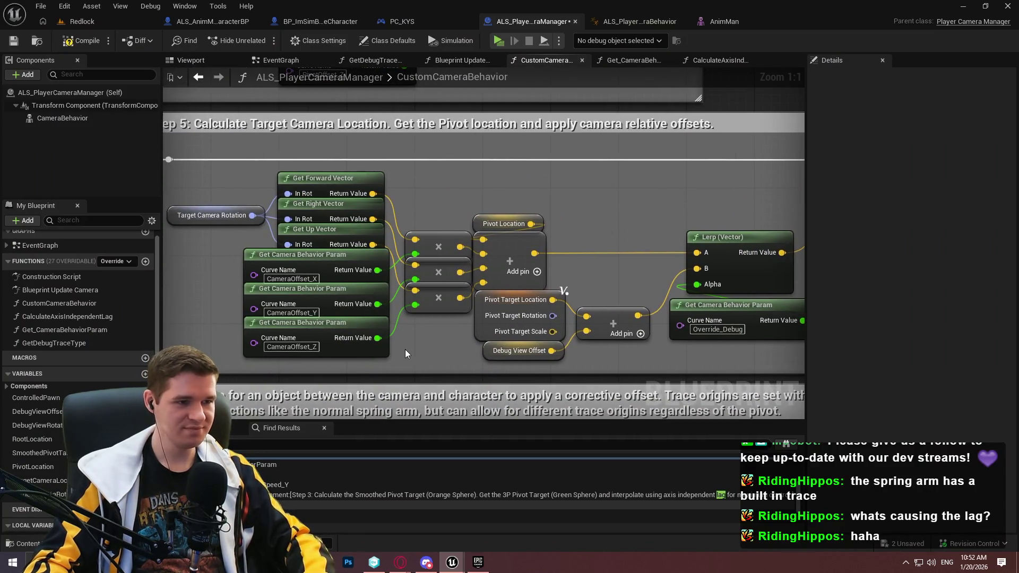
left_click_drag(453, 340, 413, 351)
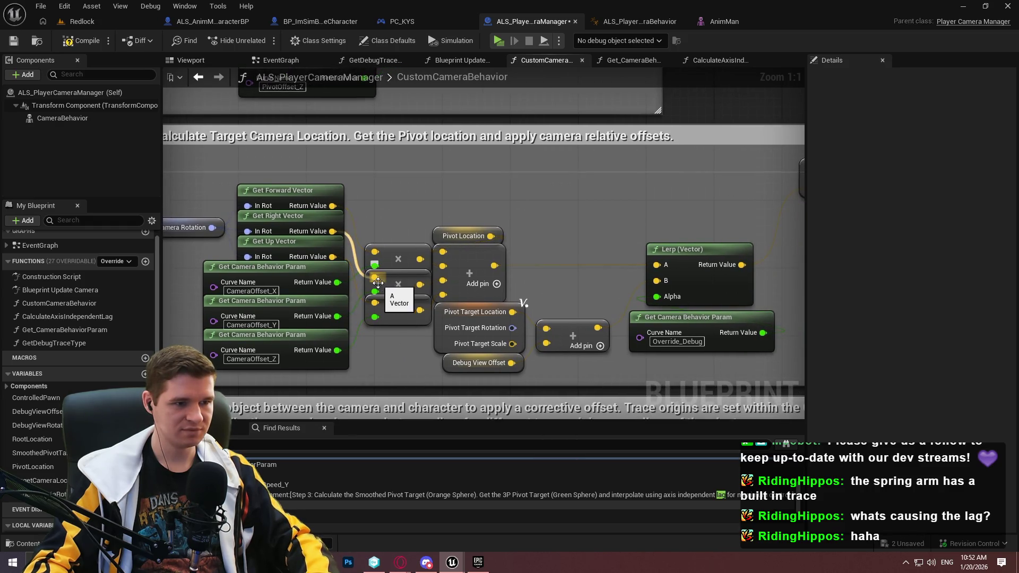
left_click(444, 287, "alt")
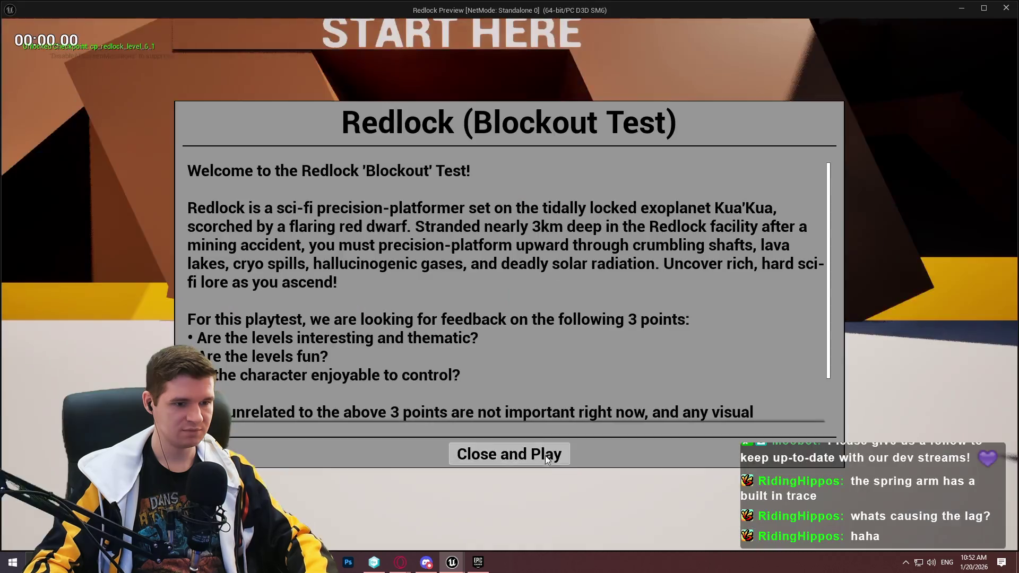
left_click(547, 457)
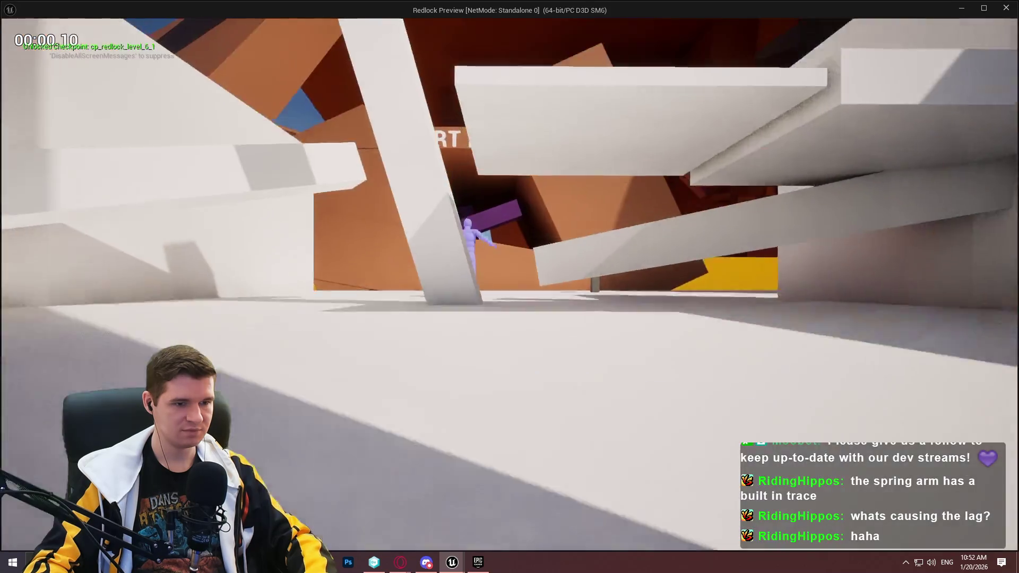
Run through the level and up a wall in the preview, then exit it.
key("w")
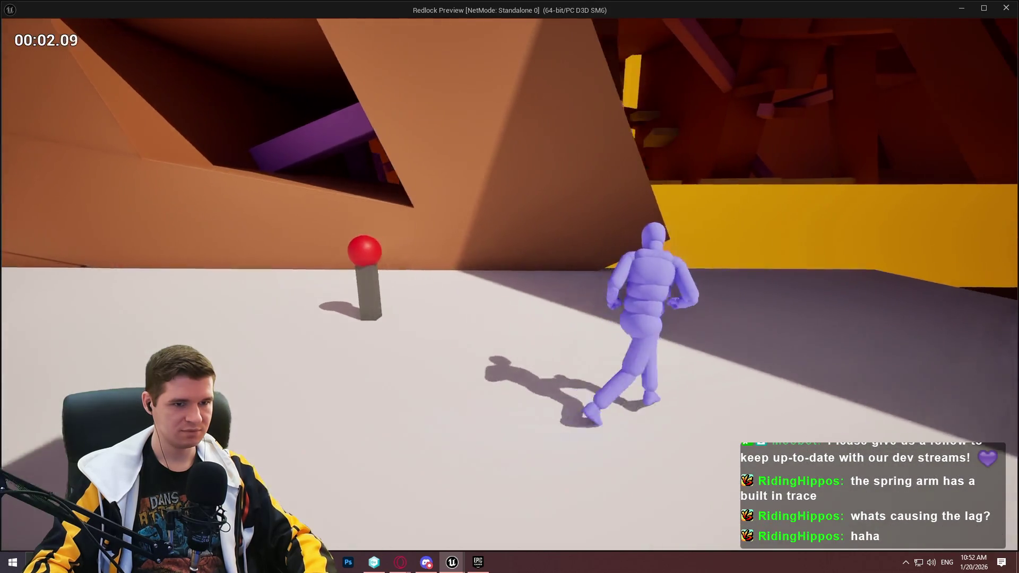
key("w")
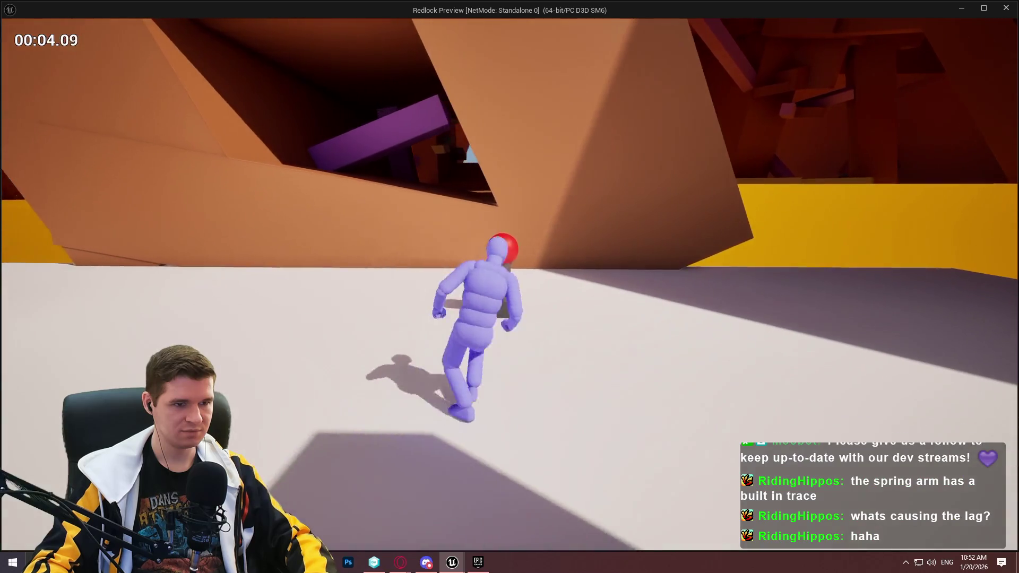
key("w")
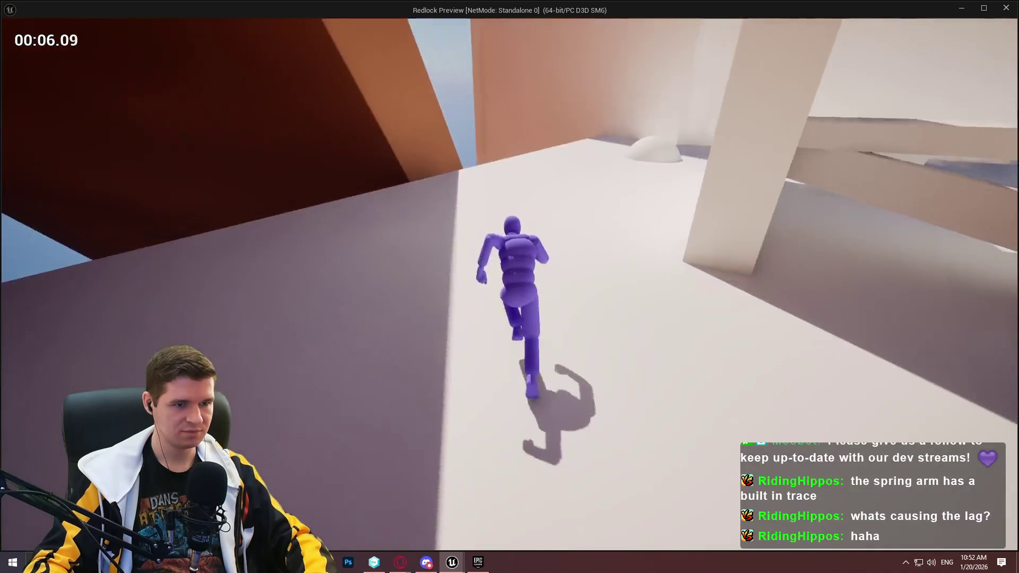
key("Escape")
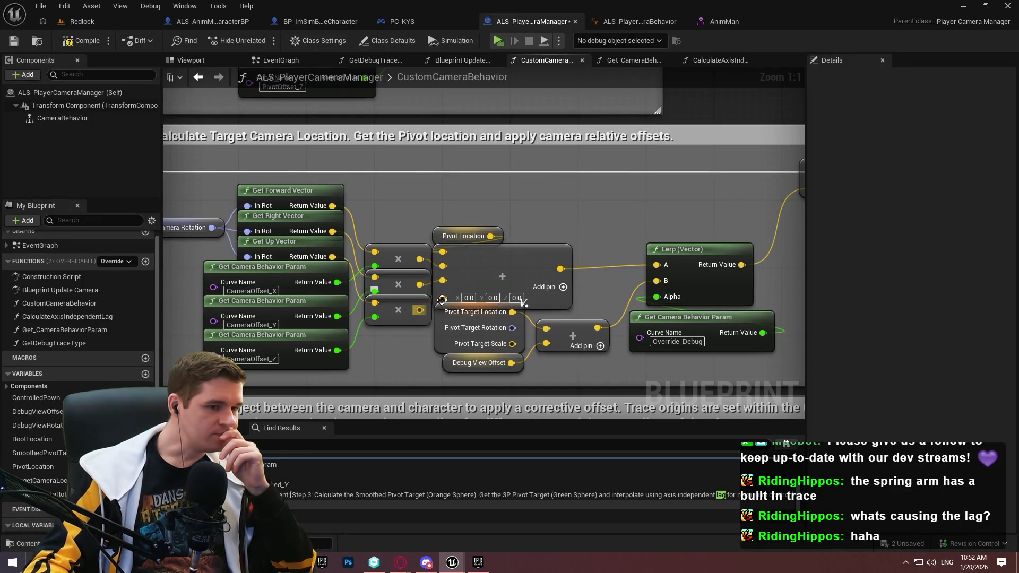
Compile the camera manager blueprint, playtest running past the checkpoint, then return to the editor.
left_click_drag(622, 373, 522, 378)
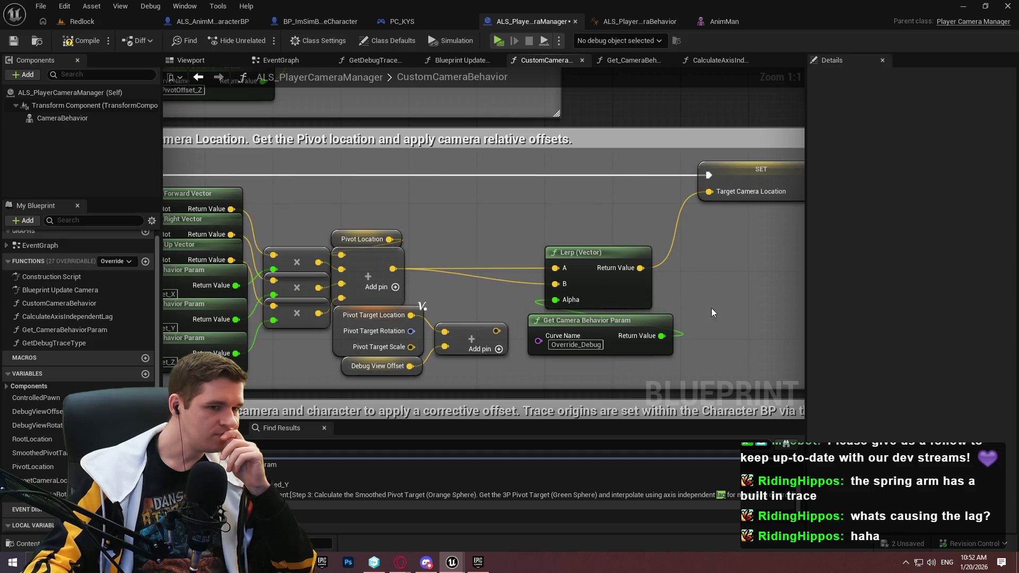
left_click(77, 43)
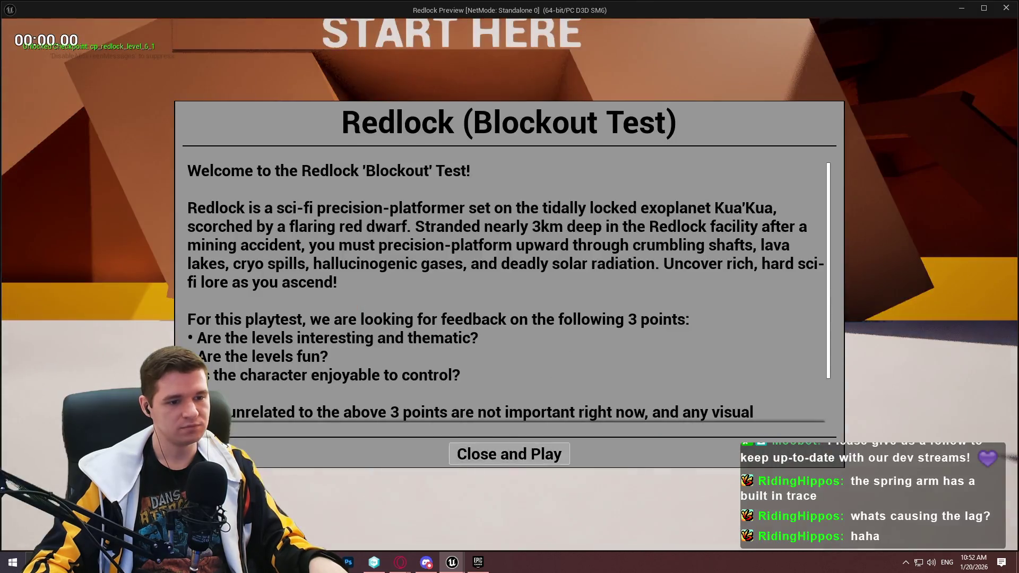
left_click(510, 453)
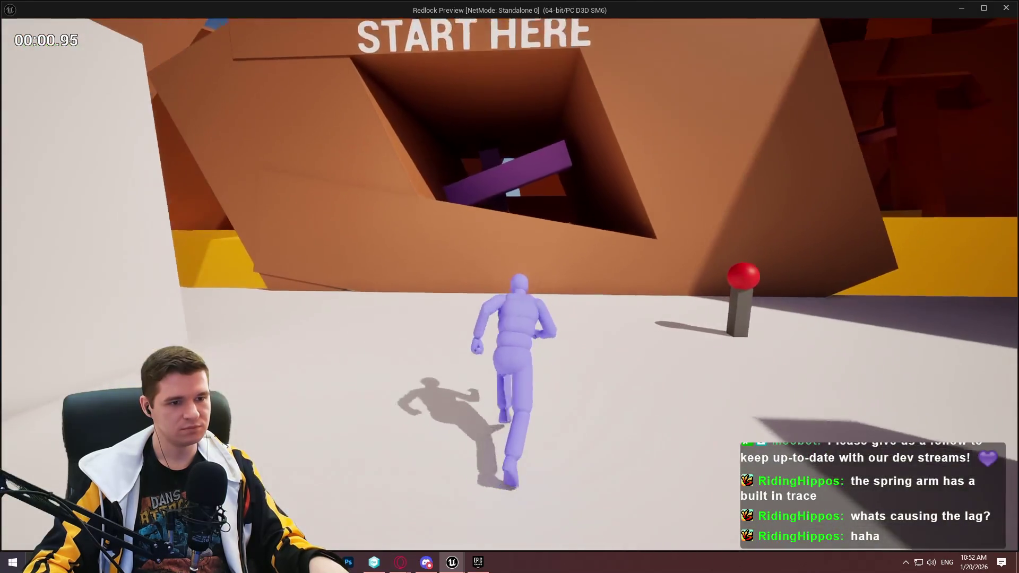
key("d")
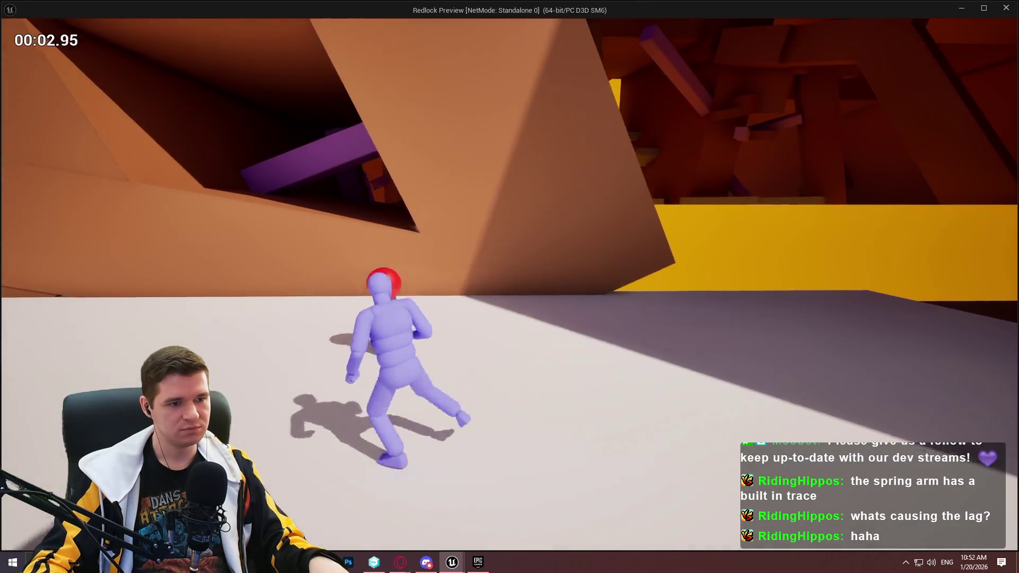
key("w")
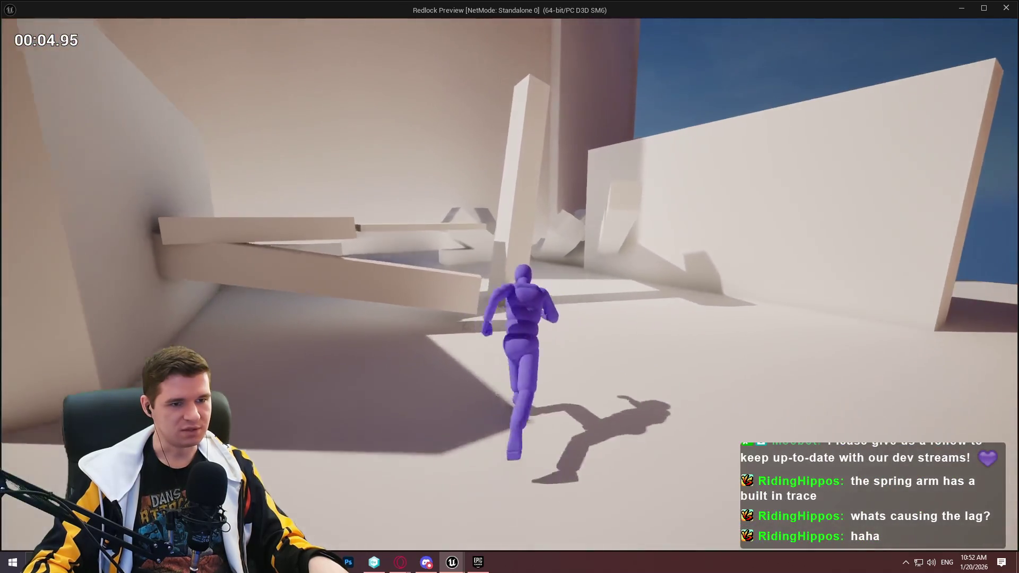
key("Escape")
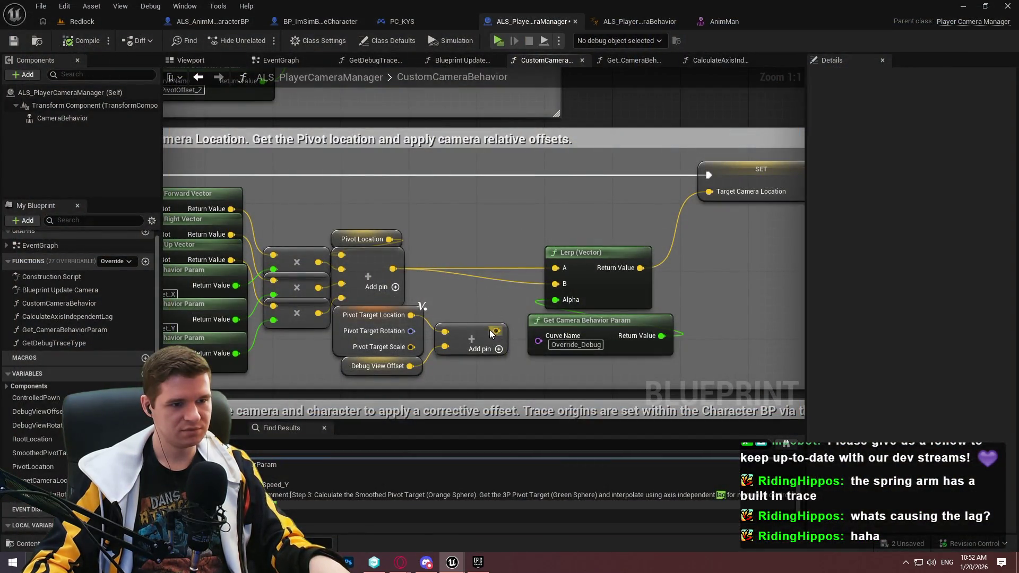
Select the Step 6 trace comment and save ALS_PlayerCameraManager, dismissing the check-out prompt.
scroll(490, 333, "down", 1)
mouse_move(489, 333)
left_mouse_down()
mouse_move(598, 192)
mouse_move(568, 207)
mouse_move(544, 196)
left_mouse_up()
scroll(598, 191, "down", 1)
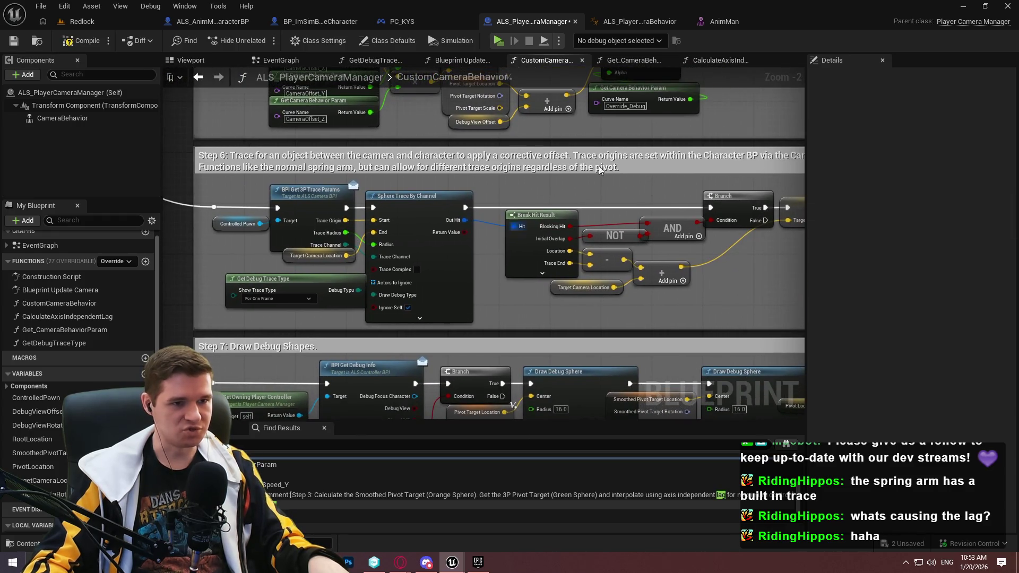
left_click(619, 159)
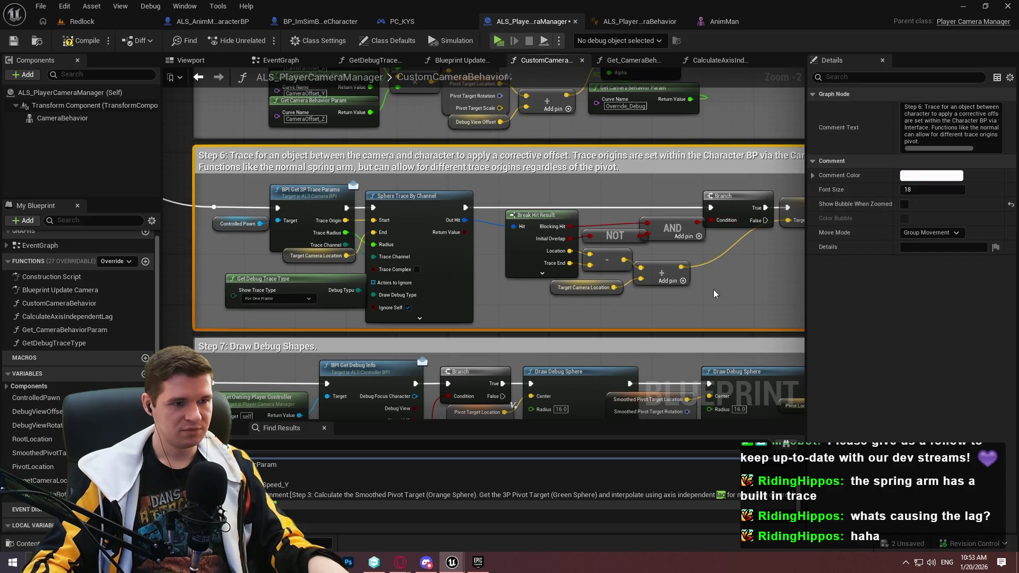
left_click(13, 40)
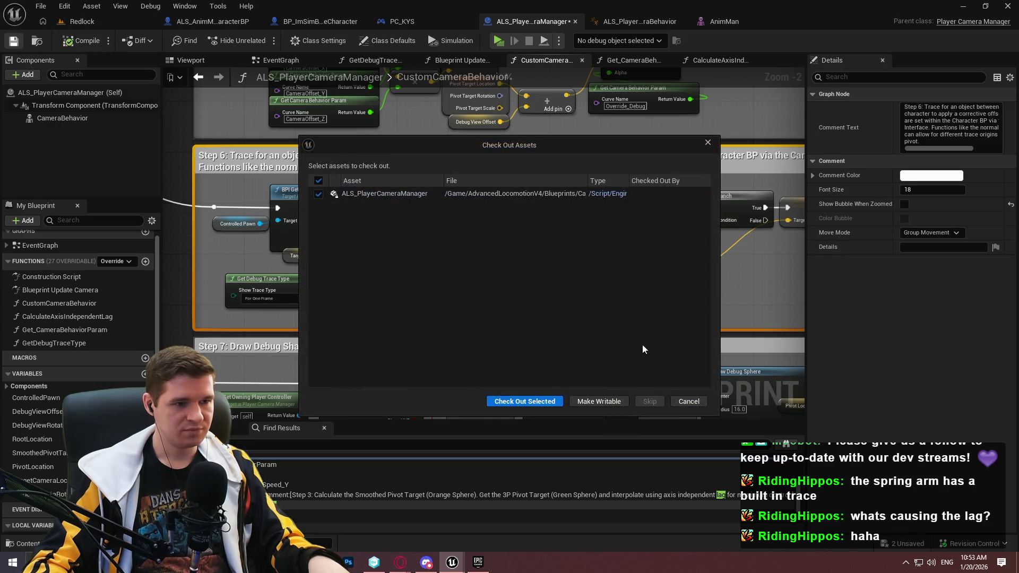
left_click(544, 402)
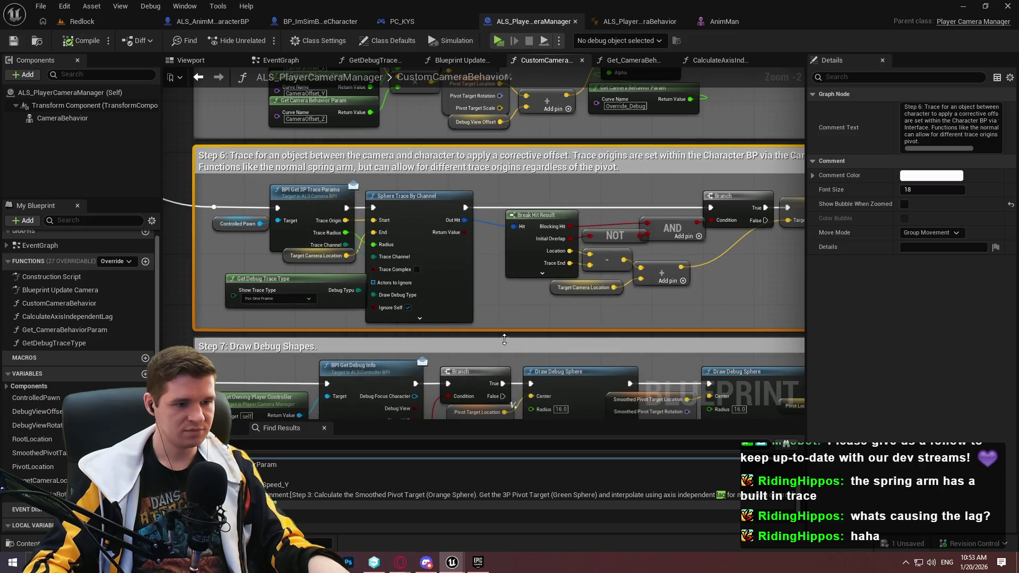
Pan back through Steps 6 and 5, then jump to the Step 3 smoothed pivot comment via lag search results.
left_click_drag(470, 79, 471, 374)
left_click_drag(598, 179, 525, 417)
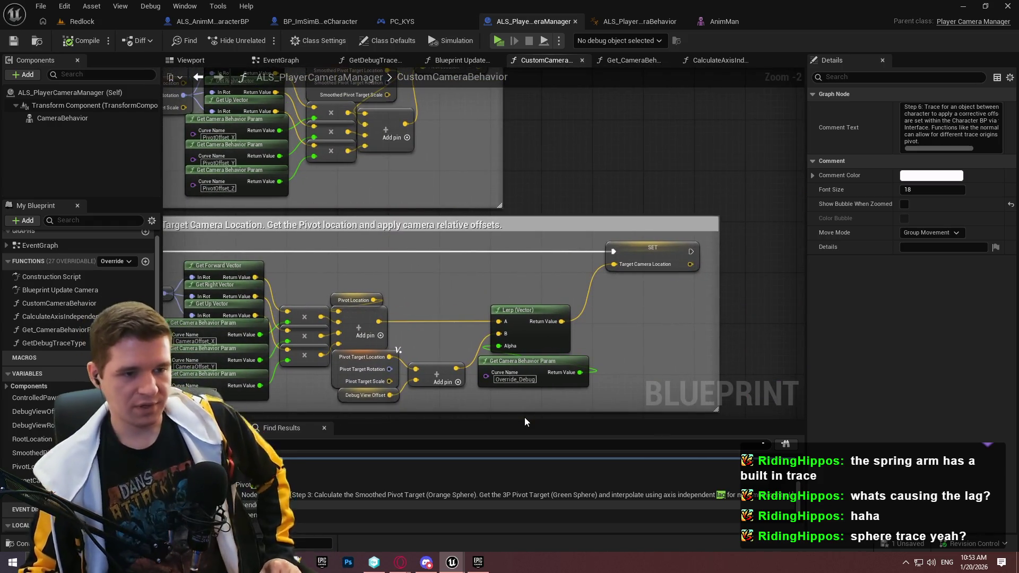
left_click_drag(418, 174, 430, 298)
left_click_drag(644, 157, 505, 358)
scroll(362, 485, "down", 3)
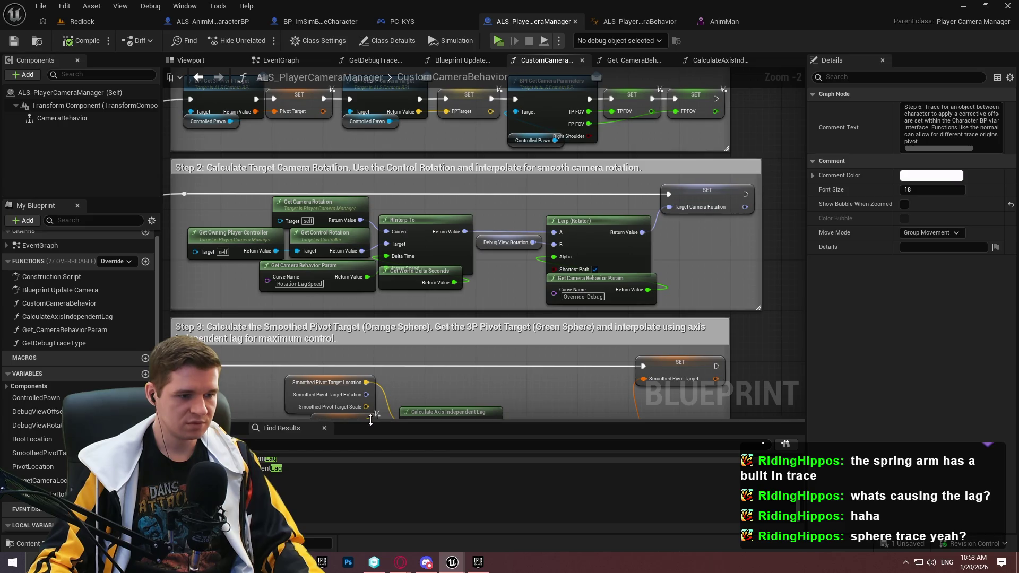
left_click_drag(371, 423, 377, 159)
left_click(313, 352)
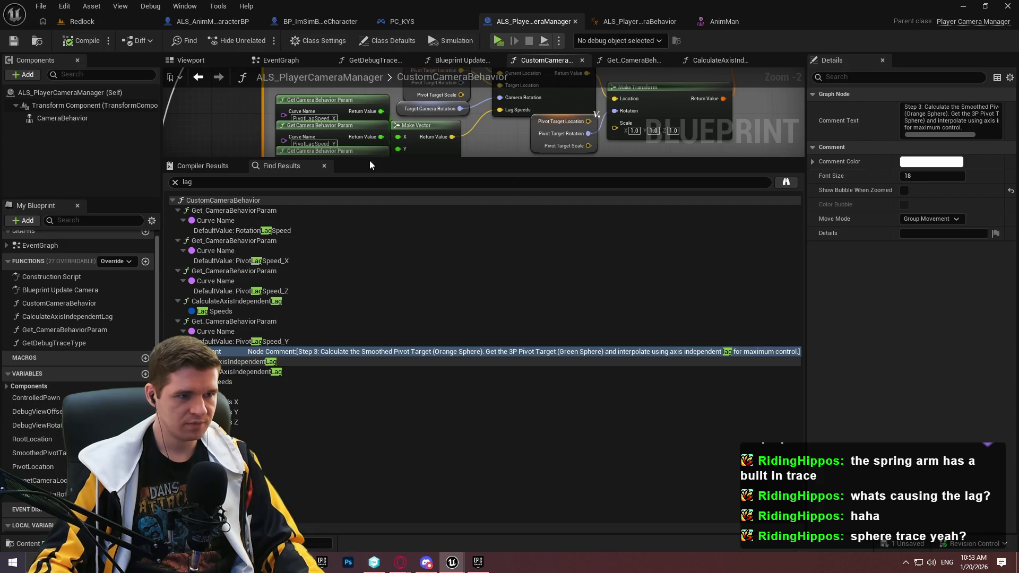
Connect Pivot Target Location to Make Transform's Location in Step 3, then launch a test play.
mouse_move(368, 160)
left_mouse_down()
mouse_move(345, 355)
mouse_move(368, 395)
left_mouse_up()
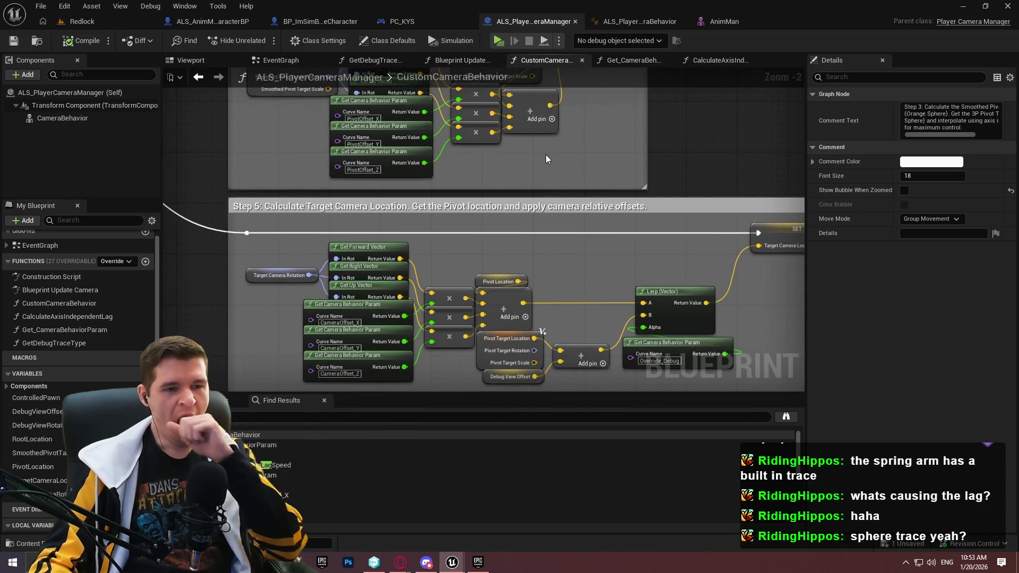
left_click_drag(542, 181, 538, 364)
left_click_drag(540, 128, 544, 281)
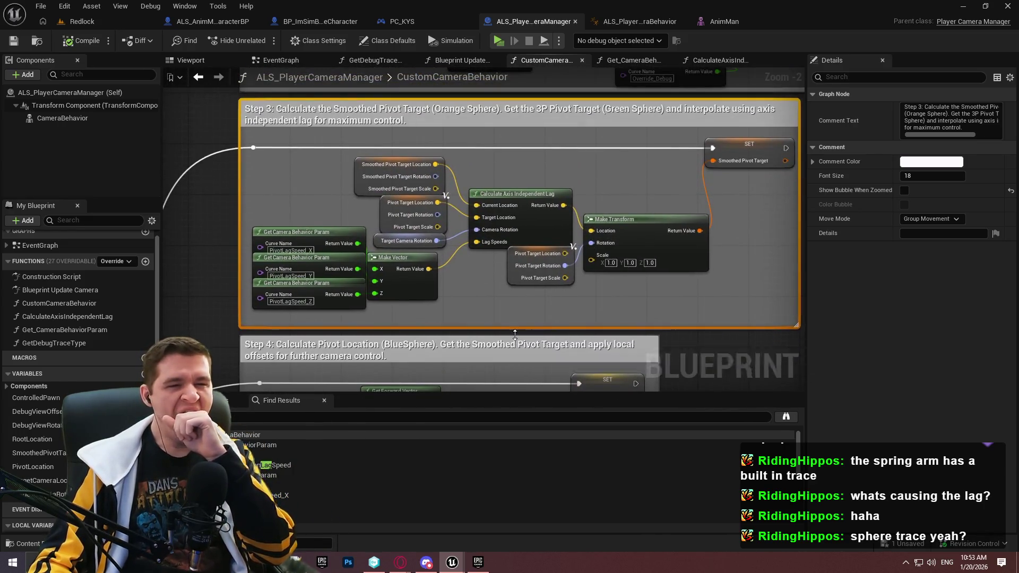
scroll(543, 281, "up", 1)
scroll(667, 170, "up", 1)
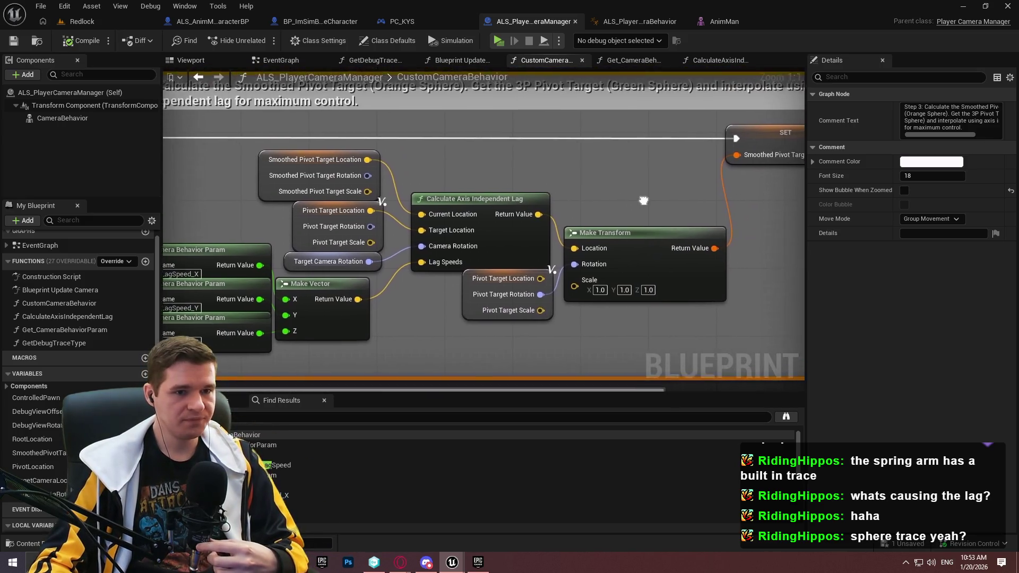
left_click_drag(667, 171, 598, 202)
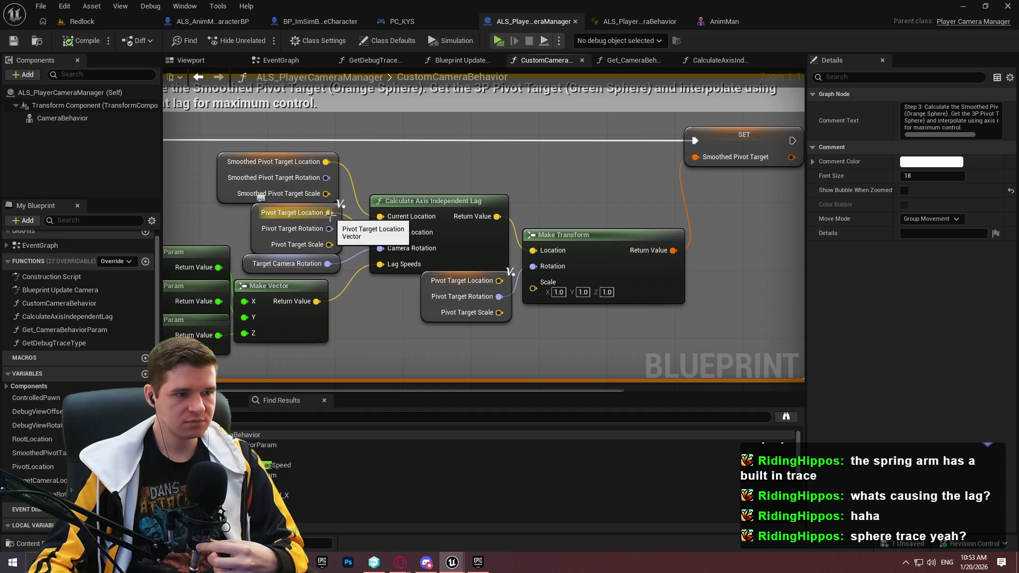
left_click_drag(533, 252, 534, 251)
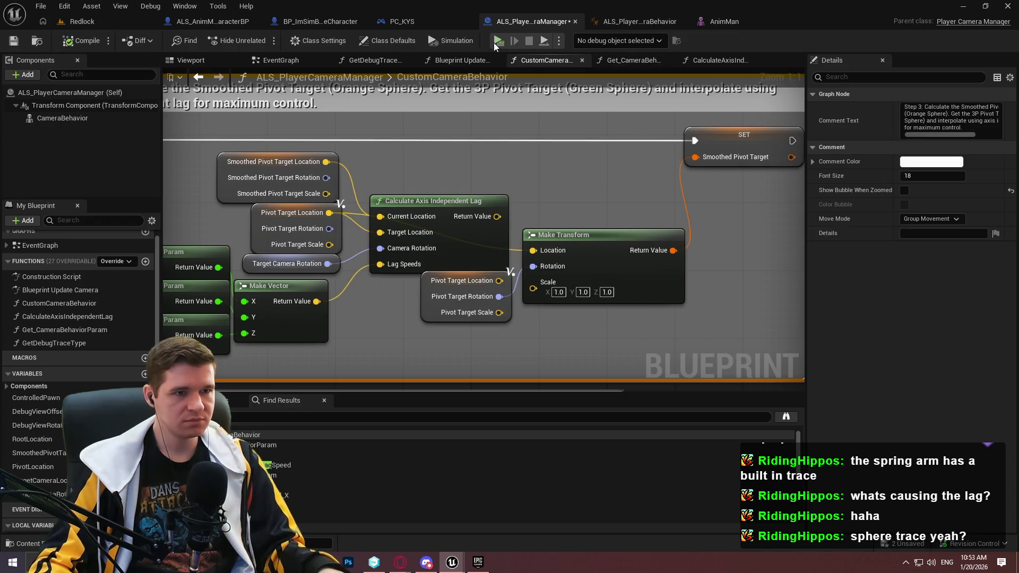
key("Return")
key("w")
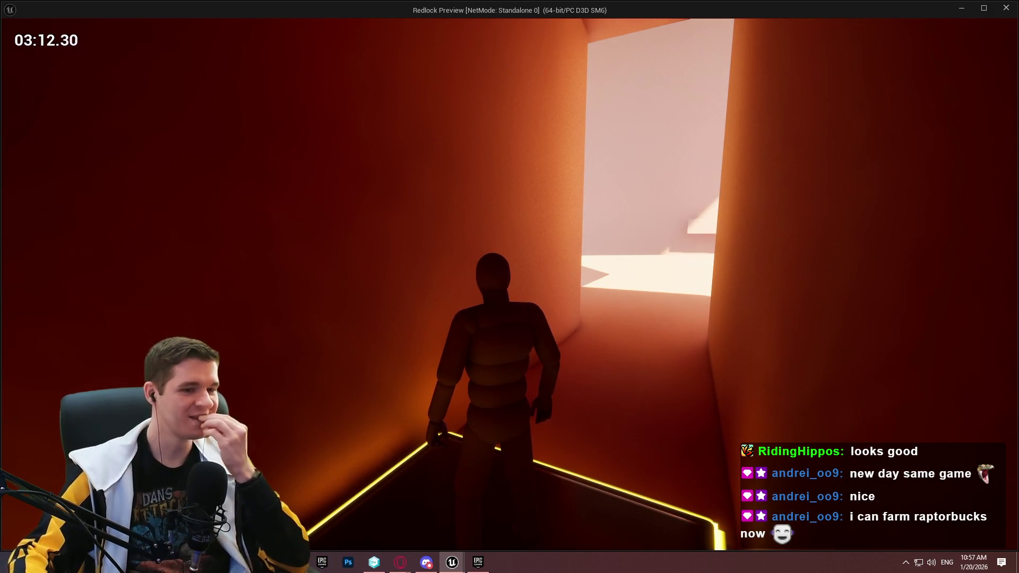
Run out of the corridor, across the orange platform and up the ledges into the yellow-pillar room.
key("w")
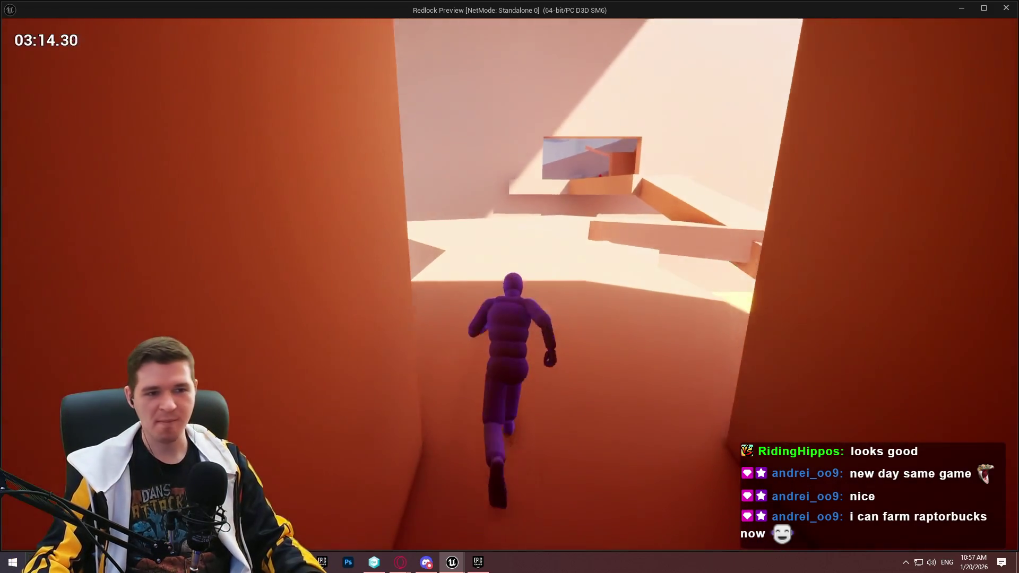
key("w")
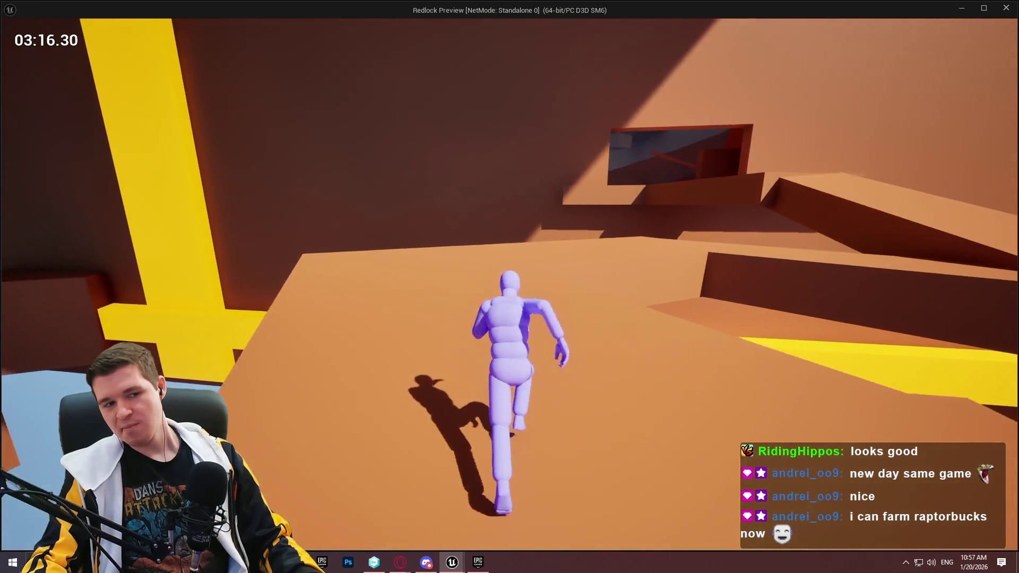
key("w")
key("space")
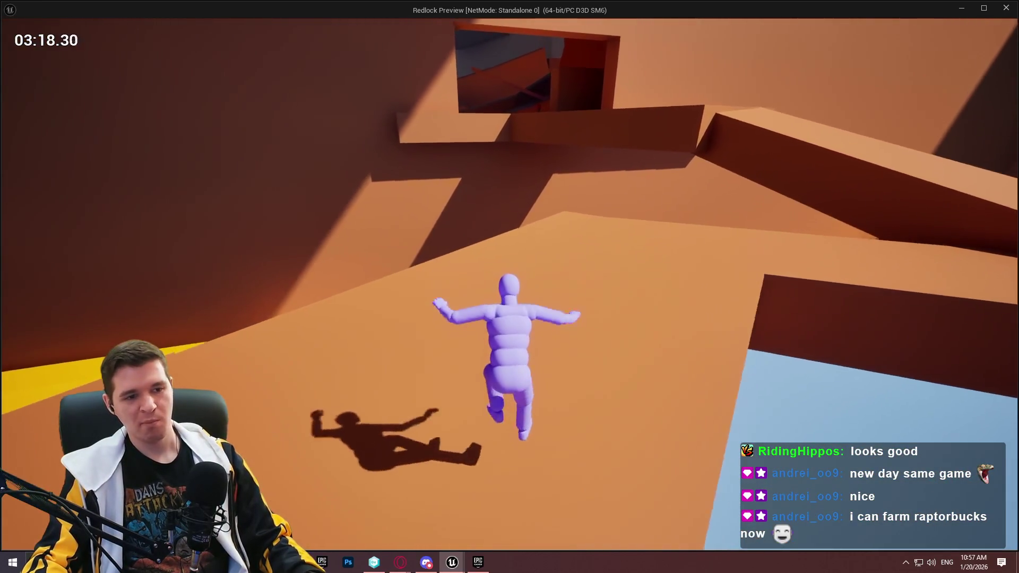
key("w")
key("space")
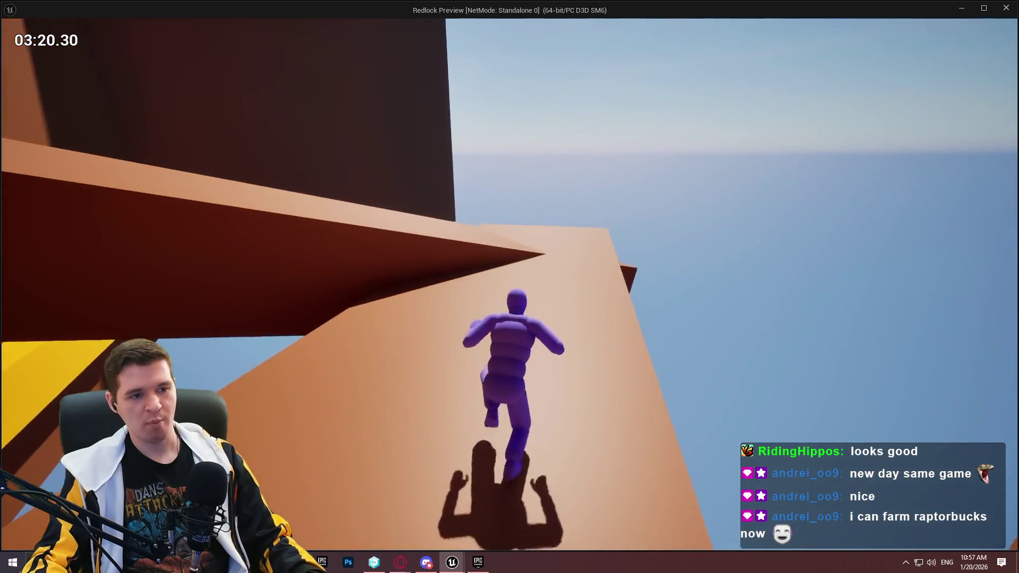
key("w")
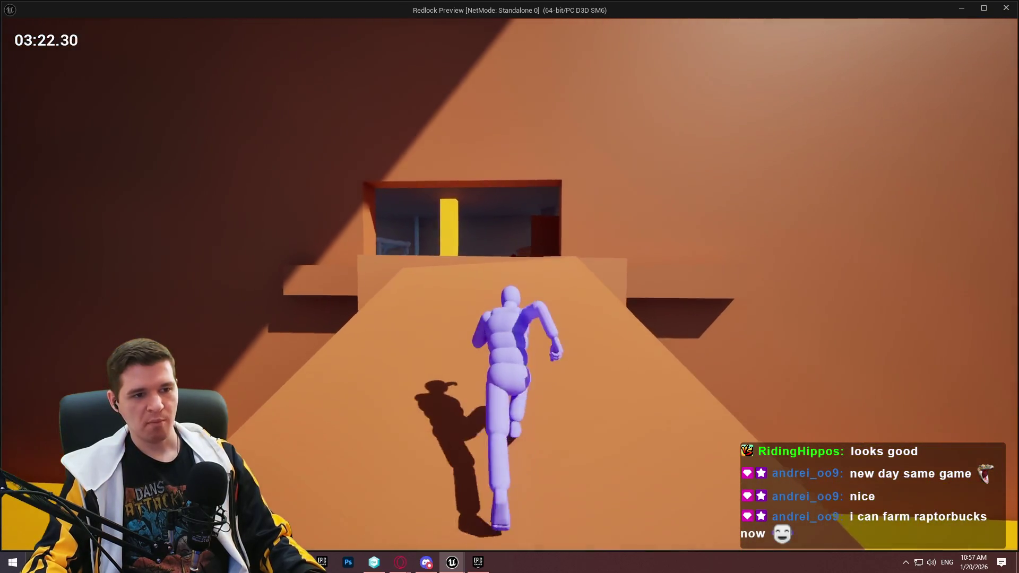
key("w")
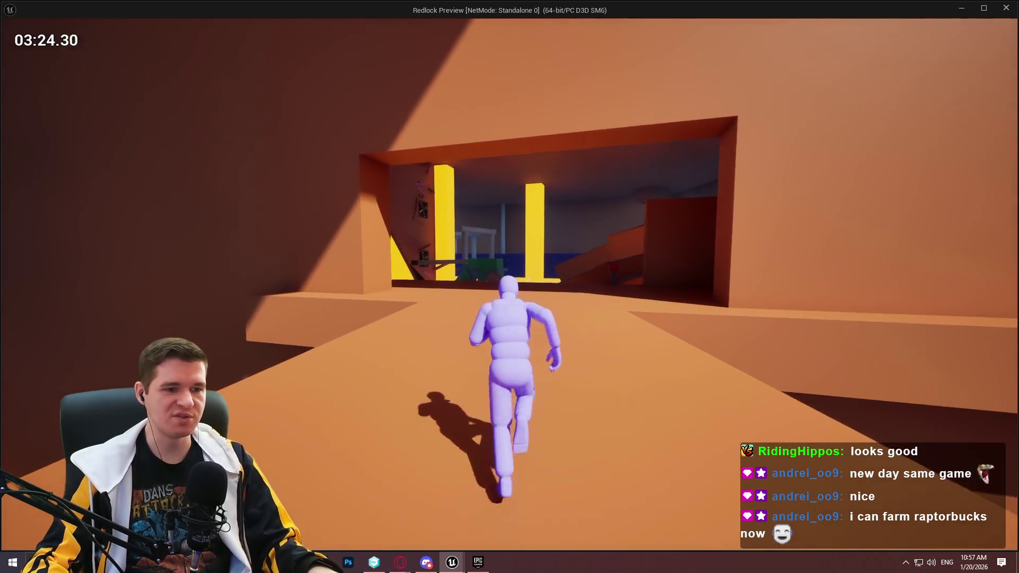
key("w")
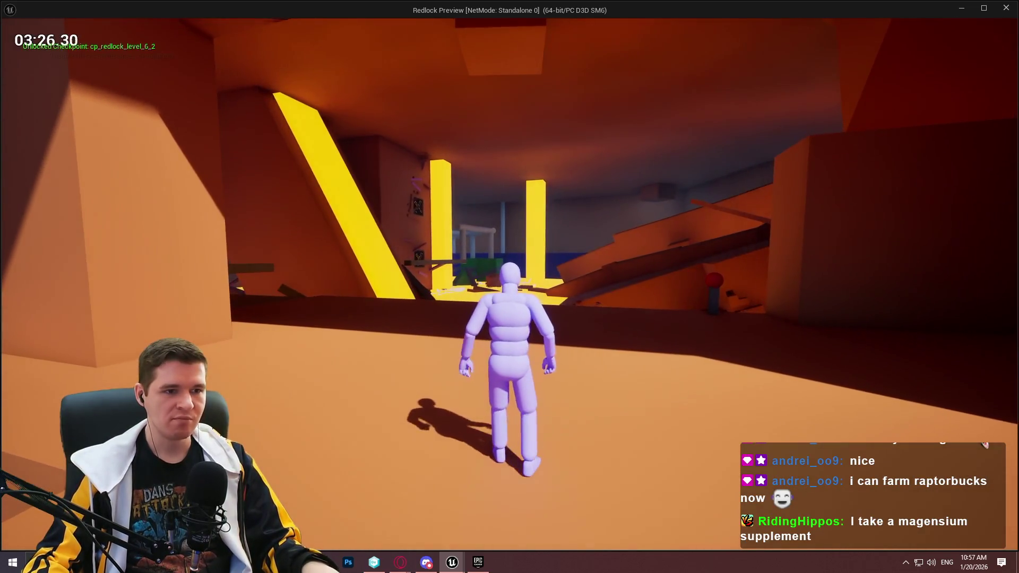
key("w")
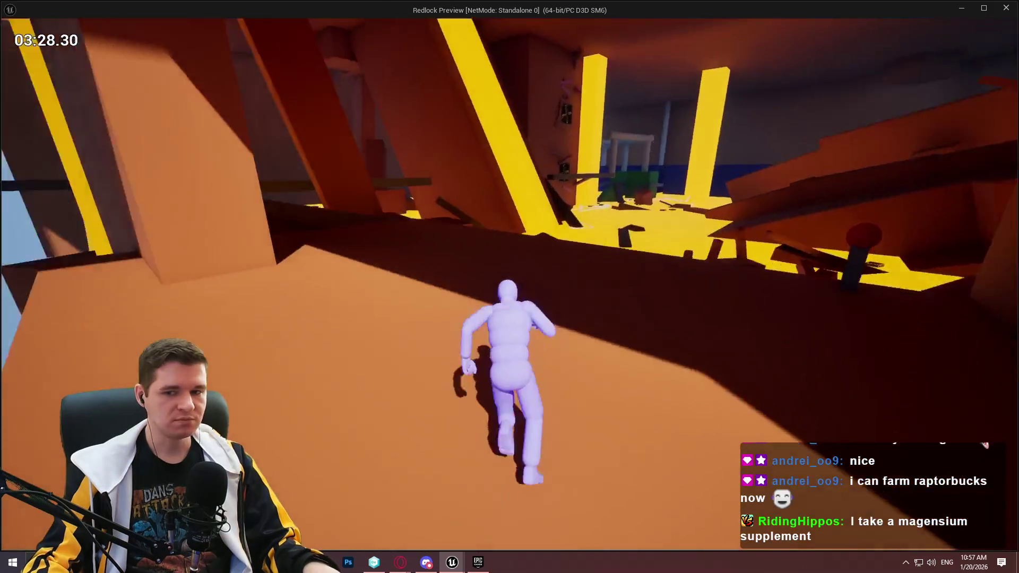
Climb through the bright area, tower platform, building and red corridor, then jump across the dark blocks.
key("w")
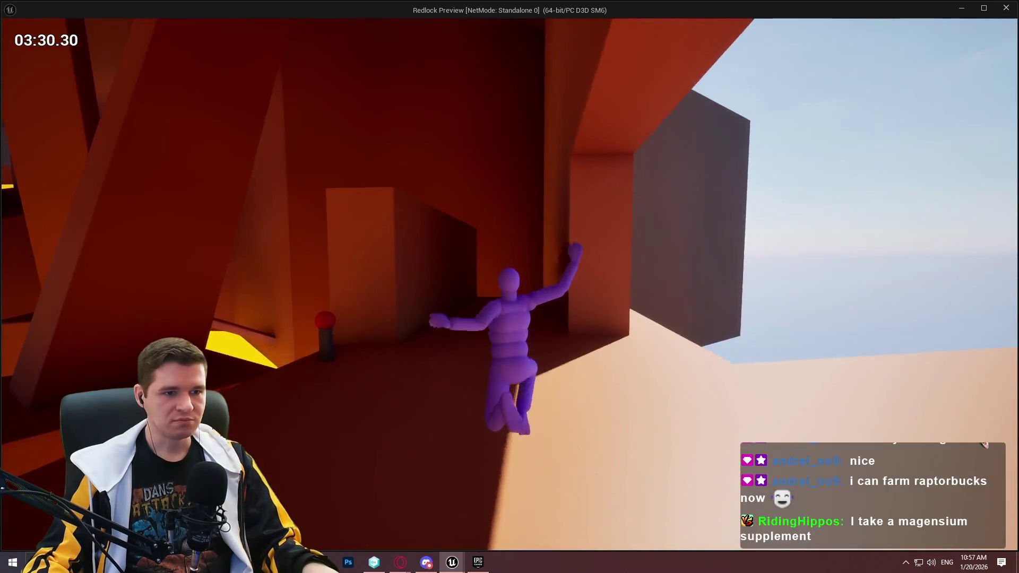
key("w")
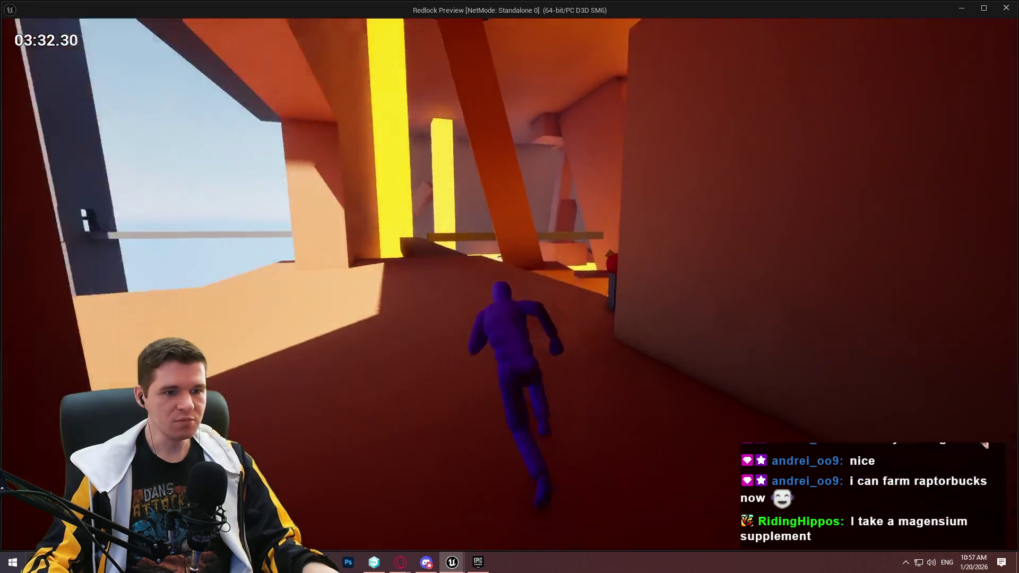
key("w")
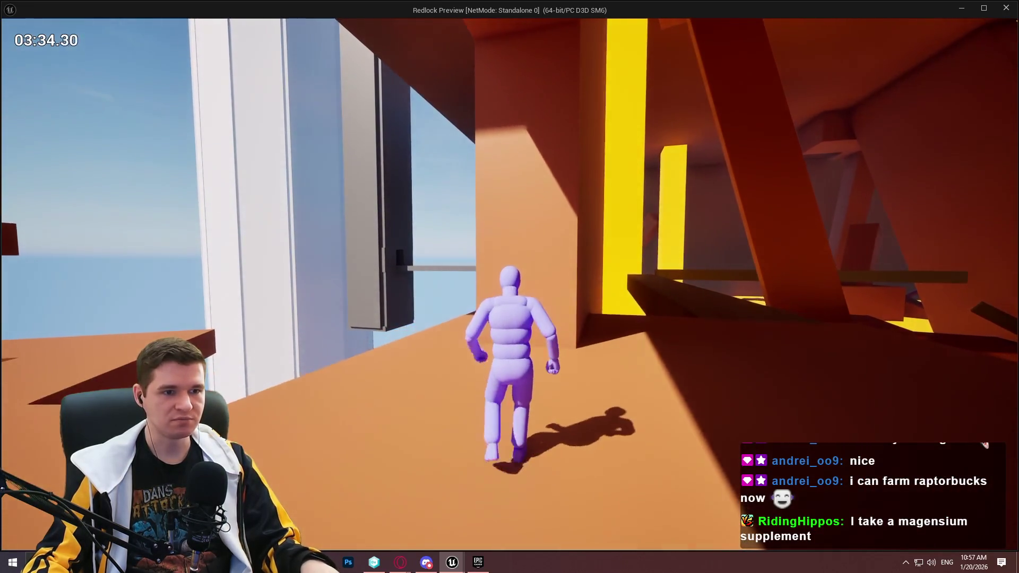
key("w")
key("w")
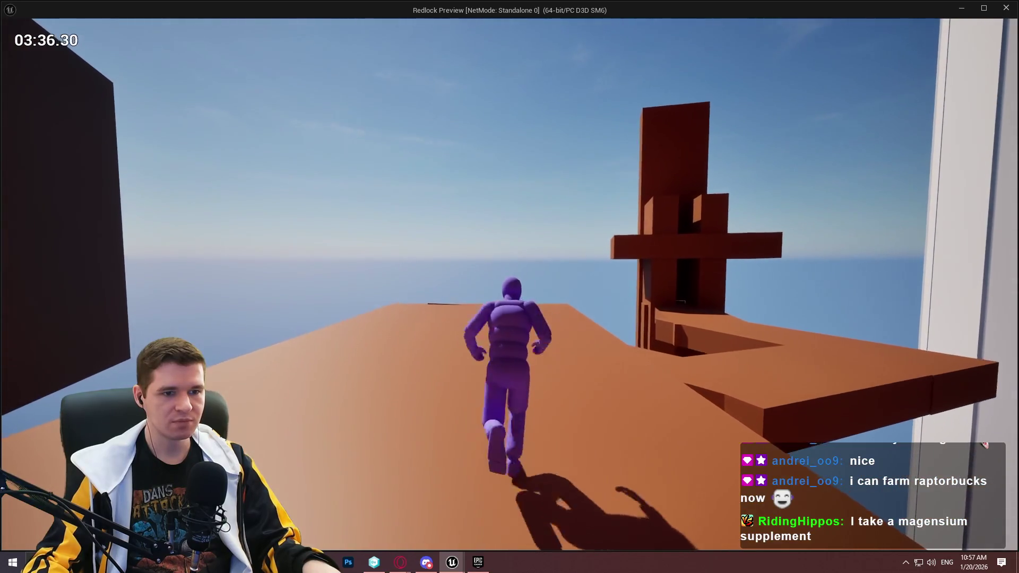
key("w")
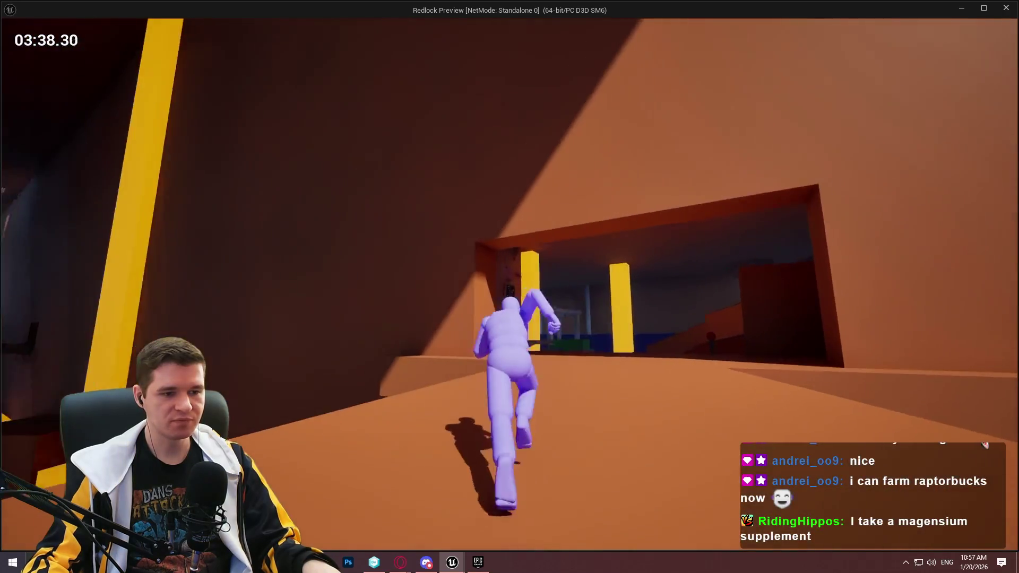
key("w")
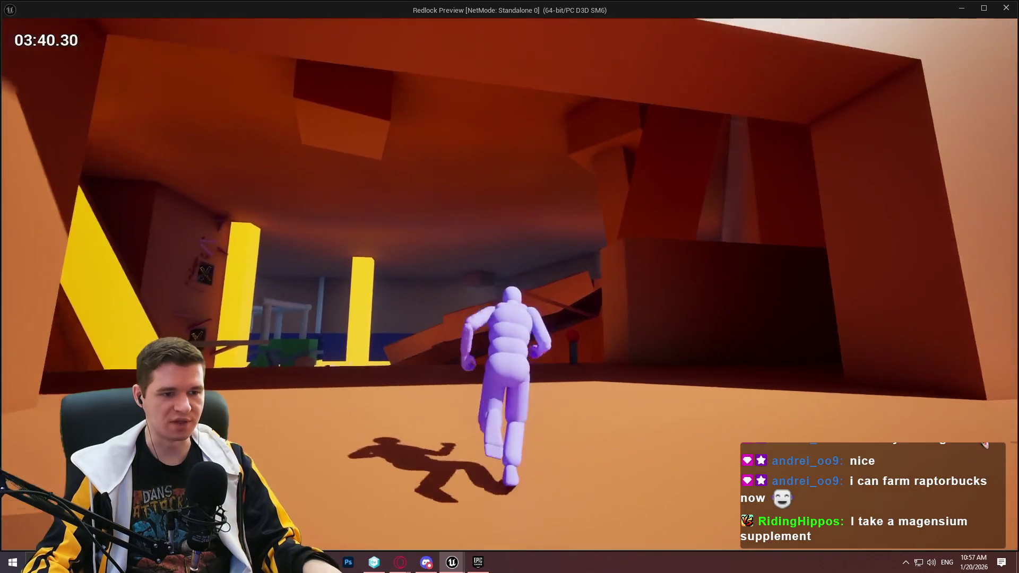
key("w")
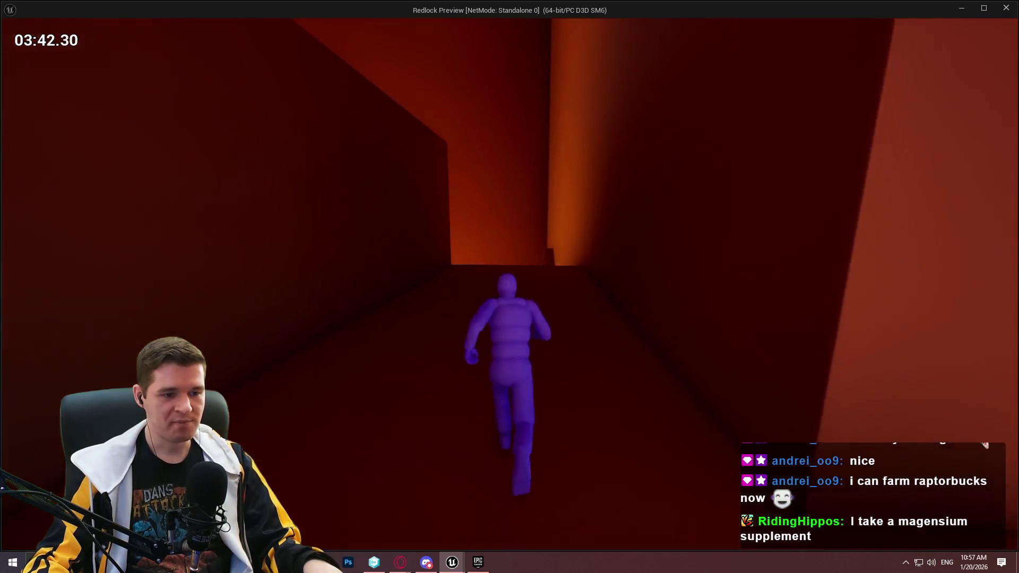
key("space")
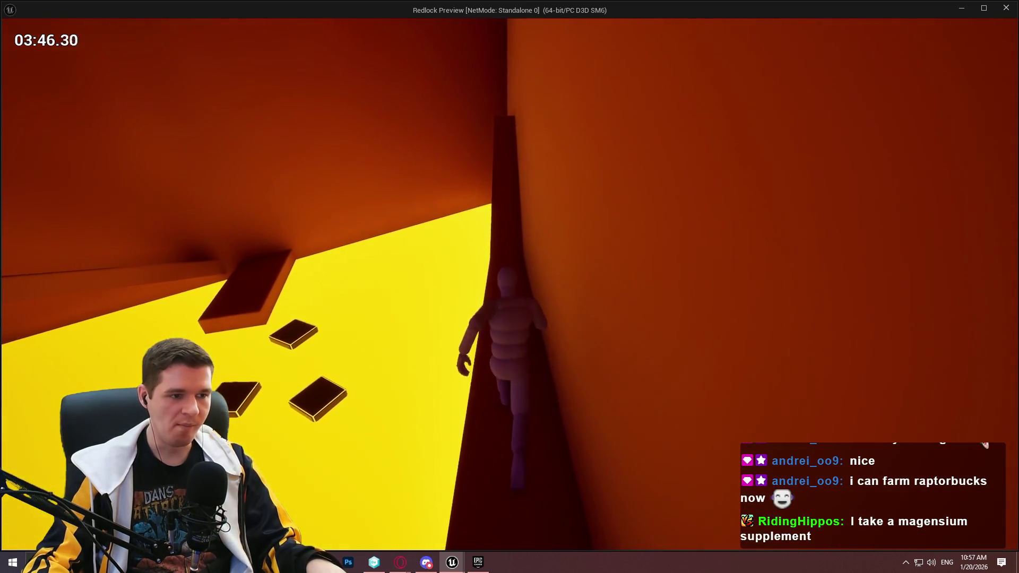
key("space")
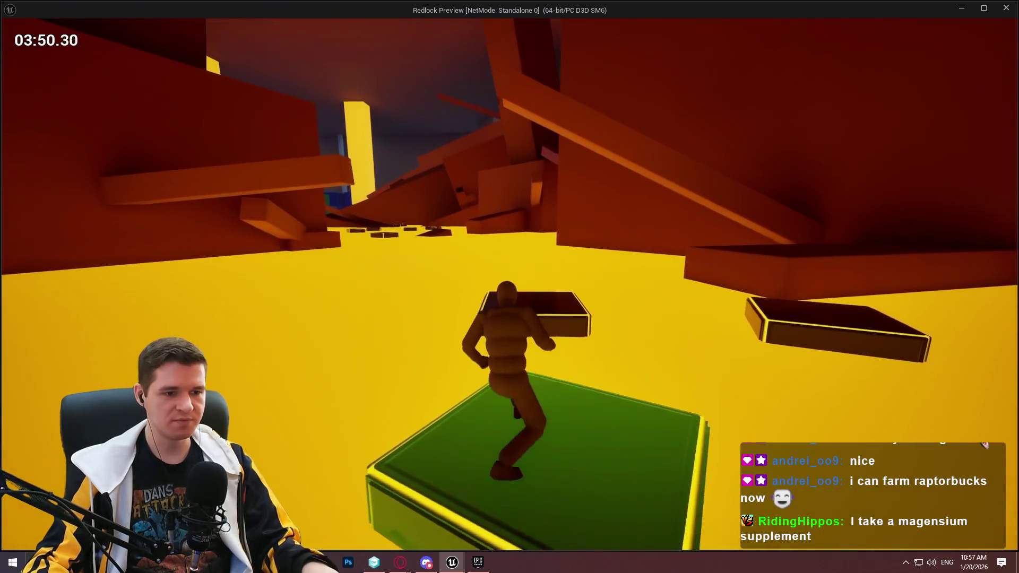
key("w")
key("space")
key("space")
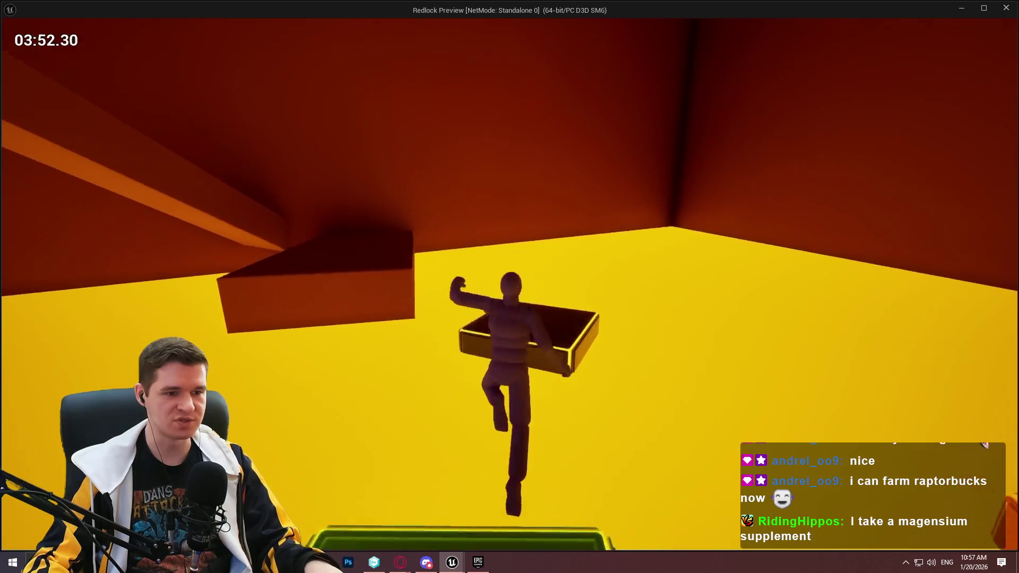
key("space")
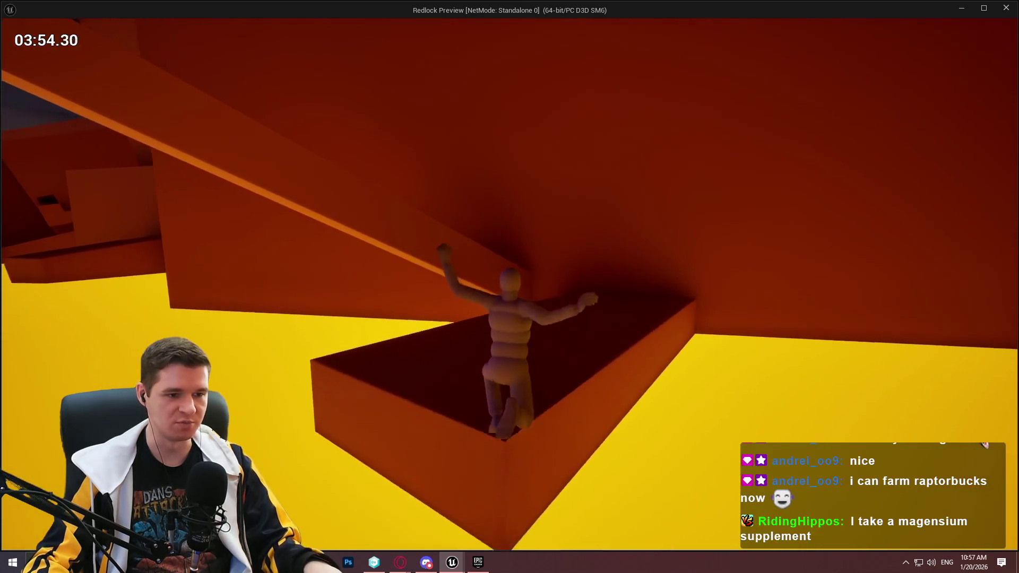
key("space")
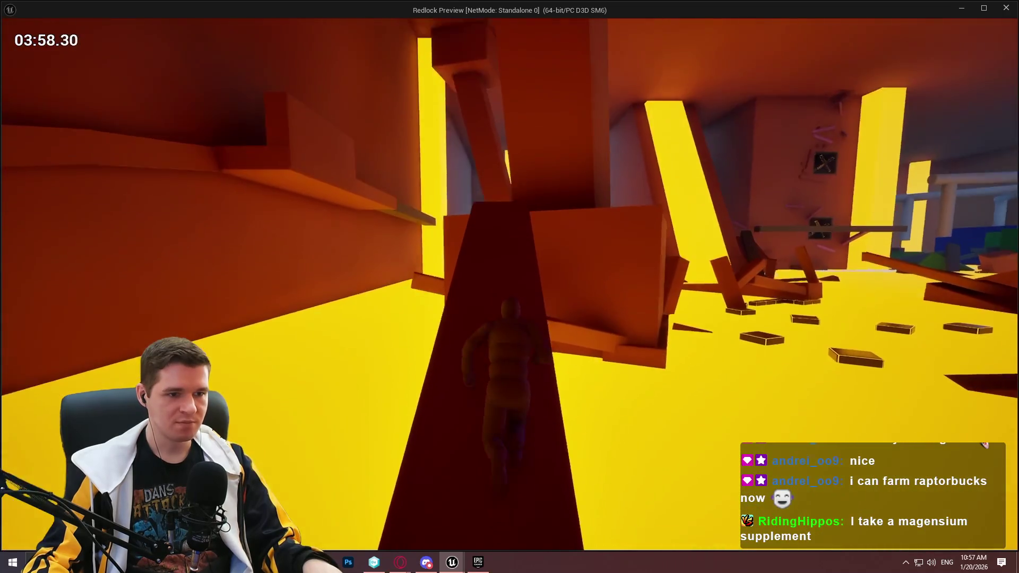
key("space")
key("space")
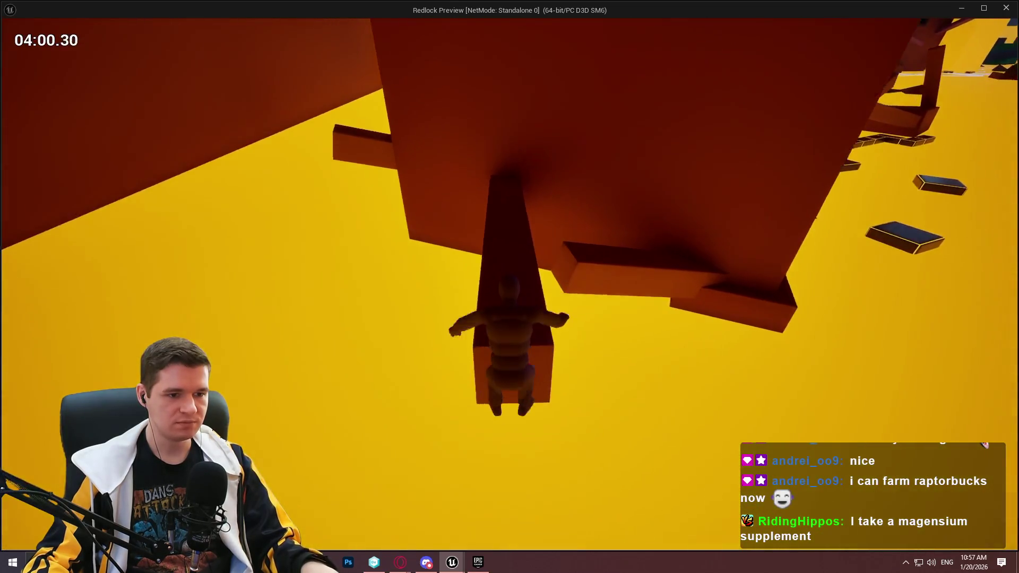
key("space")
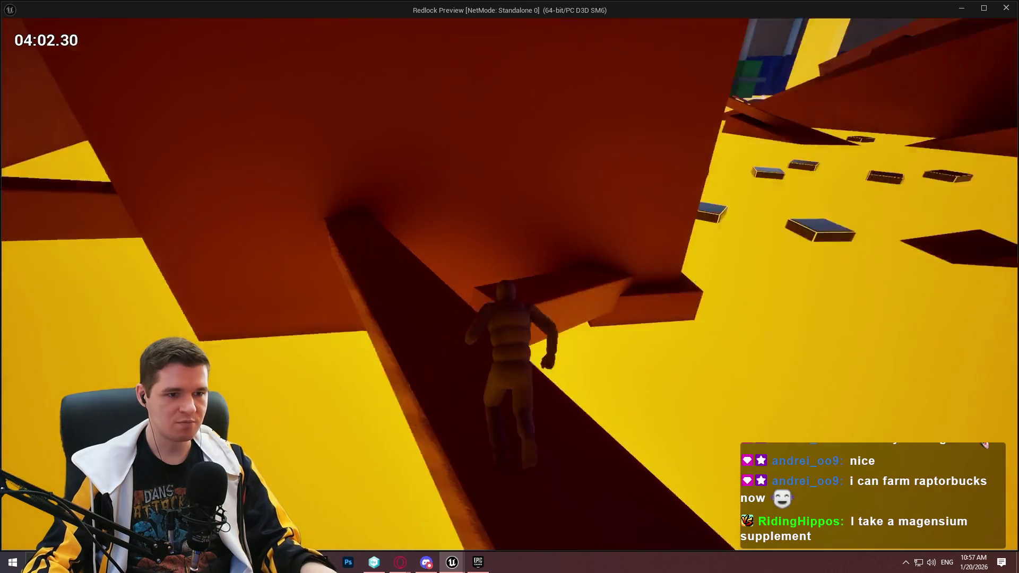
Scale the floating blocks, the pink beam and the pillar, then stop the play session.
key("w")
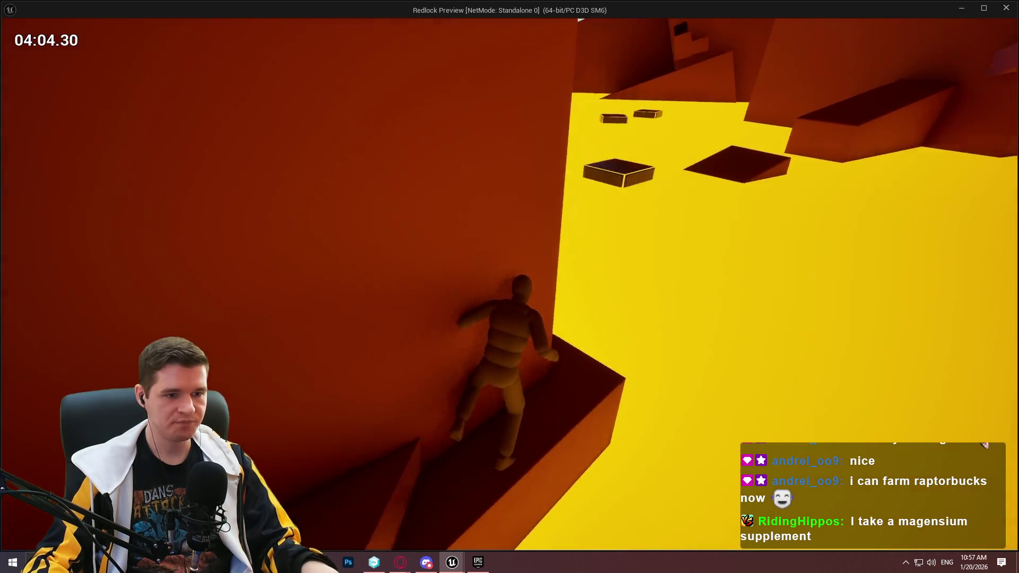
key("space")
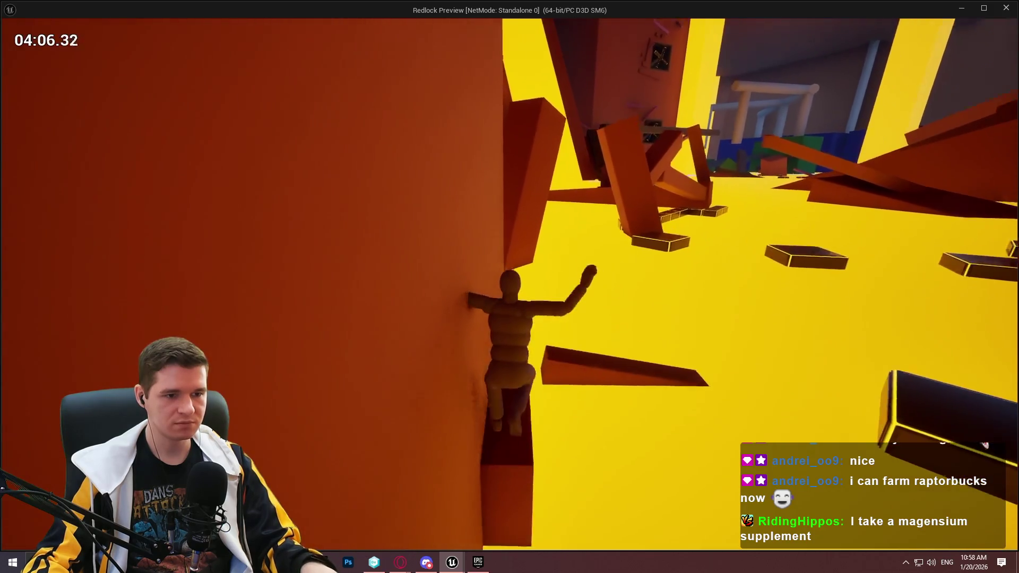
key("w")
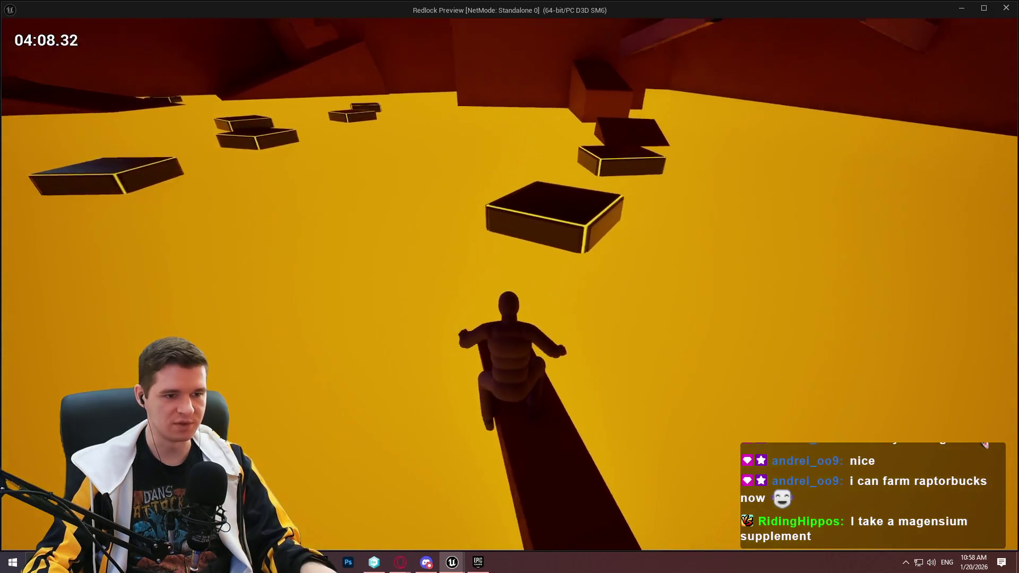
key("space")
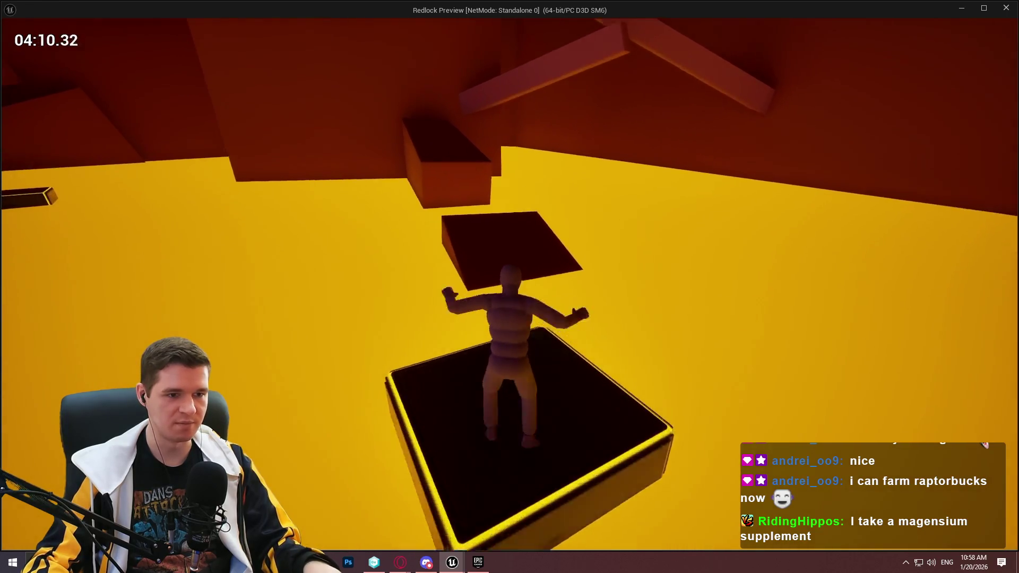
key("space")
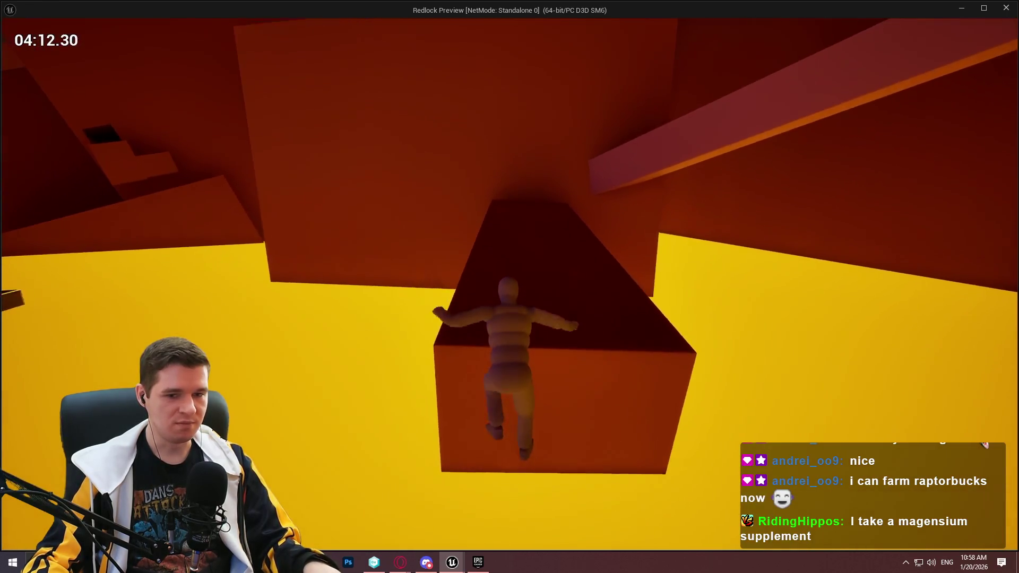
key("w")
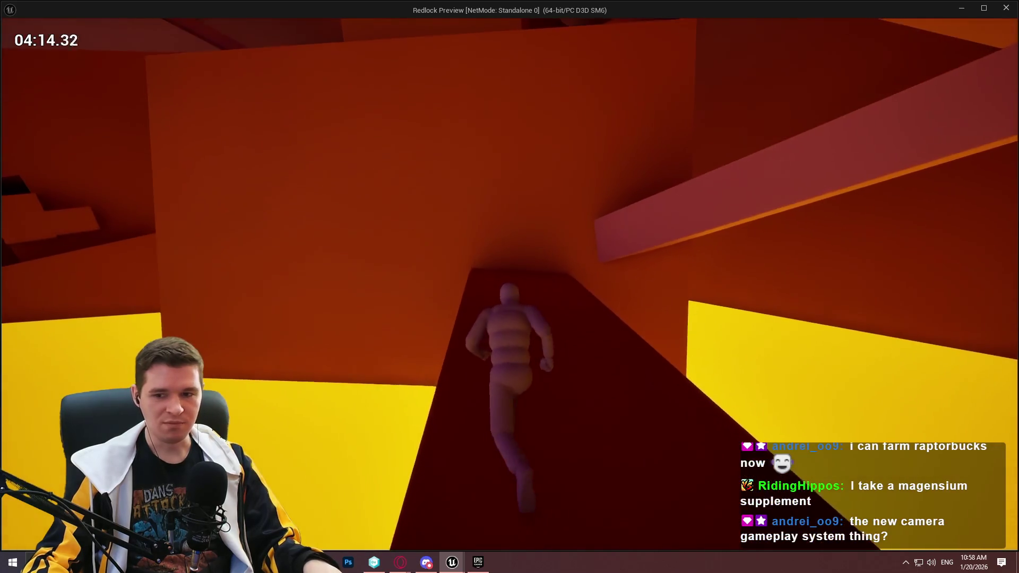
key("w")
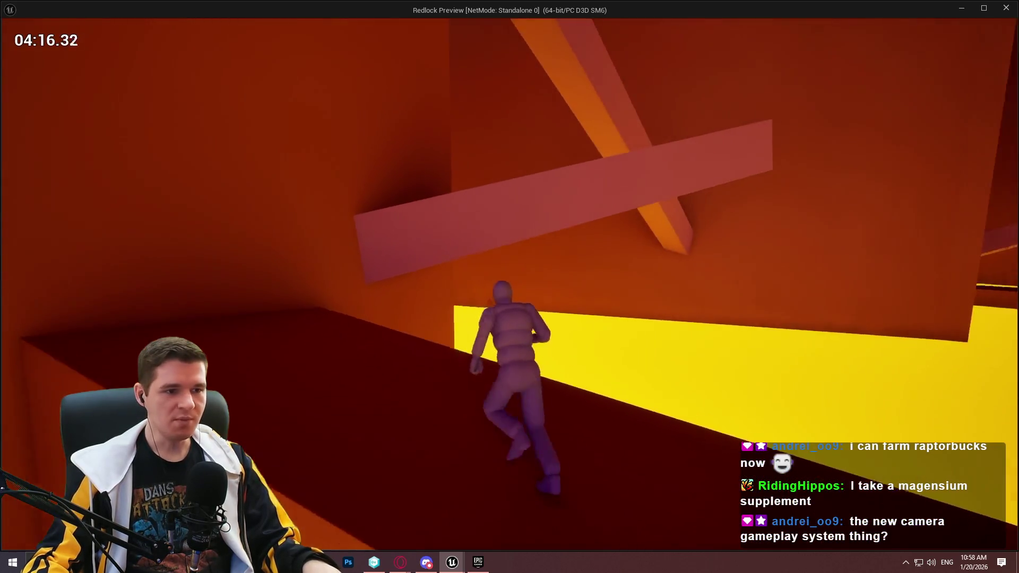
key("space")
key("w")
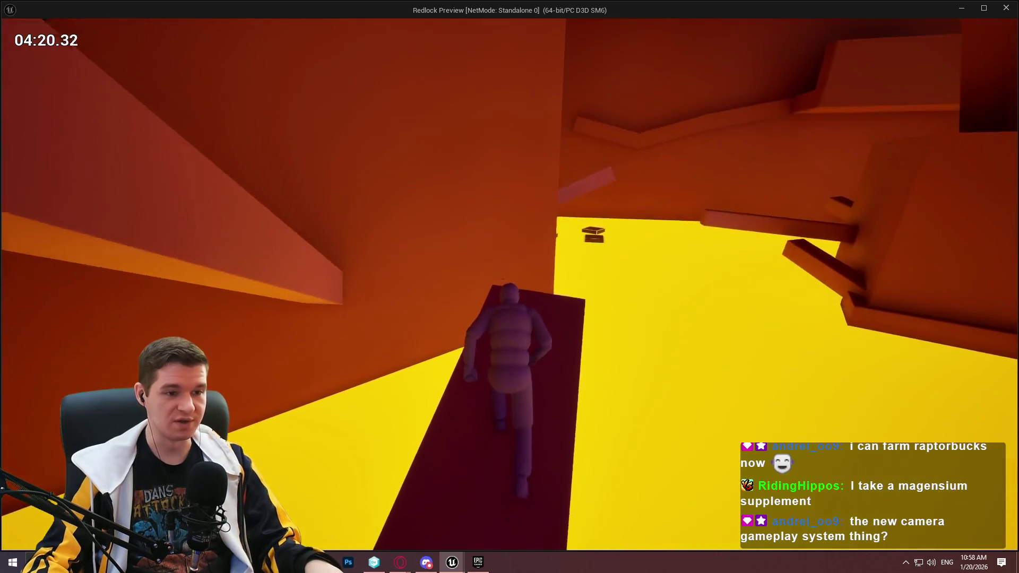
key("space")
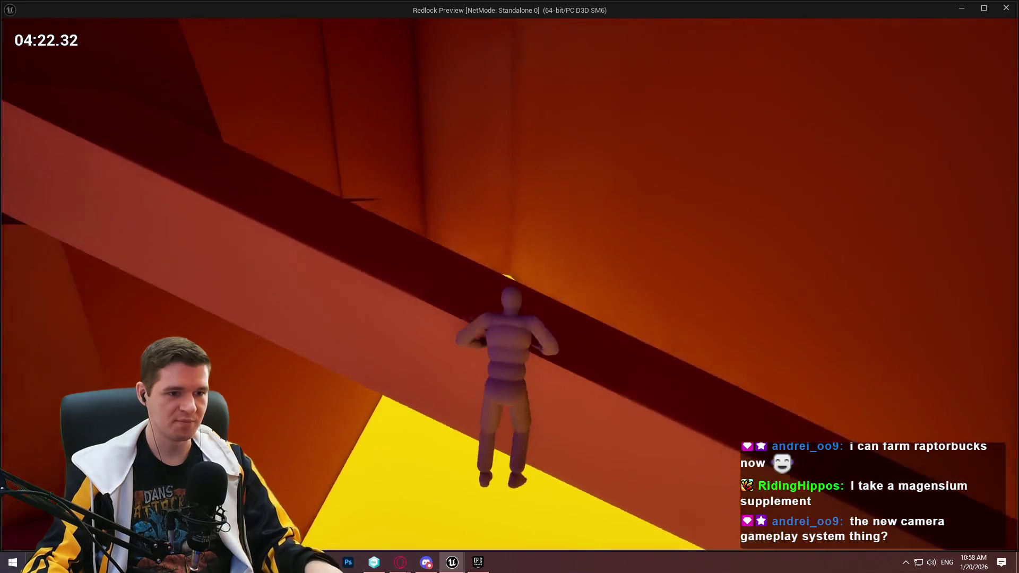
key("space")
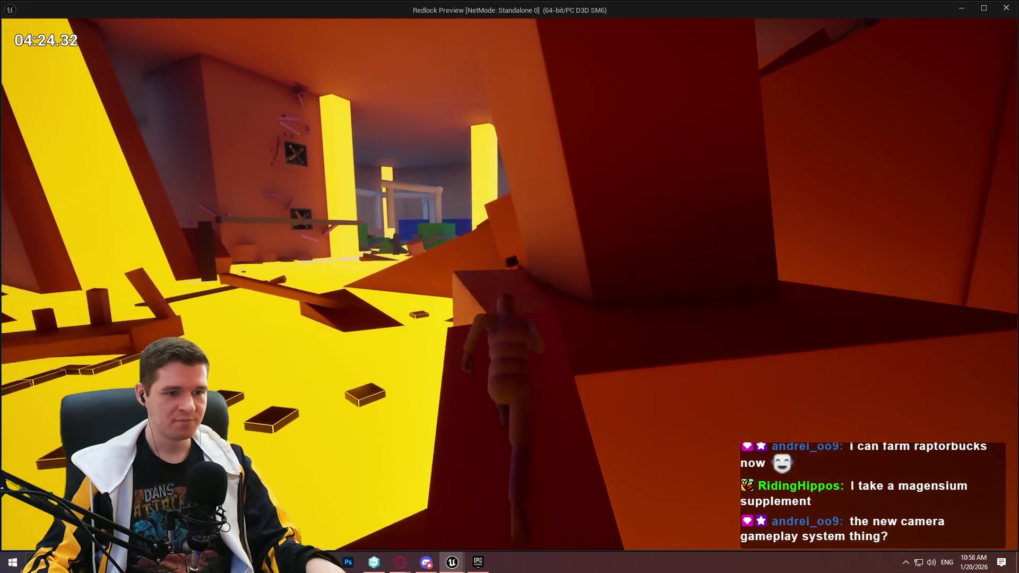
key("space")
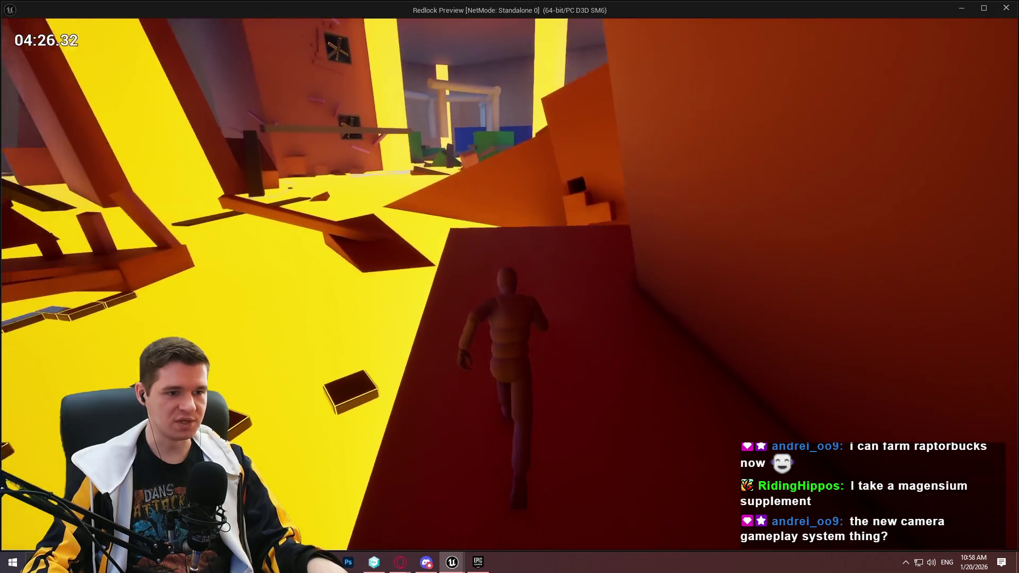
key("space")
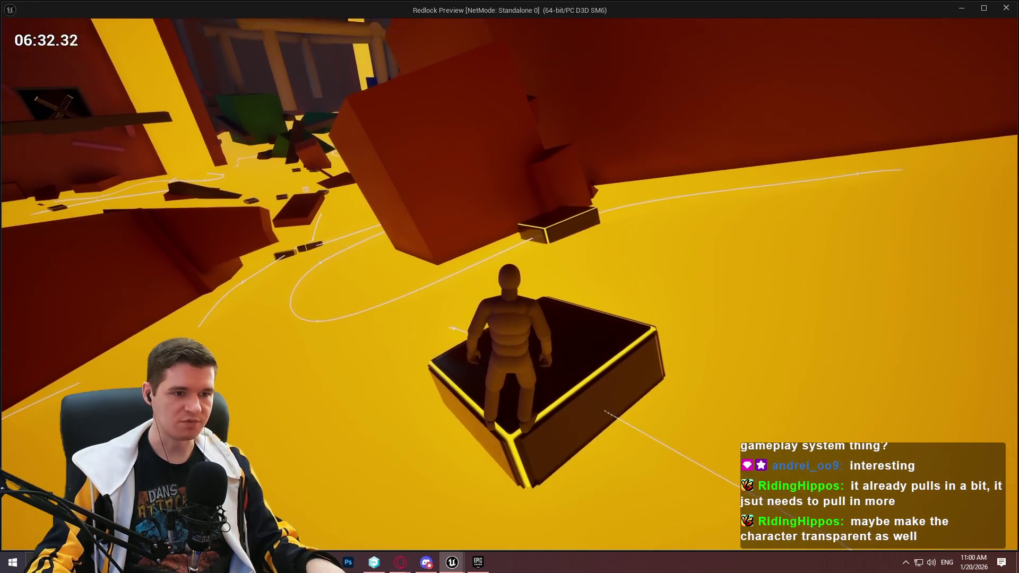
key("space")
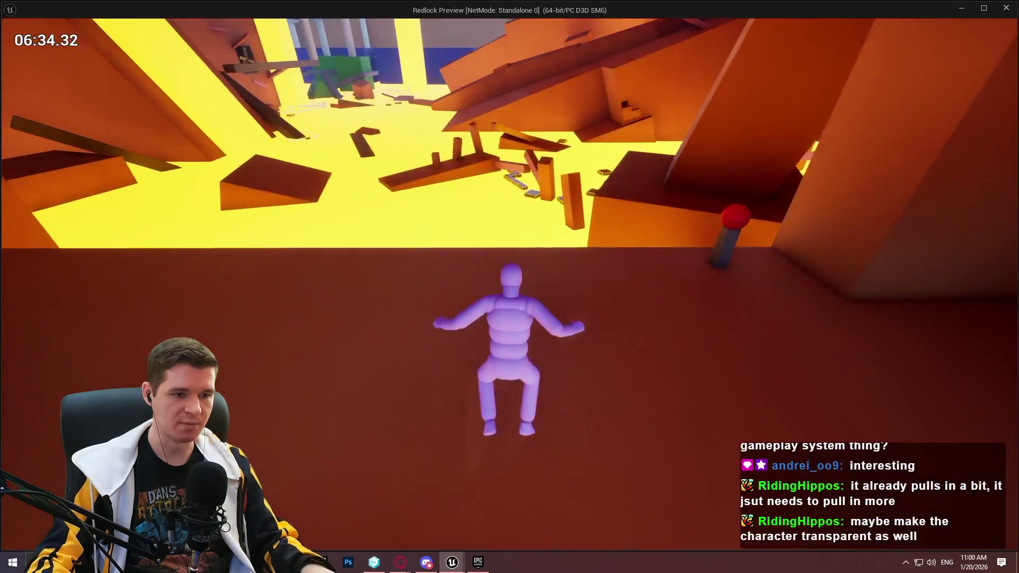
key("Escape")
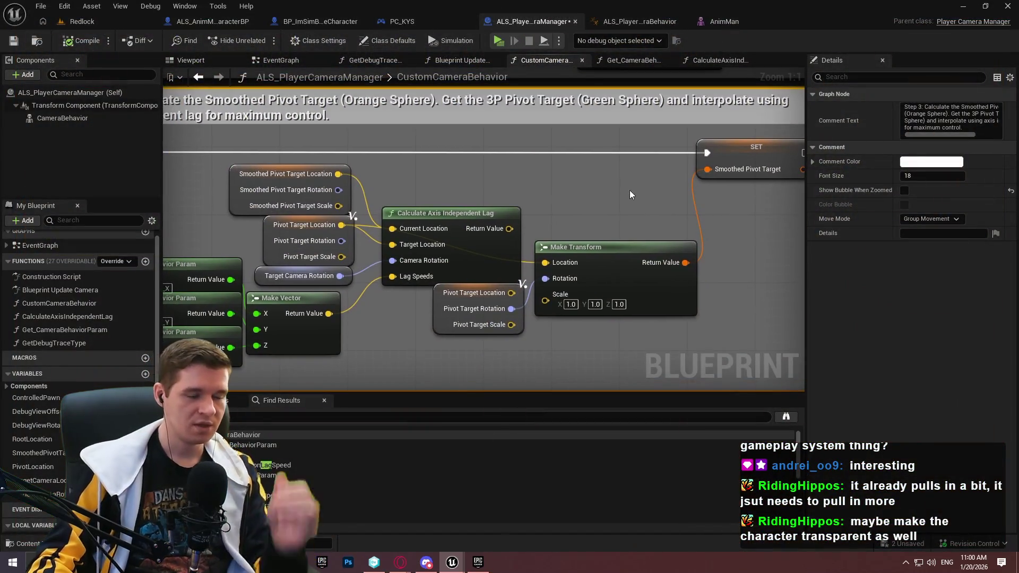
Add a comment titled 'UNHOOKED - Stops lag' above the Make Transform node.
scroll(562, 203, "down", 1)
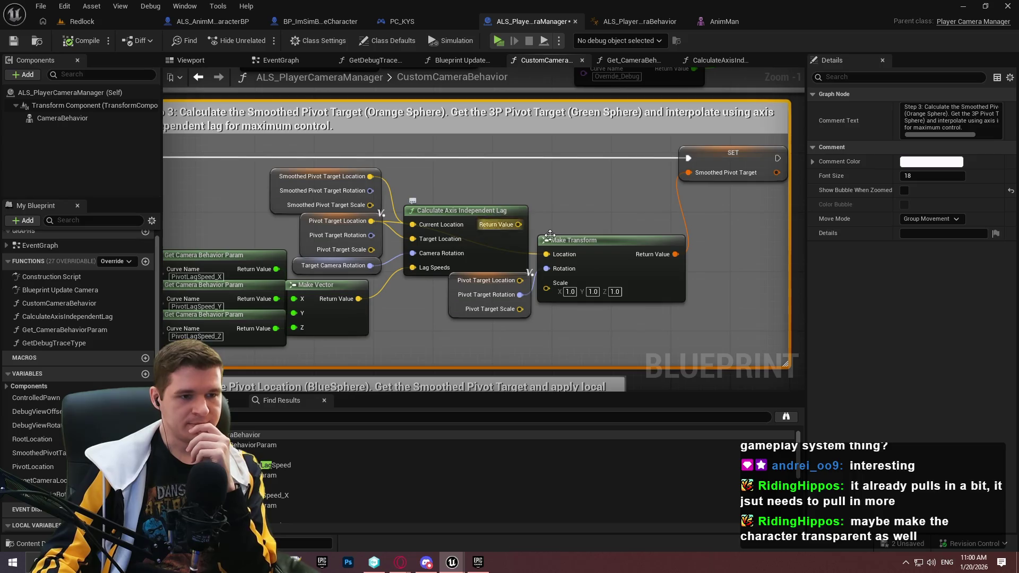
left_click(544, 195)
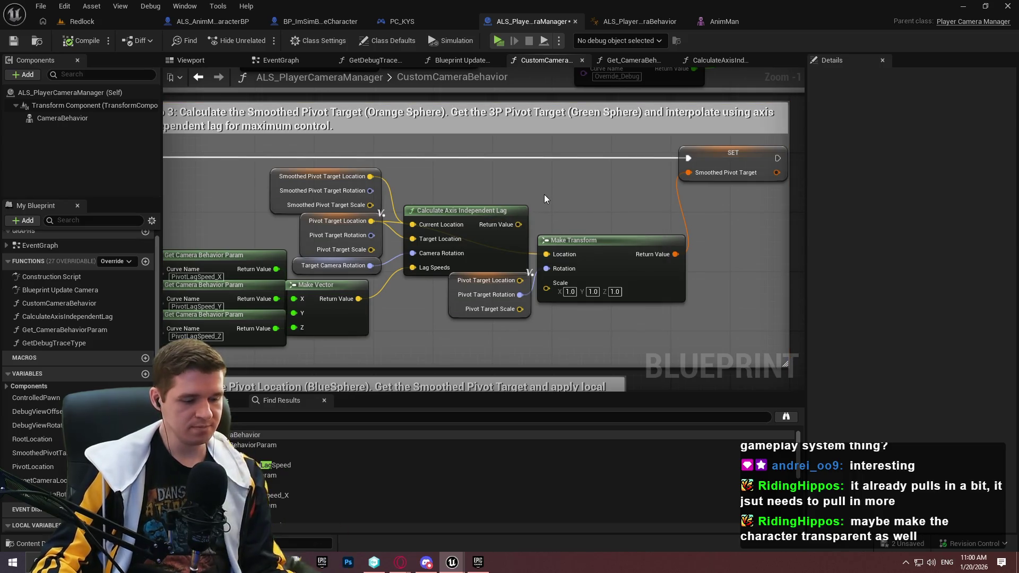
key("c")
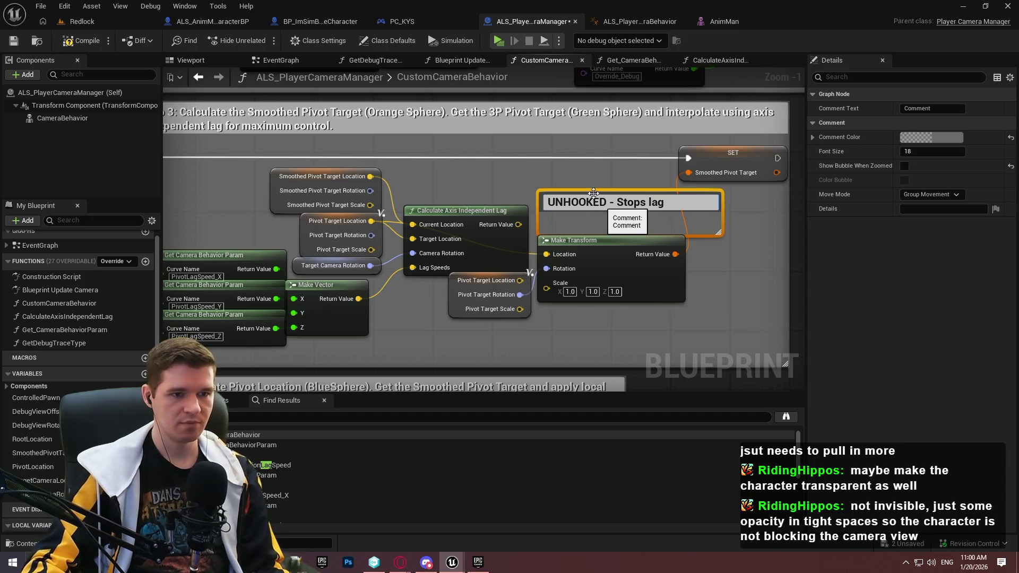
key("Return")
left_click_drag(541, 197, 505, 186)
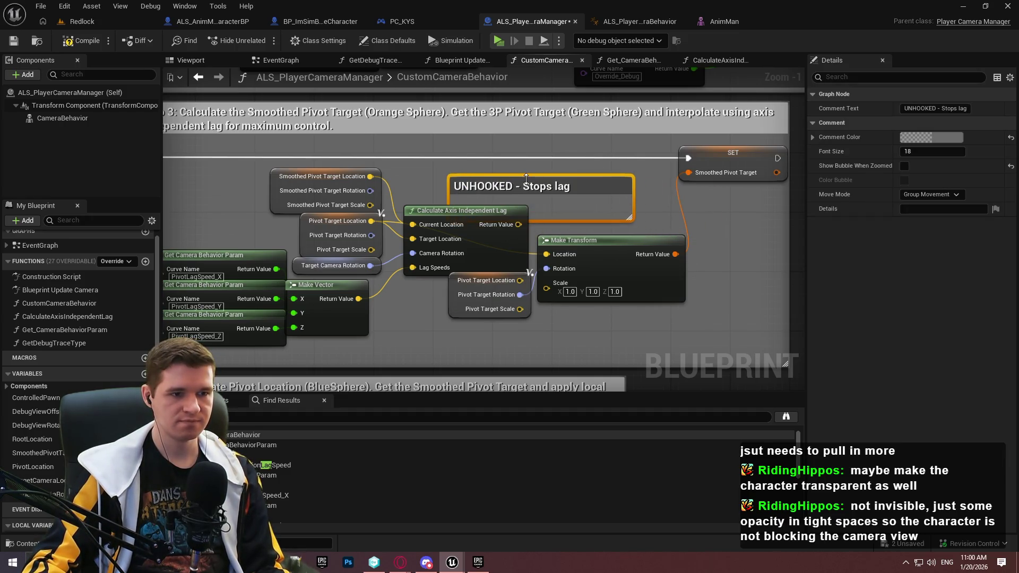
Set the comment colour to orange, then switch to ALS_PlayerCameraBehavior.
left_click(940, 138)
left_click(806, 241)
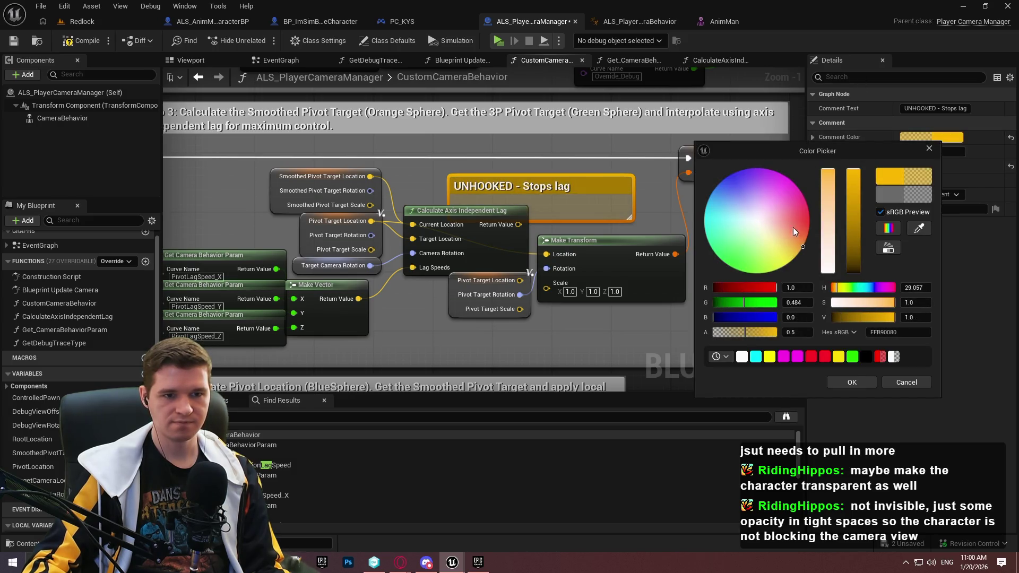
left_click(852, 374)
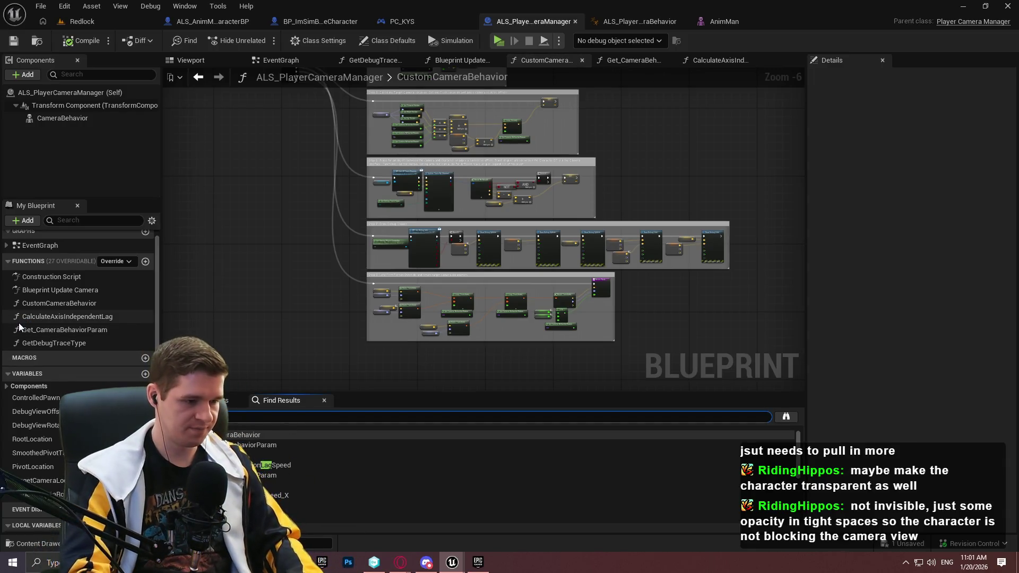
left_click(636, 22)
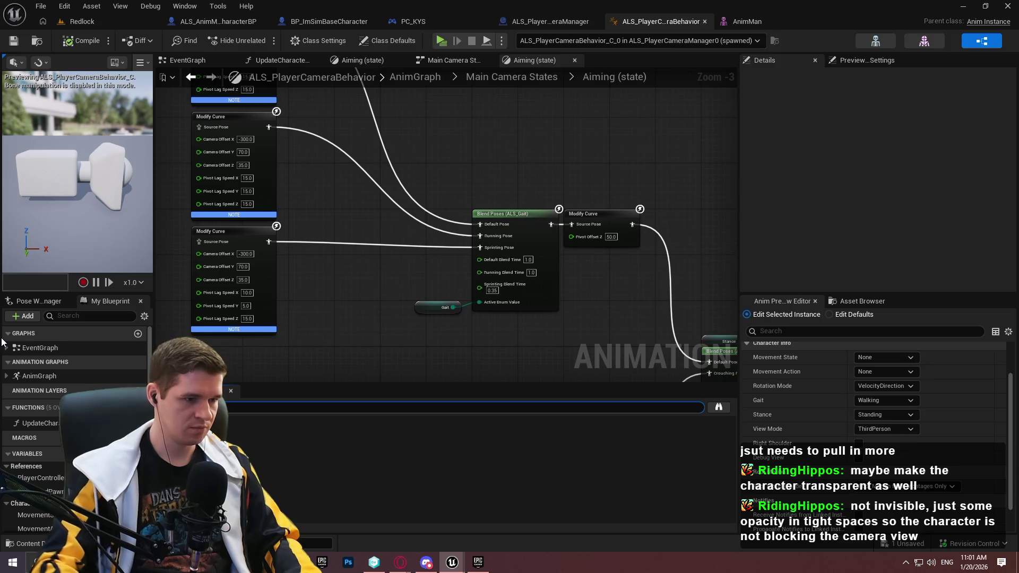
Start Play, dismiss the welcome screen, run forward through the Redlock level, then stop the session.
left_click(492, 167)
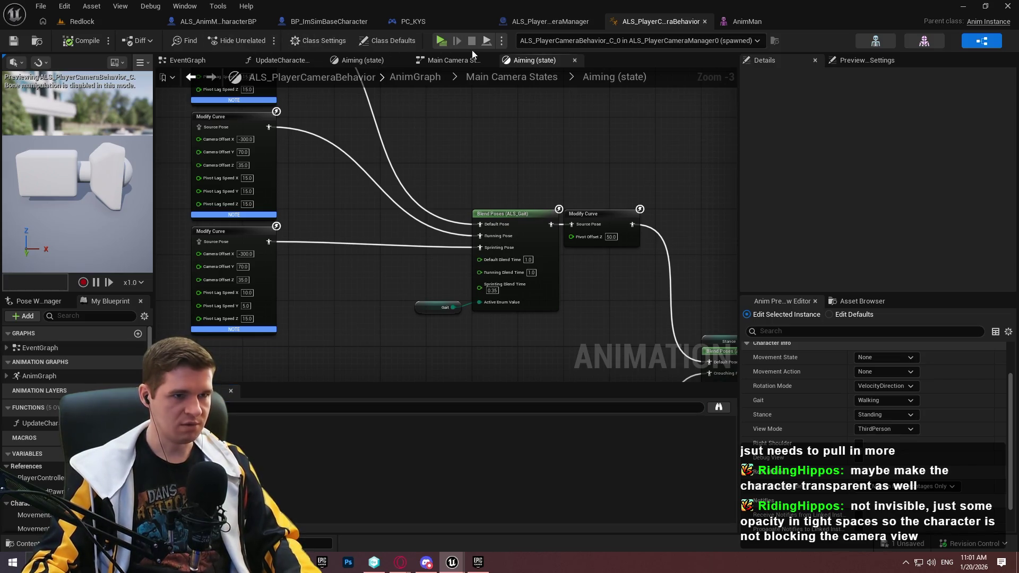
left_click(440, 40)
left_click(545, 465)
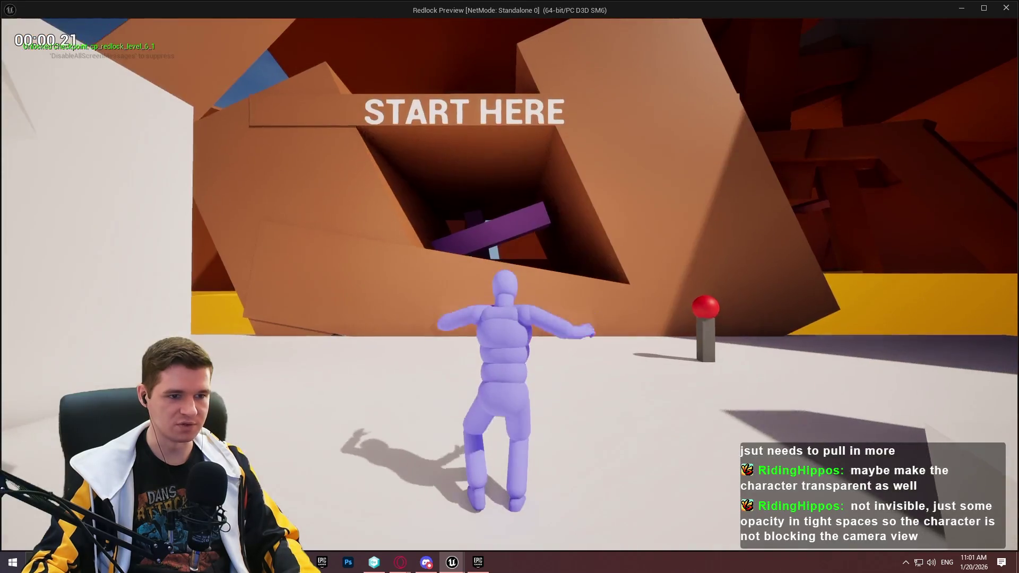
key("w")
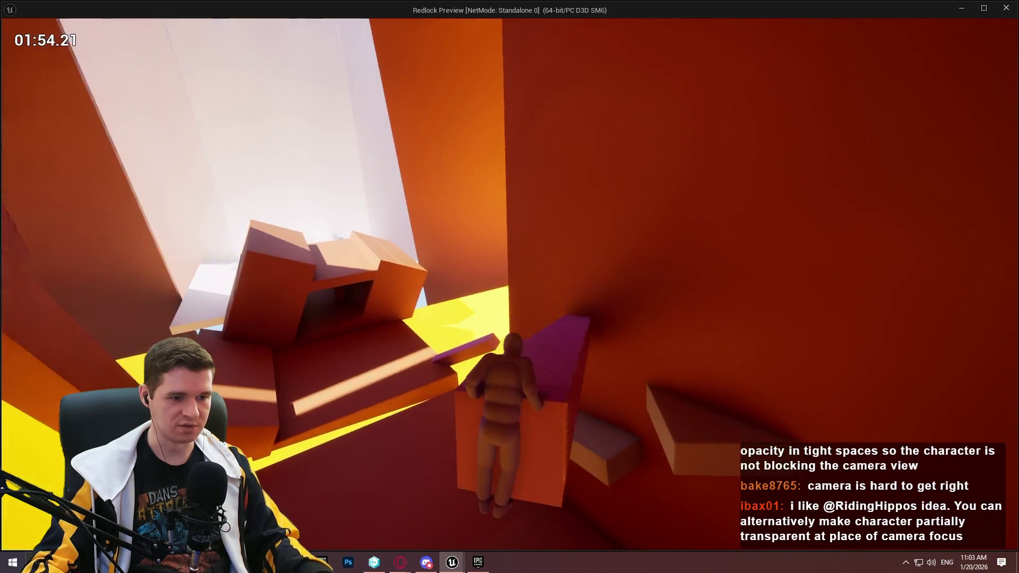
key("Escape")
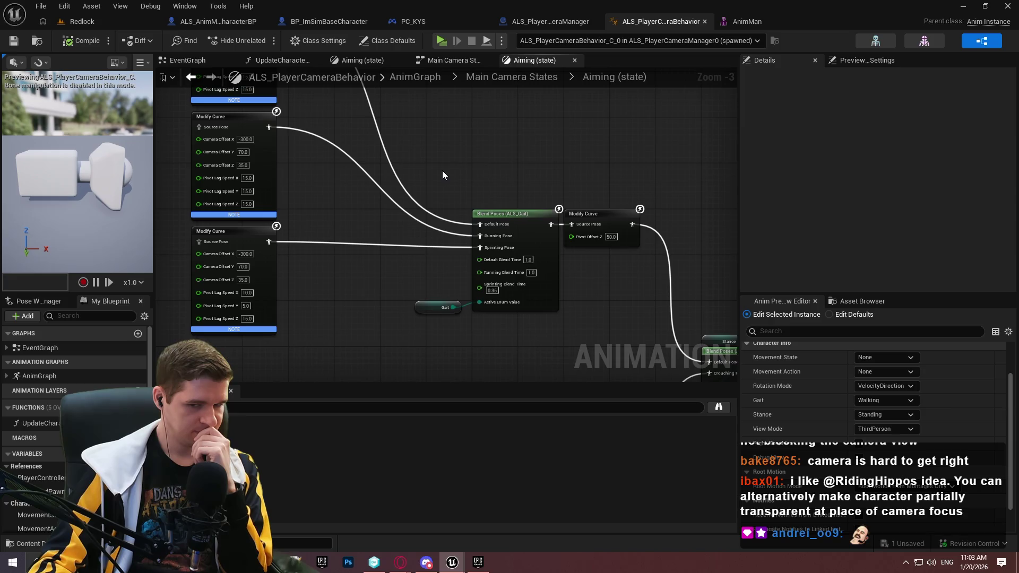
Scroll the My Blueprint panel and show BP_ImSimBaseCharacter's PlayerInputGraph.
scroll(63, 478, "down", 2)
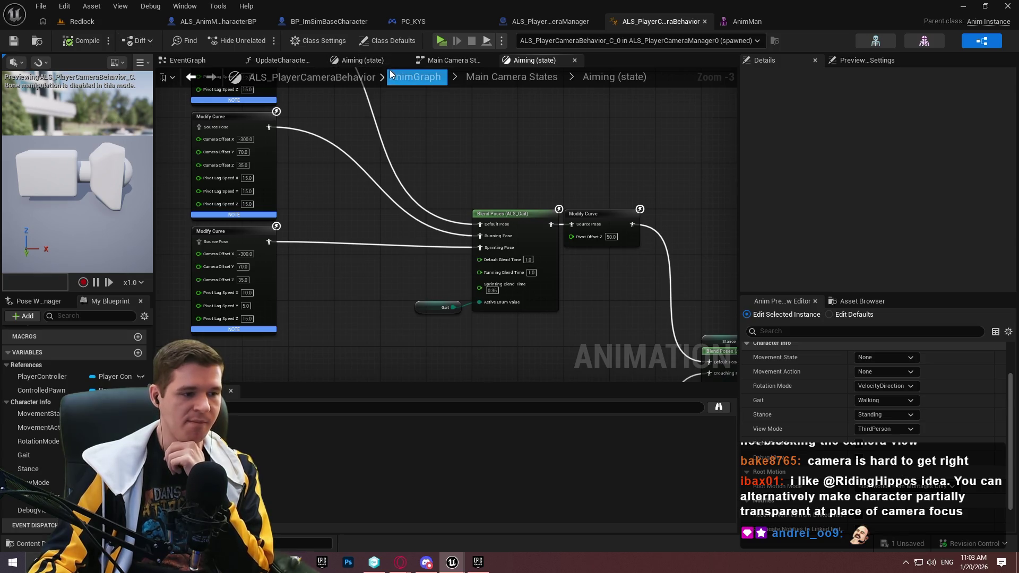
left_click(320, 24)
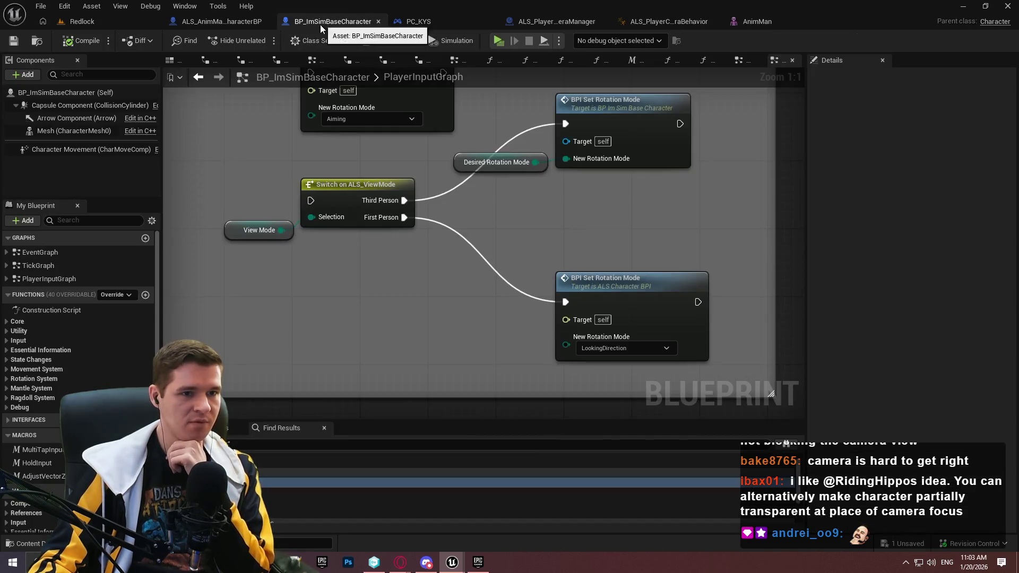
In ALS_AnimMan_CharacterBP, add a Print String node after Handle Idle Collision.
left_click(222, 22)
scroll(659, 133, "down", 4)
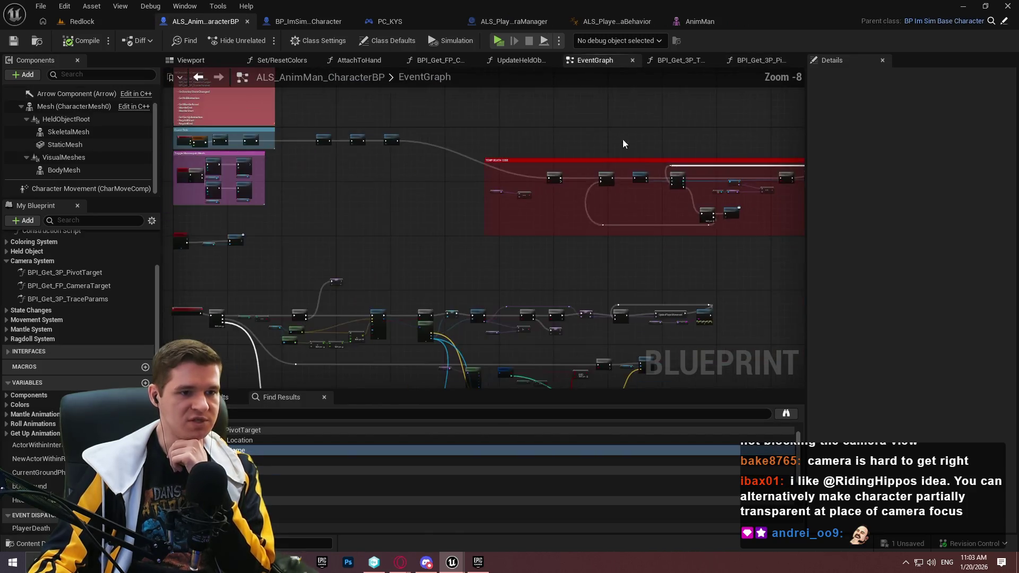
scroll(508, 240, "up", 4)
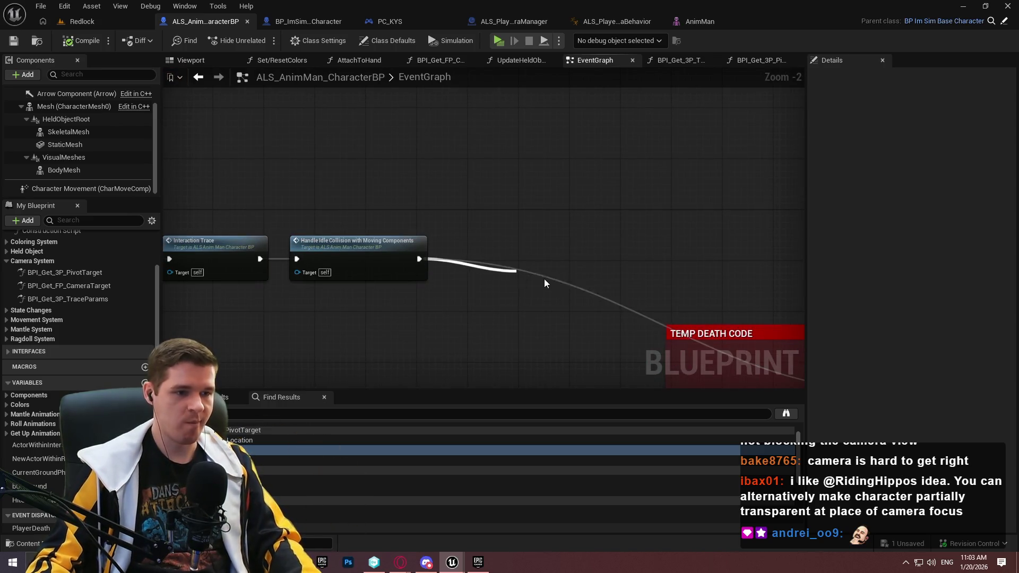
left_click_drag(541, 278, 544, 279)
type("print")
key("Return")
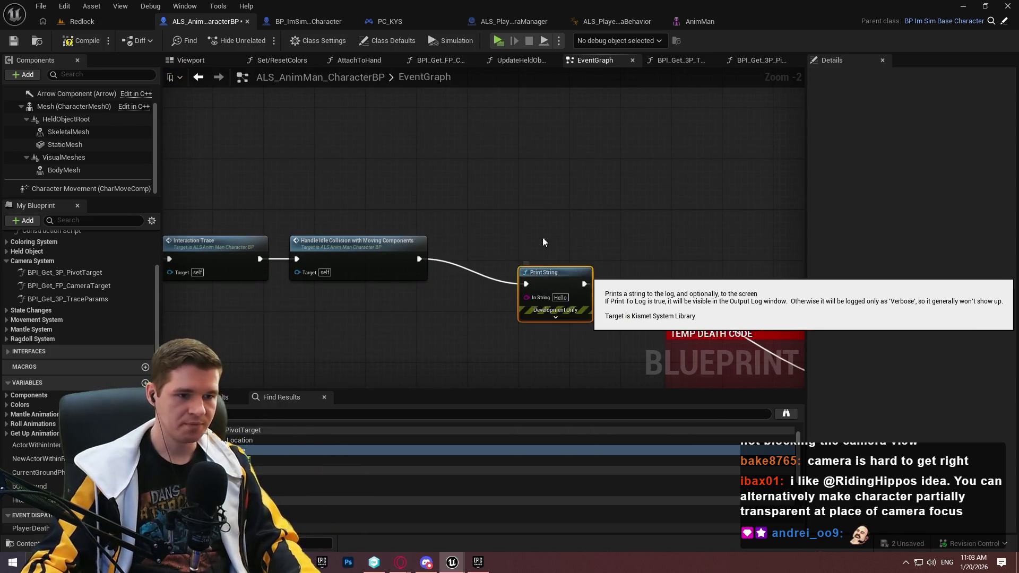
scroll(567, 251, "up", 2)
left_click(574, 341)
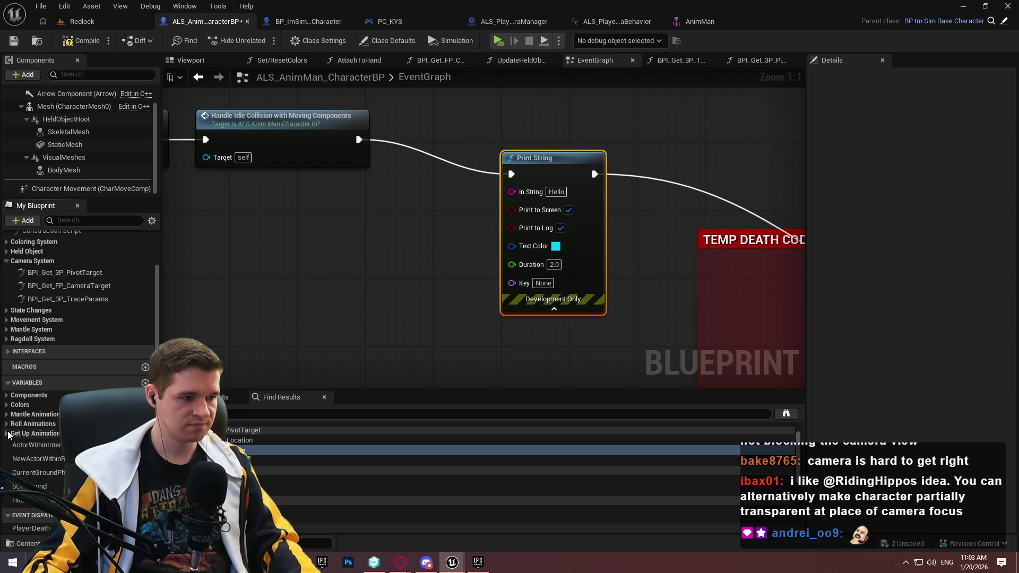
Wire a Get Something Above Head node into the Print String's In String.
right_click(303, 253)
type("something")
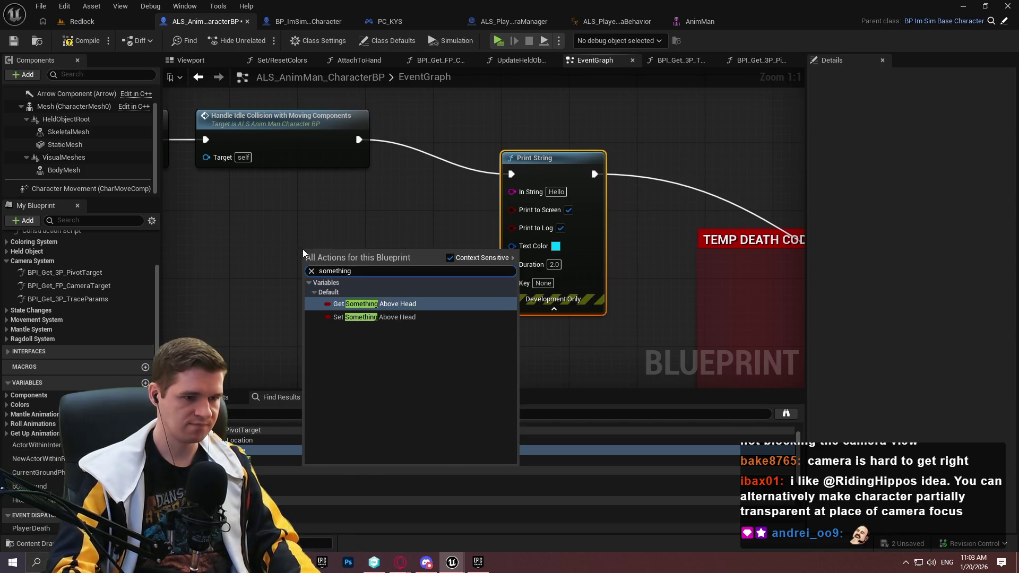
key("Return")
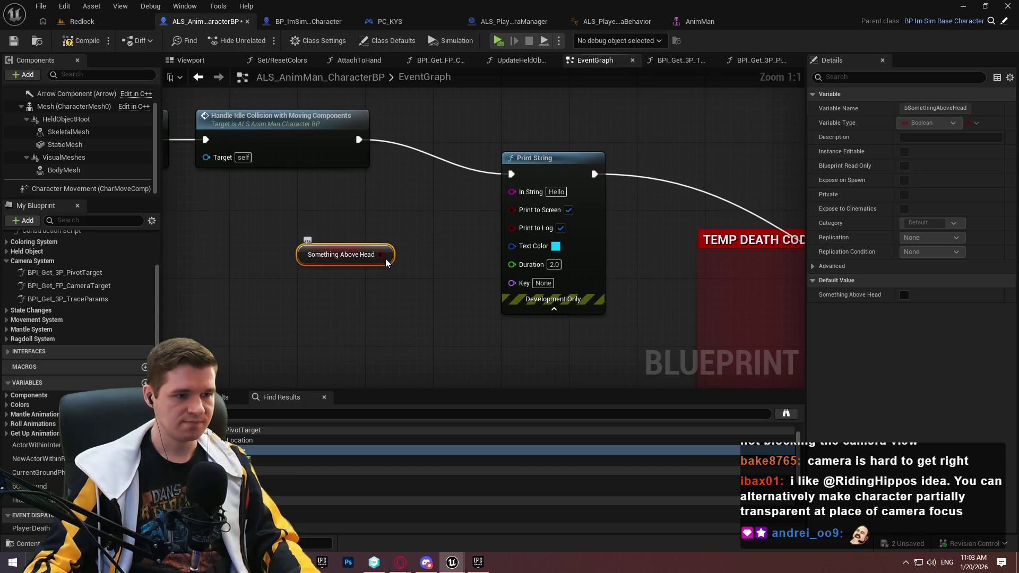
left_click_drag(549, 219, 549, 220)
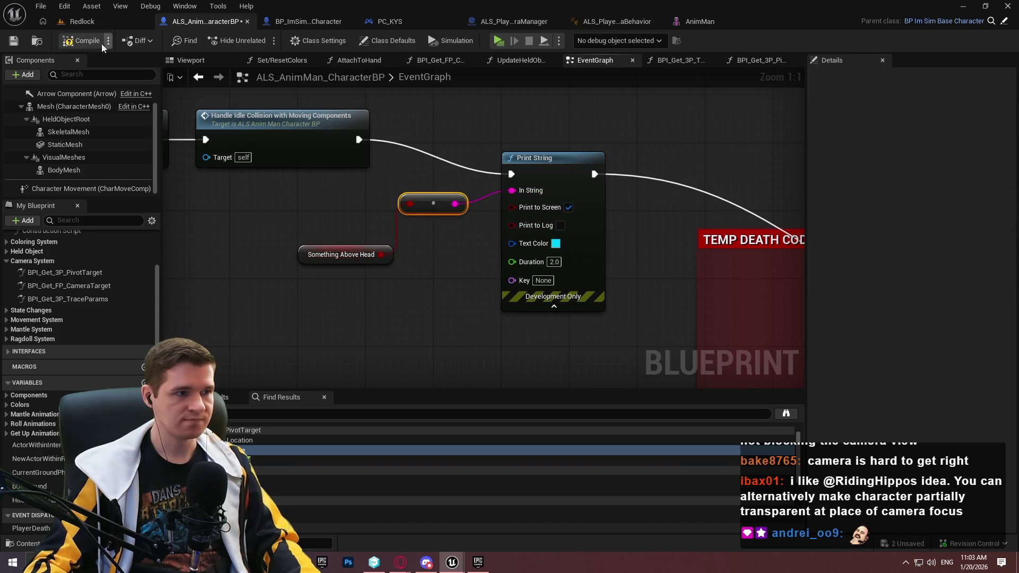
left_click(85, 21)
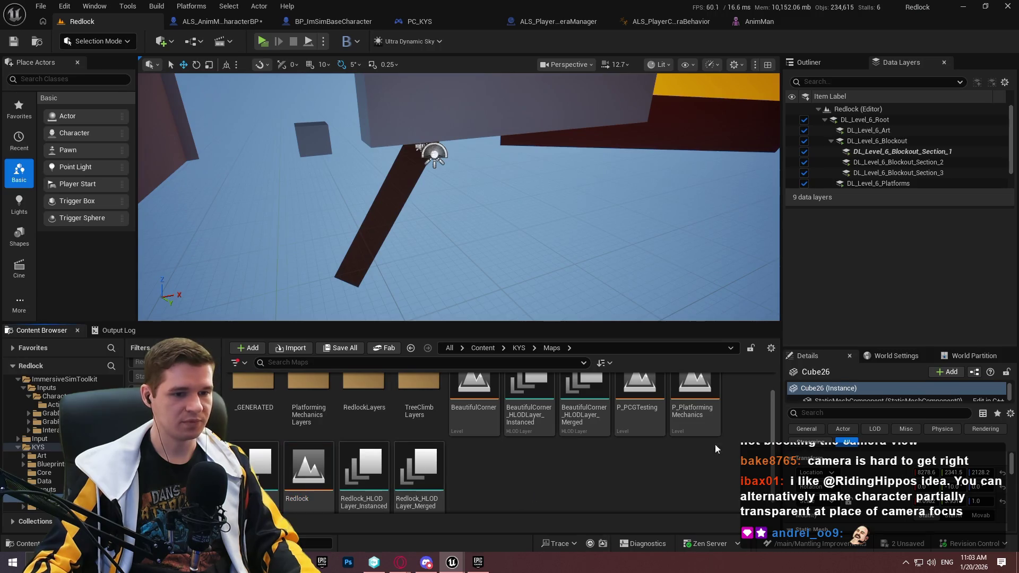
Open P_PlatformingMechanics, saving the character blueprint, and start a playtest.
double_click(683, 428)
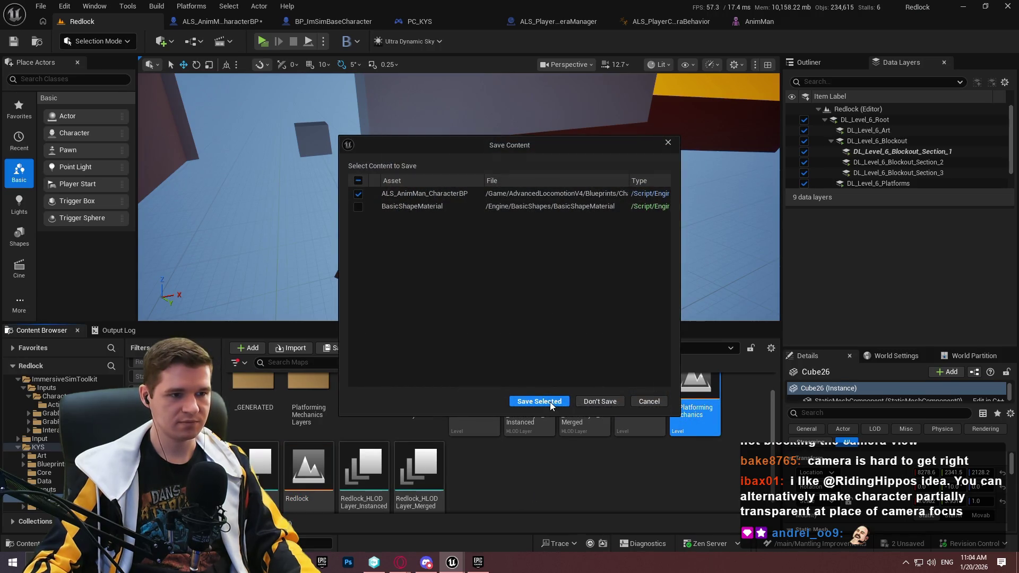
left_click(550, 402)
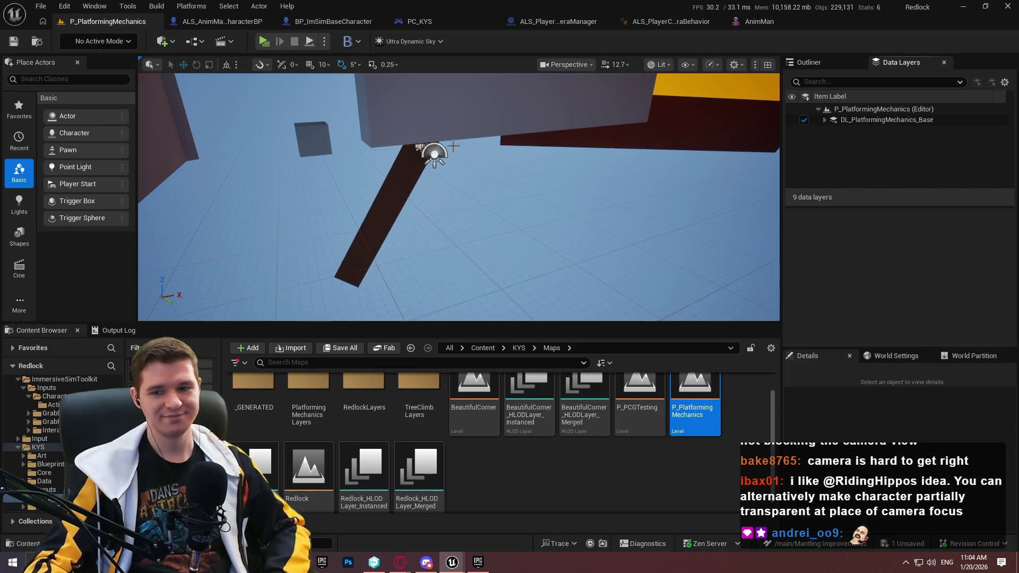
left_click(263, 42)
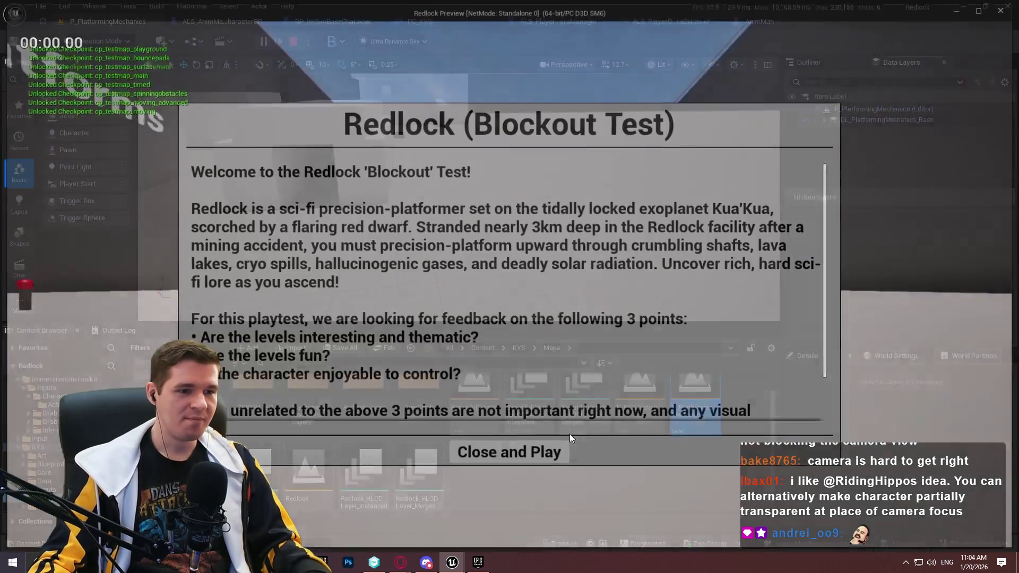
left_click(541, 458)
Run, mantle a ledge and climb onto the white box, then stop play.
key("w")
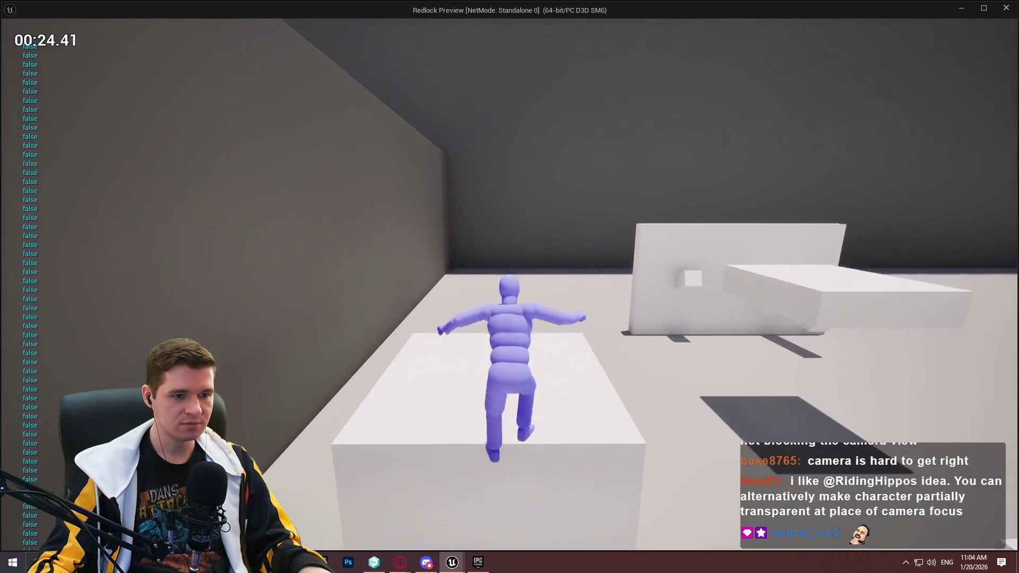
key("w")
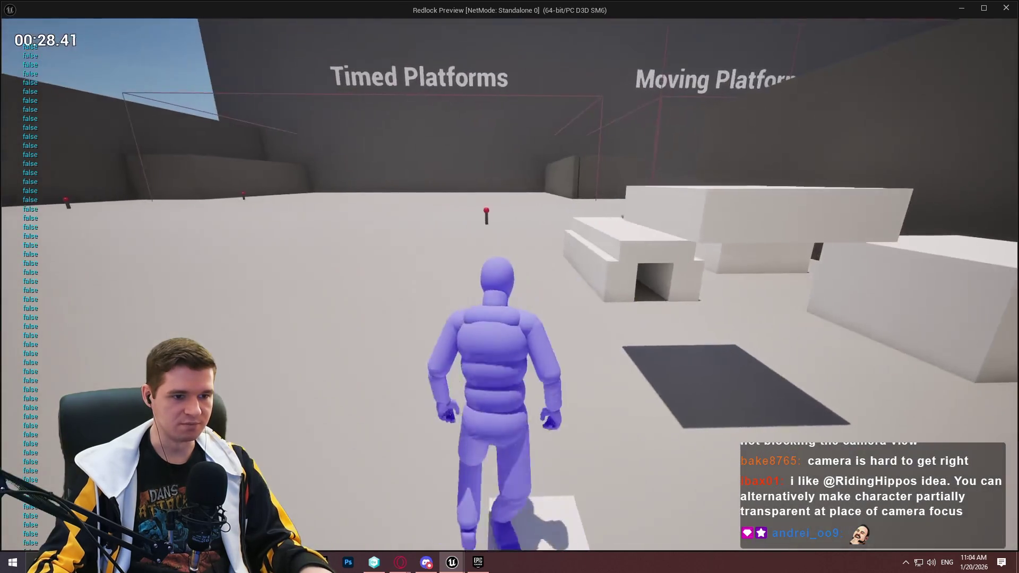
key("space")
key("w")
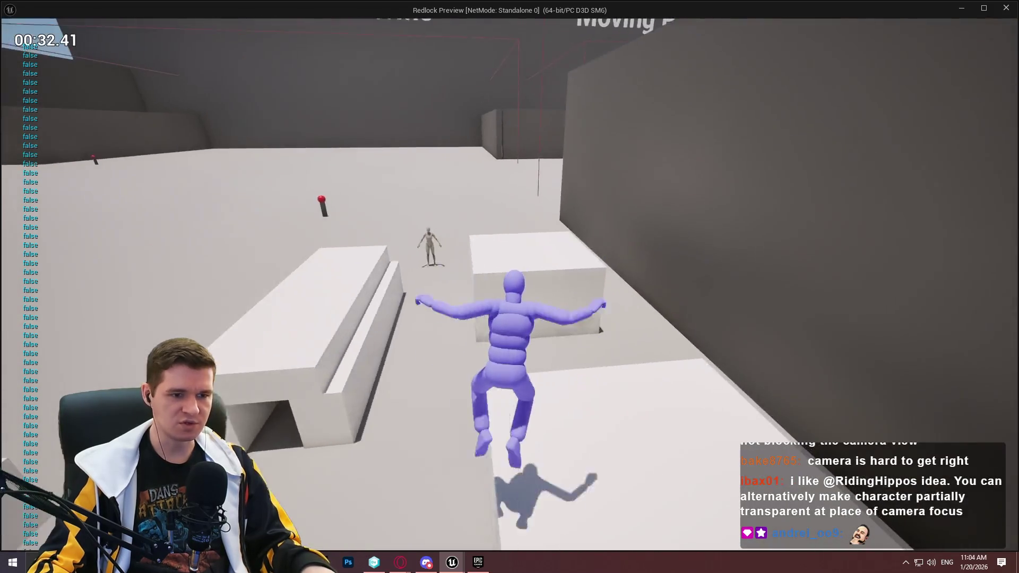
key("Escape")
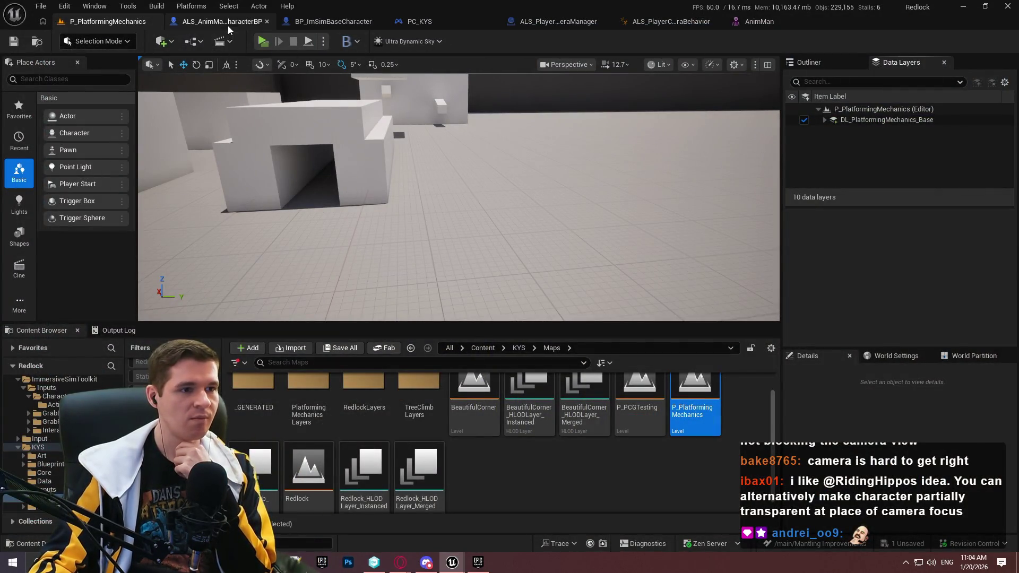
Inspect BP_ImSimBaseCharacter's MantleCheck, TickMantlingCheck and EventGraph graphs.
left_click(211, 22)
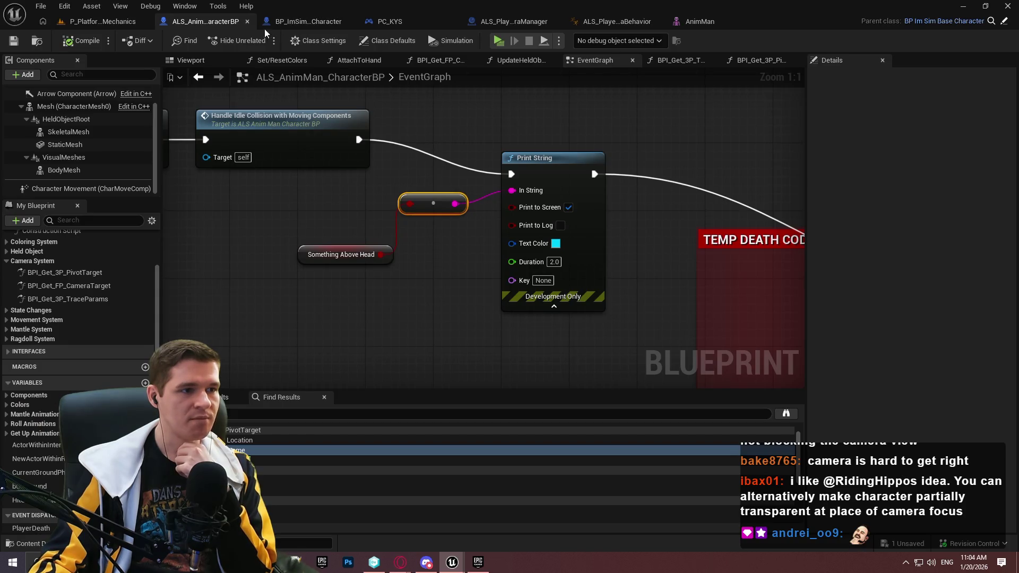
left_click(283, 21)
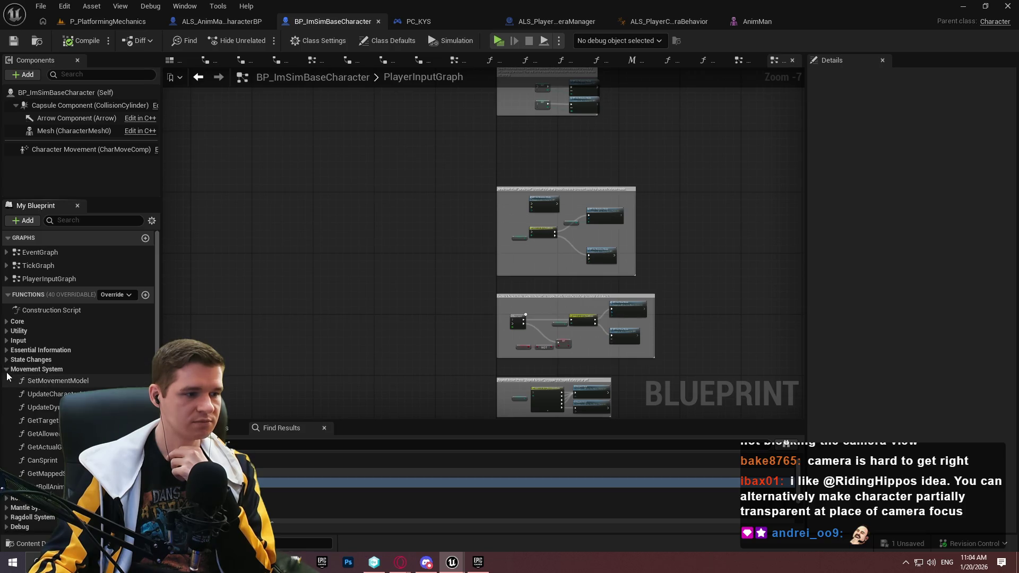
key("alt+Left")
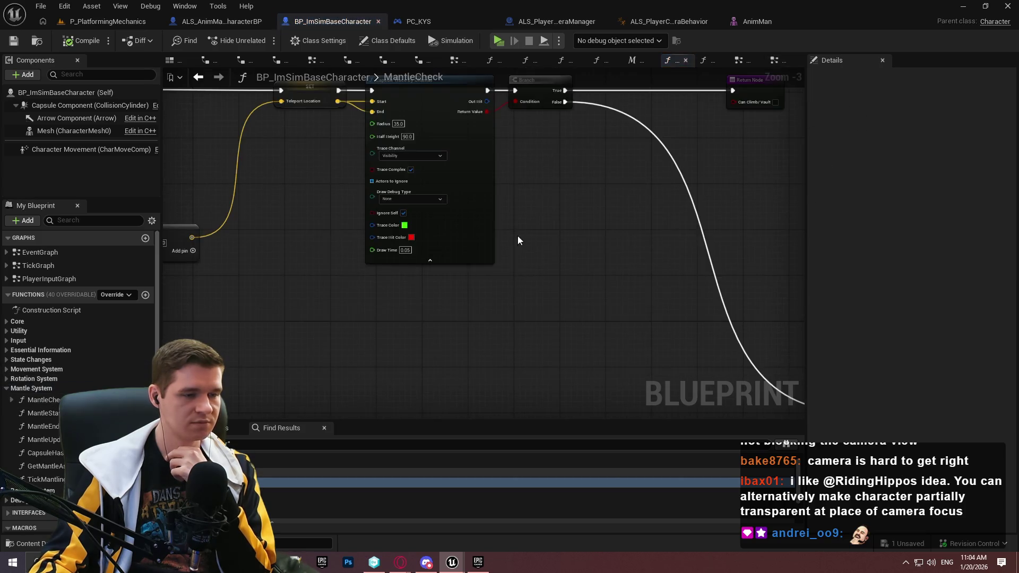
double_click(46, 479)
scroll(349, 248, "up", 4)
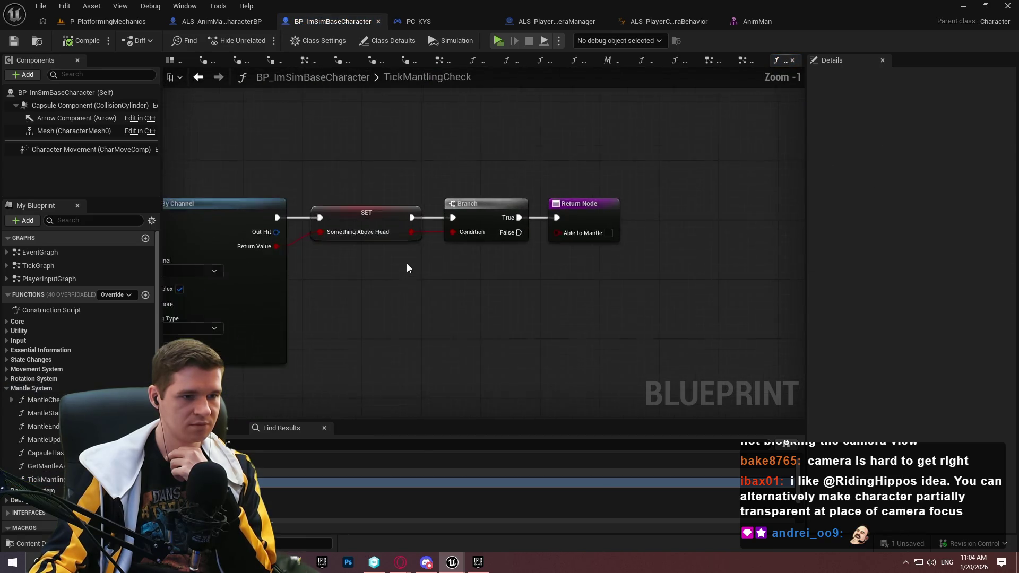
scroll(584, 255, "up", 3)
scroll(599, 231, "down", 7)
left_click_drag(581, 103, 570, 192)
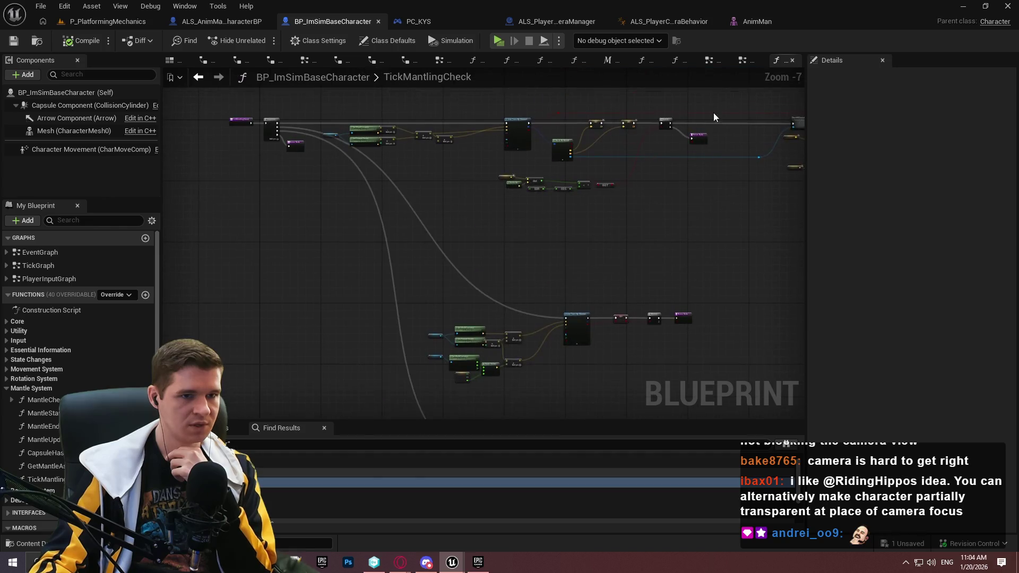
double_click(40, 252)
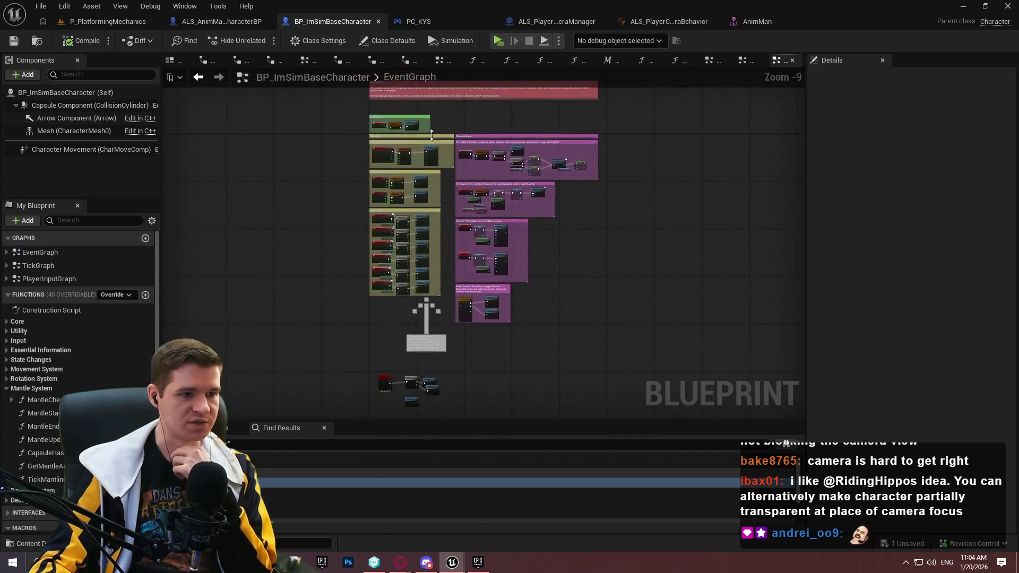
scroll(424, 212, "up", 1)
left_click_drag(494, 303, 346, 272)
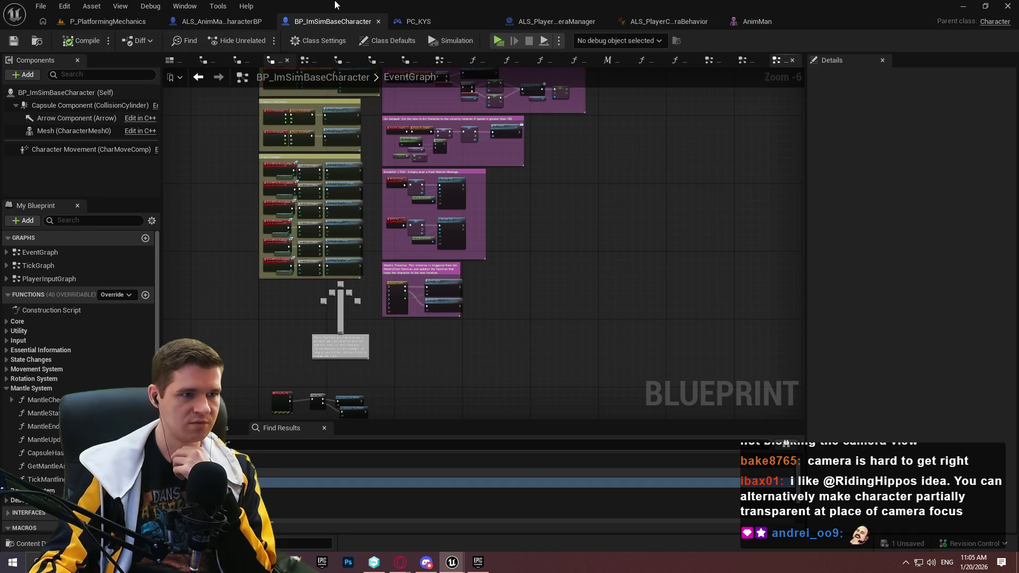
Open Tick Mantling Check from the TickGraph and bring its Line Trace By Channel node into view.
left_click(198, 22)
scroll(432, 182, "down", 9)
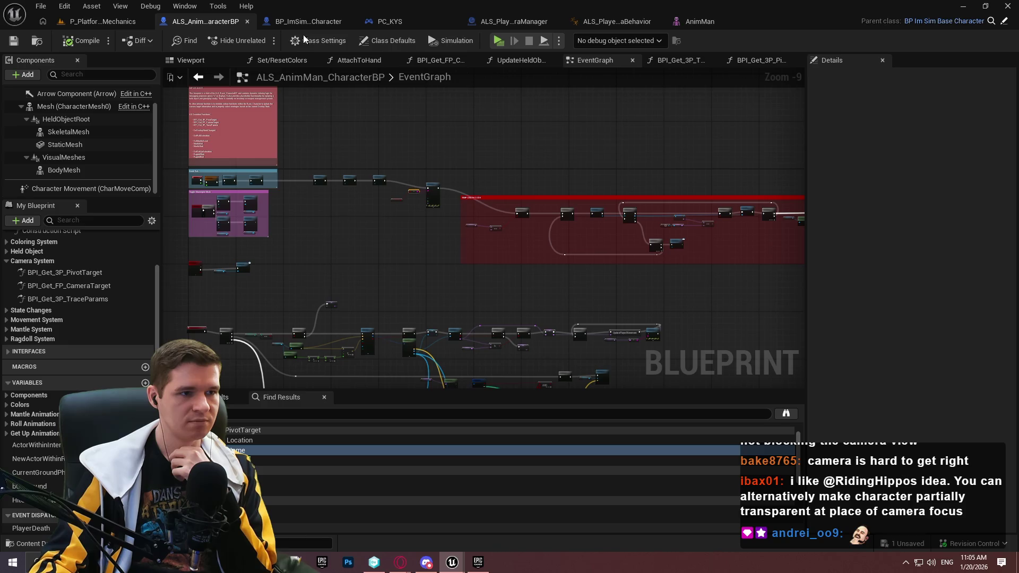
scroll(65, 323, "up", 3)
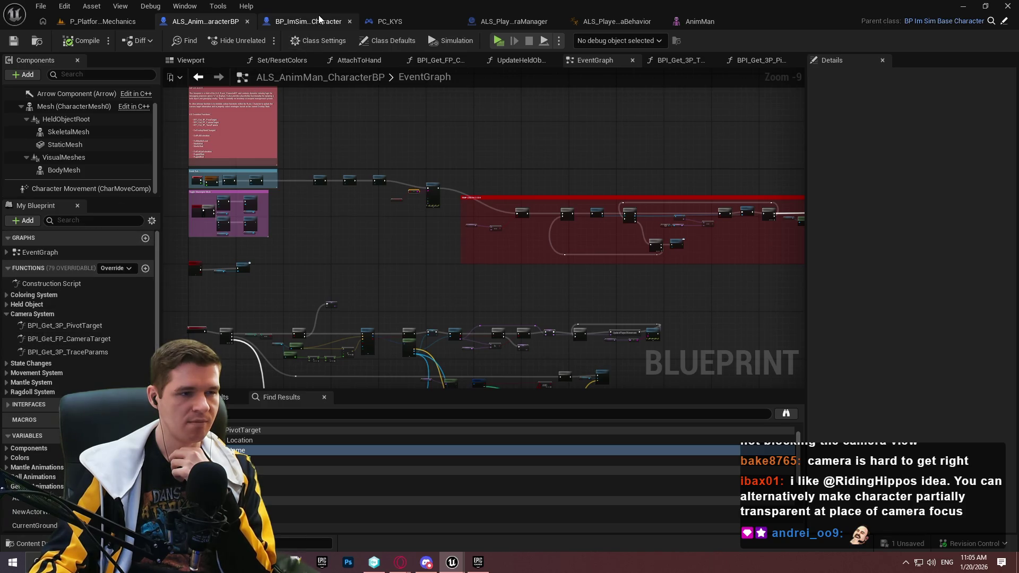
left_click(319, 19)
double_click(61, 267)
scroll(448, 263, "up", 6)
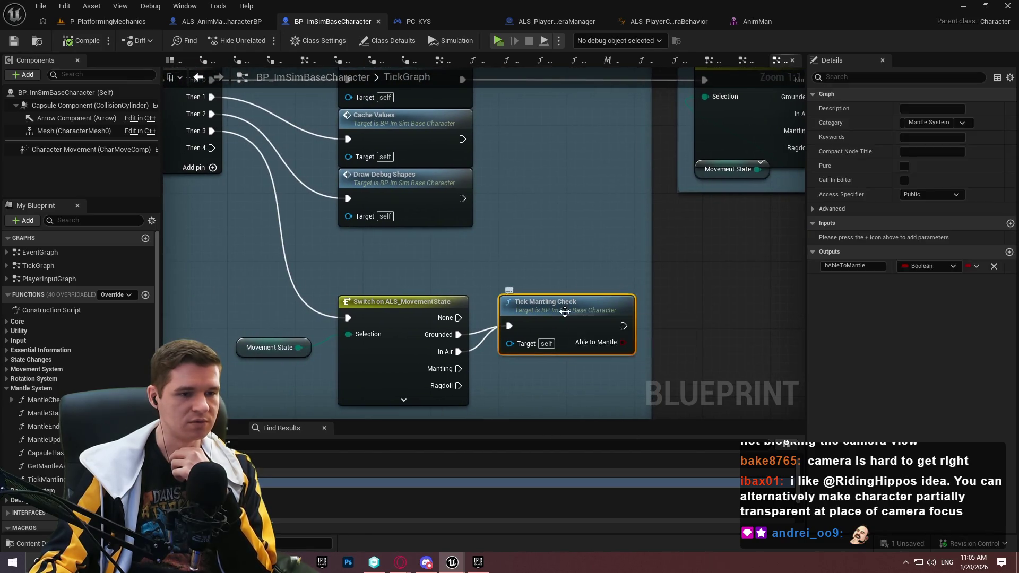
double_click(565, 312)
scroll(345, 257, "up", 3)
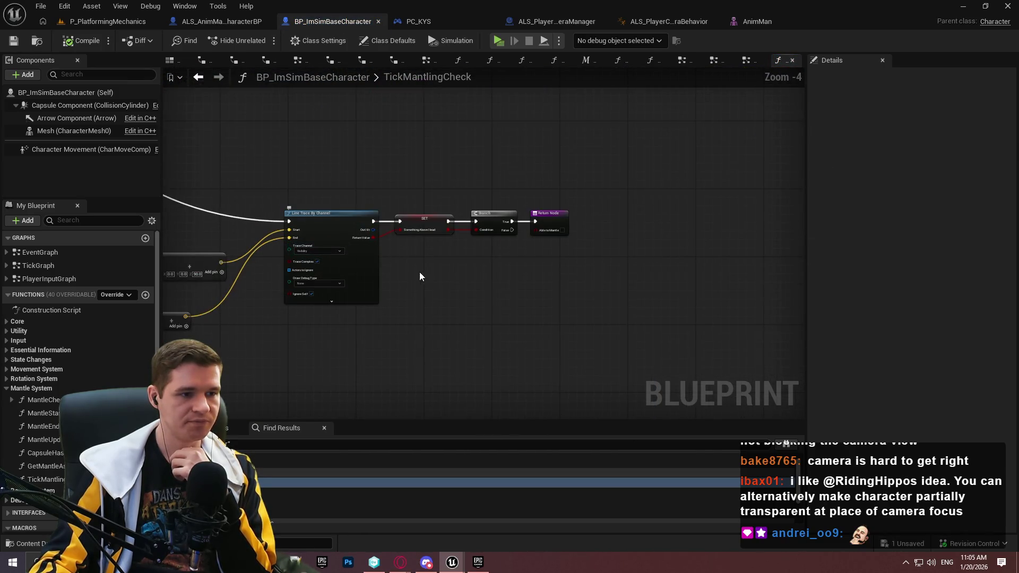
scroll(386, 247, "up", 4)
mouse_move(374, 248)
left_mouse_down()
mouse_move(729, 249)
mouse_move(887, 191)
left_mouse_up()
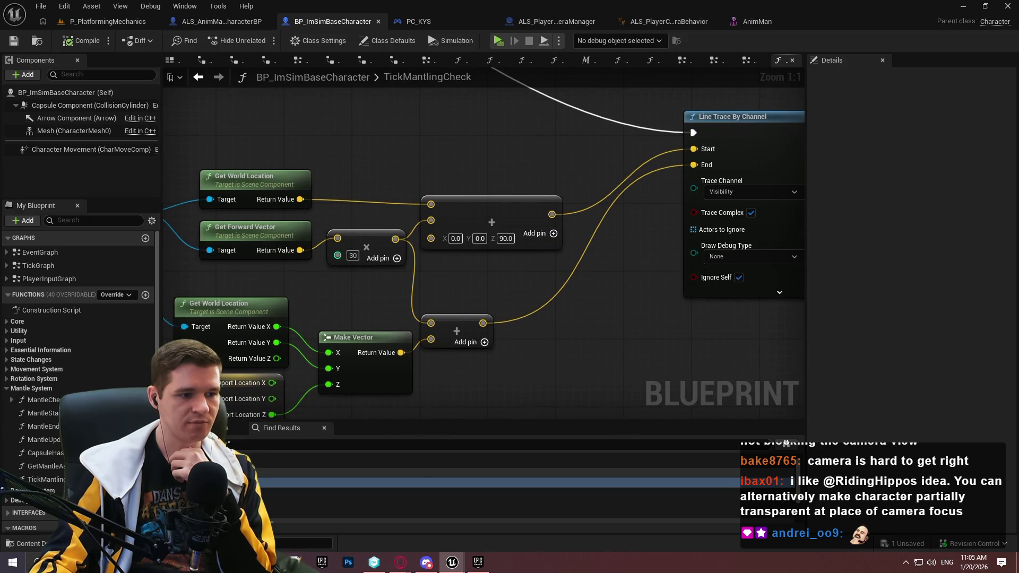
scroll(477, 291, "down", 5)
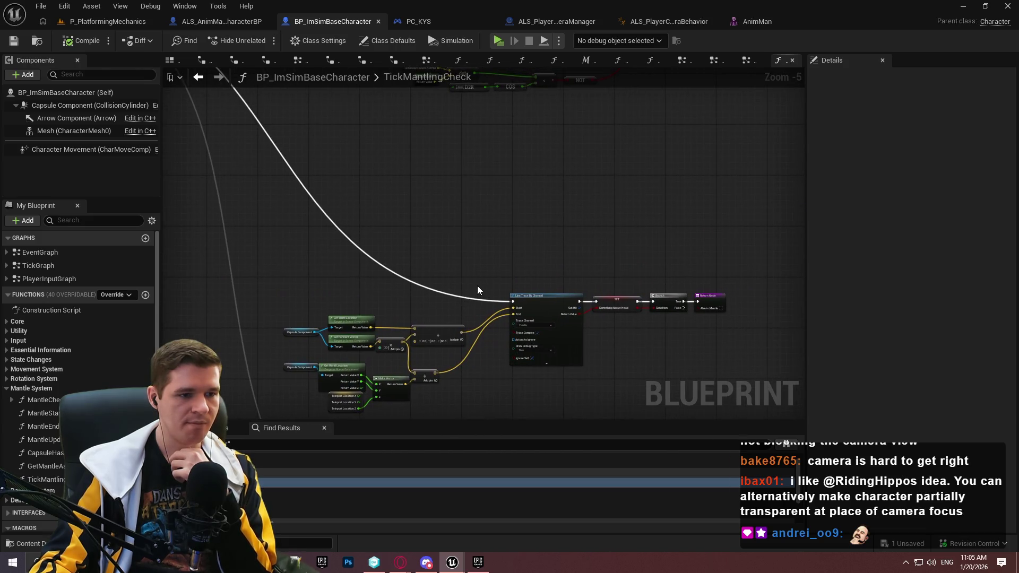
scroll(534, 350, "up", 4)
Set the line trace's Draw Debug Type to For One Frame and start a playtest.
left_click(534, 347)
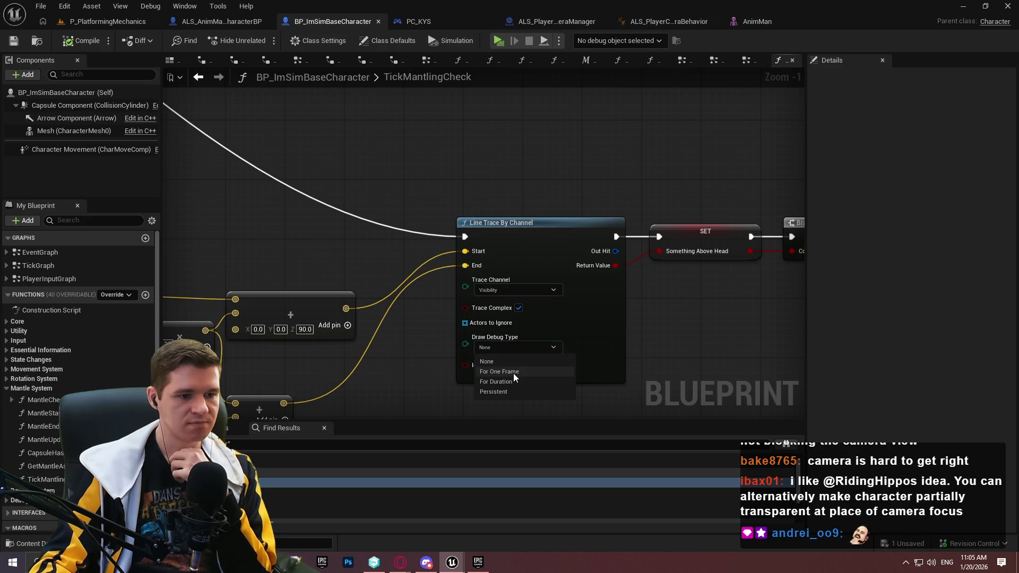
left_click(514, 372)
left_click(498, 41)
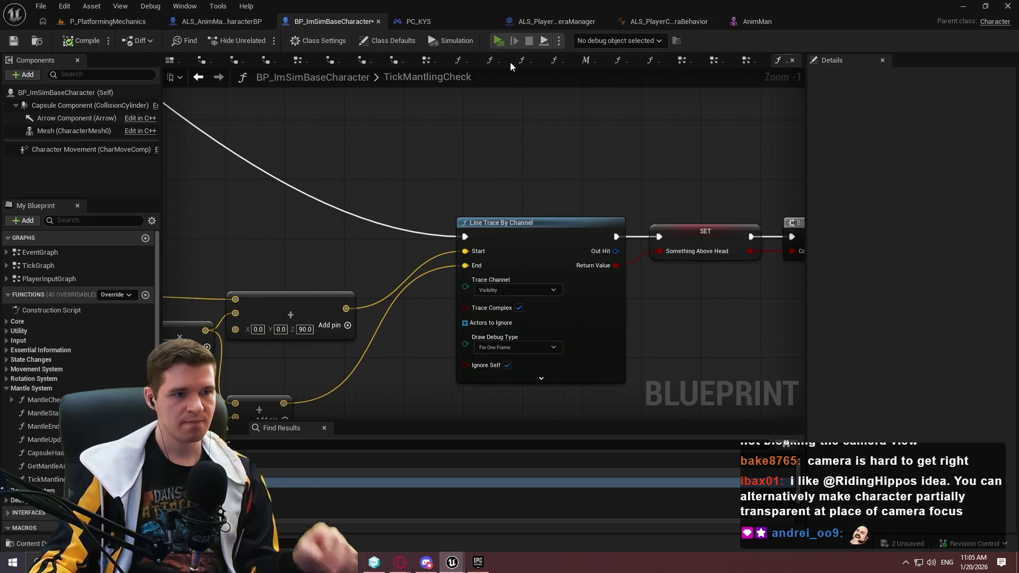
left_click(529, 452)
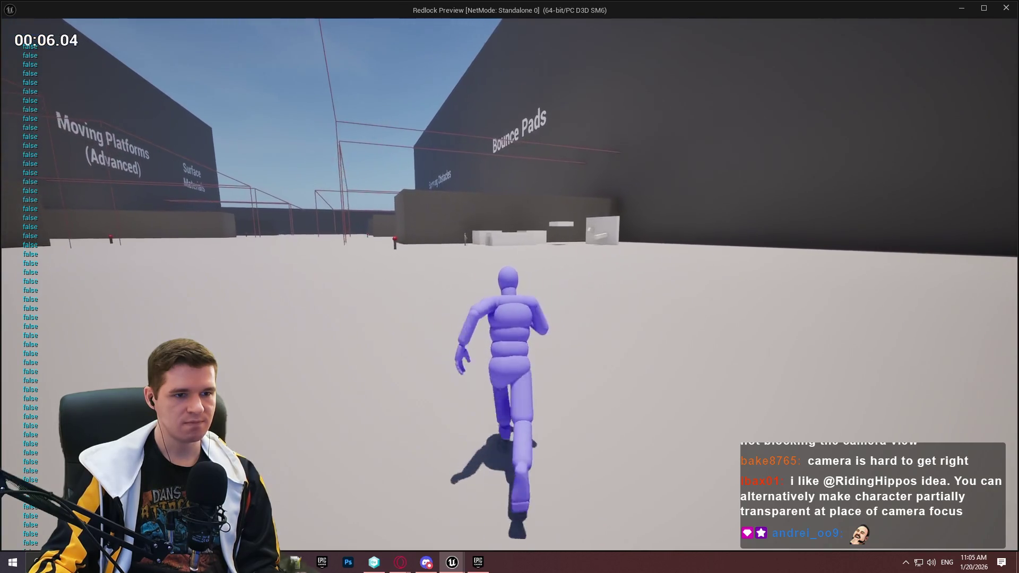
Jump twice in Redlock Preview while Something Above Head prints false, then stop play.
key("space")
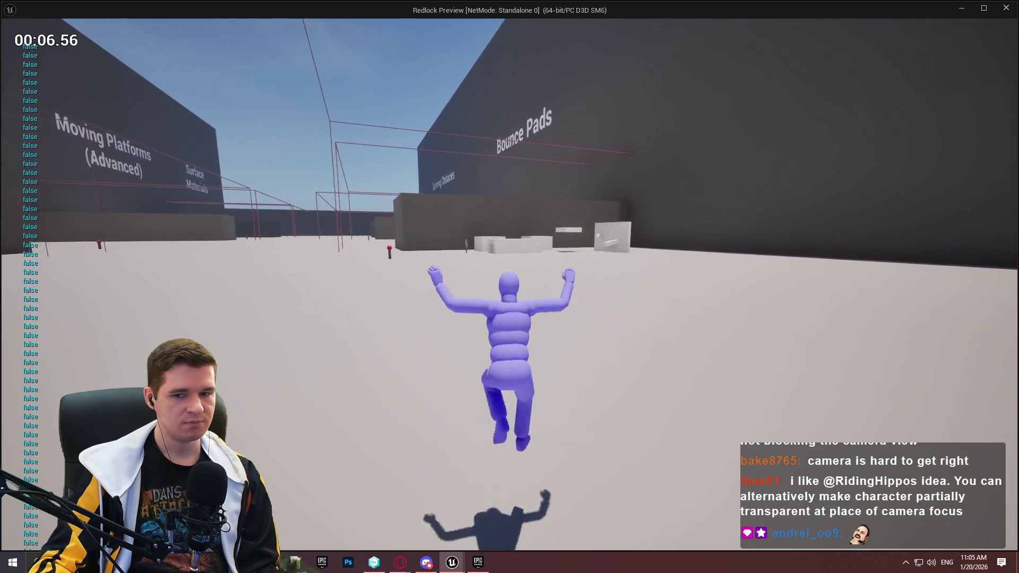
key("space")
key("space")
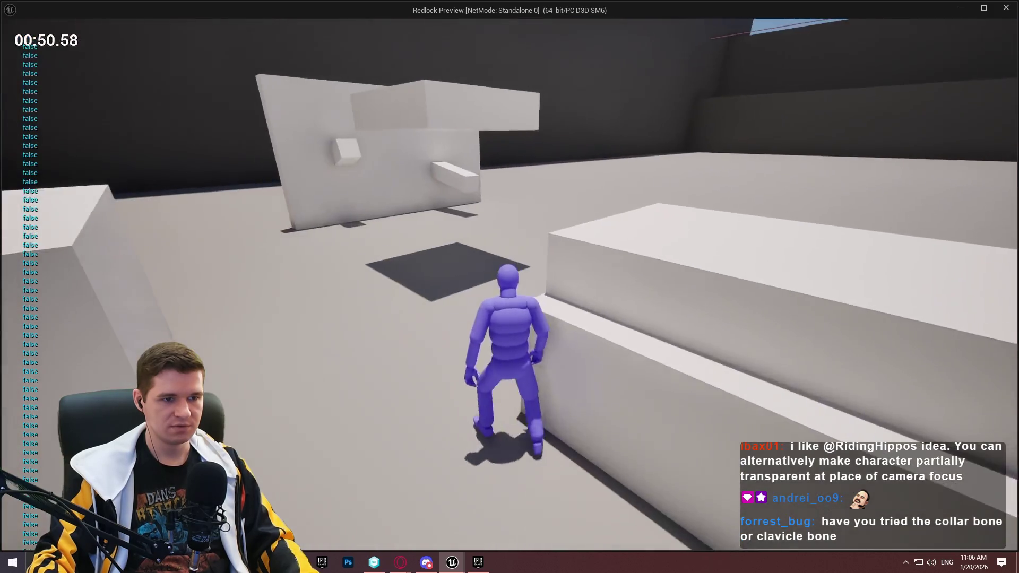
key("Escape")
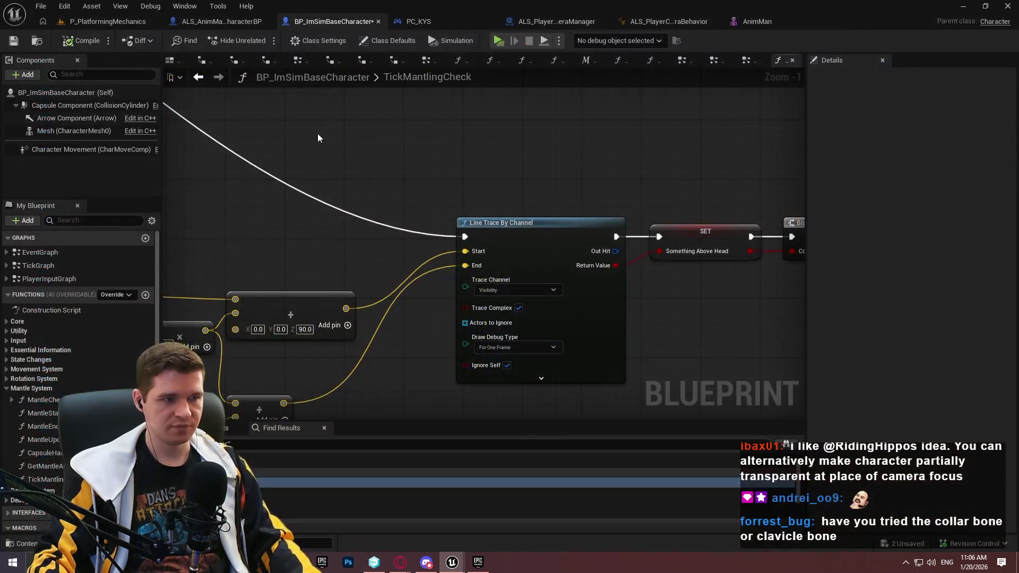
Alt-drag a white box sideways, then up into a raised overhead block shifted along Y.
left_click(90, 21)
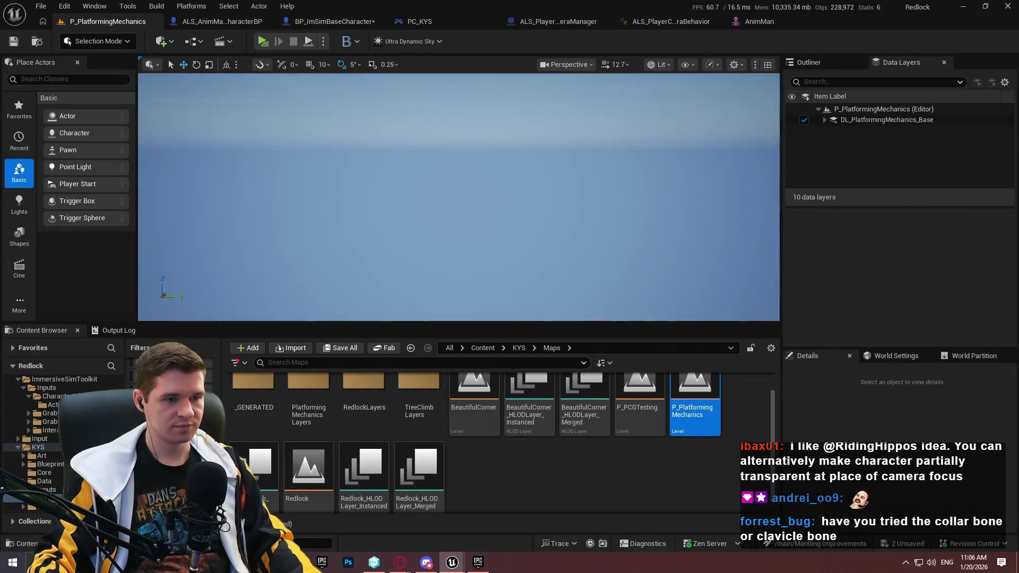
scroll(459, 197, "down", 5)
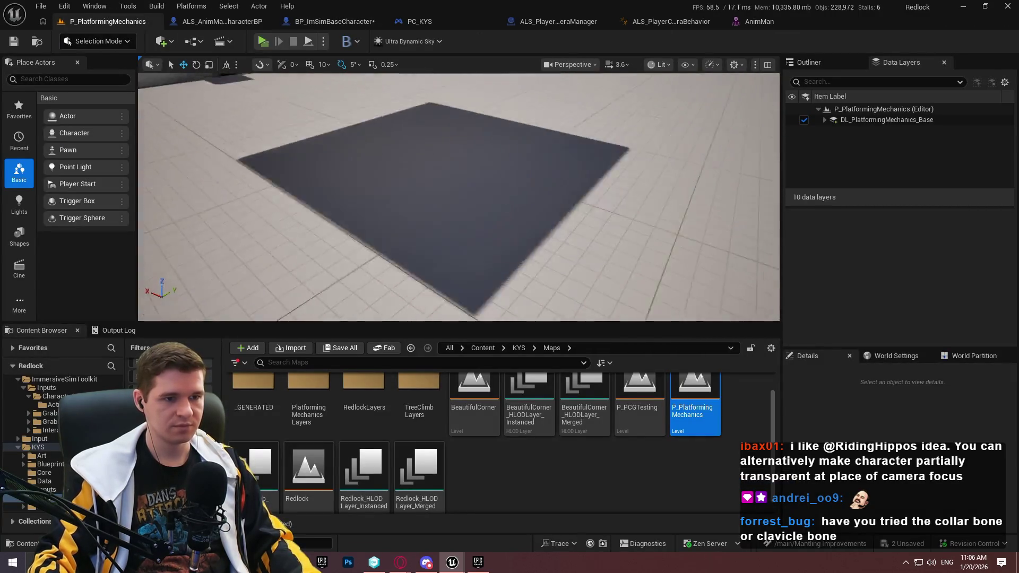
mouse_move(459, 197)
left_mouse_down()
mouse_move(430, 194)
mouse_move(441, 202)
left_mouse_up()
left_click(335, 132)
key("f")
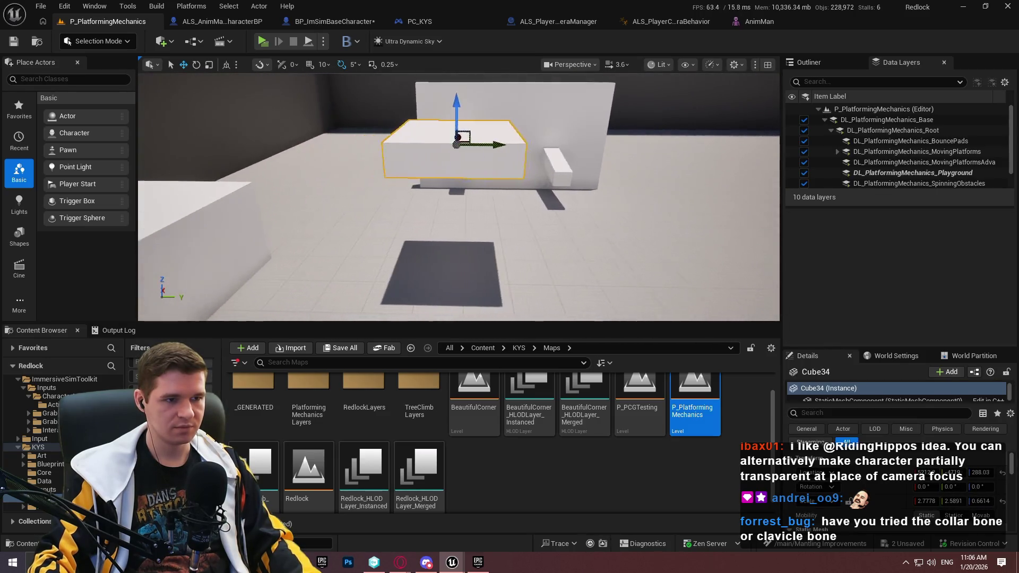
left_click_drag(532, 141, 252, 127)
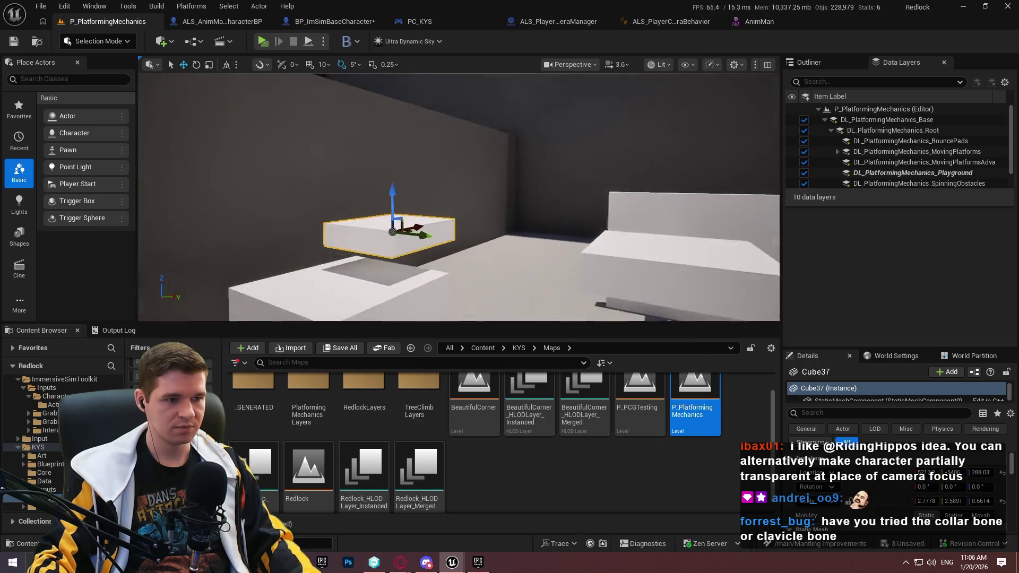
key("f")
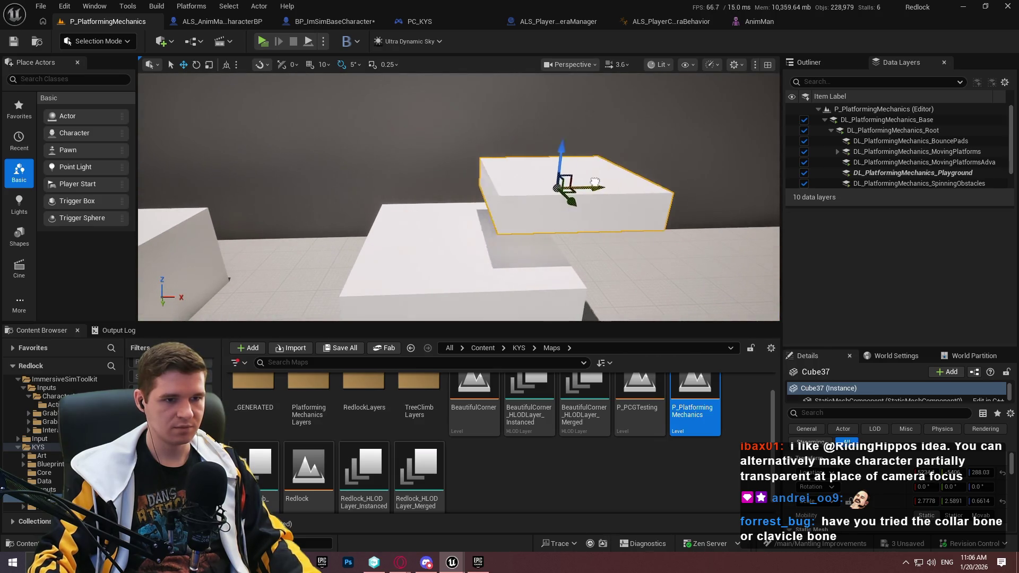
mouse_move(602, 155)
left_mouse_down()
mouse_move(605, 106)
mouse_move(580, 119)
mouse_move(504, 119)
left_mouse_up()
scroll(461, 97, "down", 4)
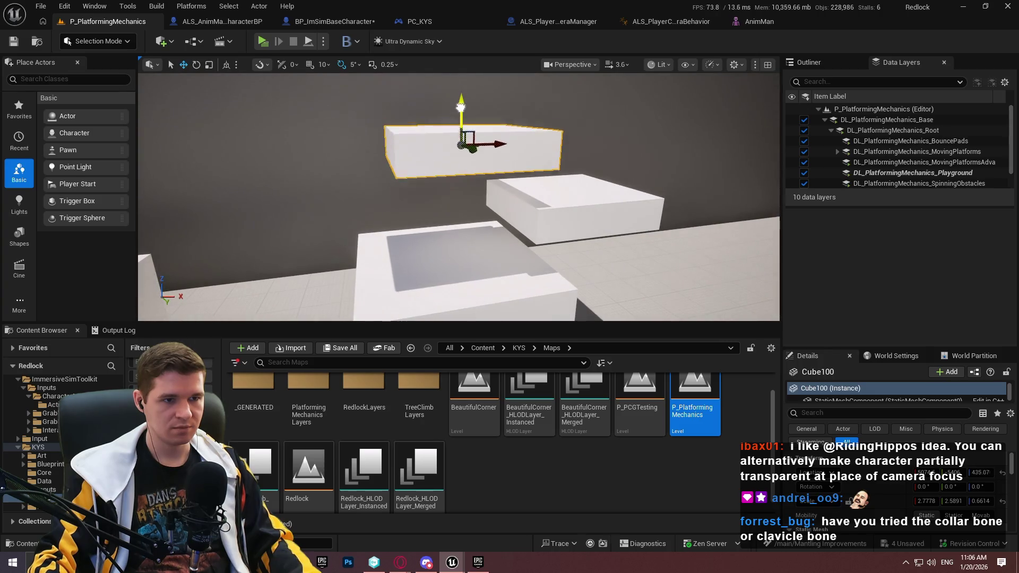
left_click_drag(473, 167, 453, 151)
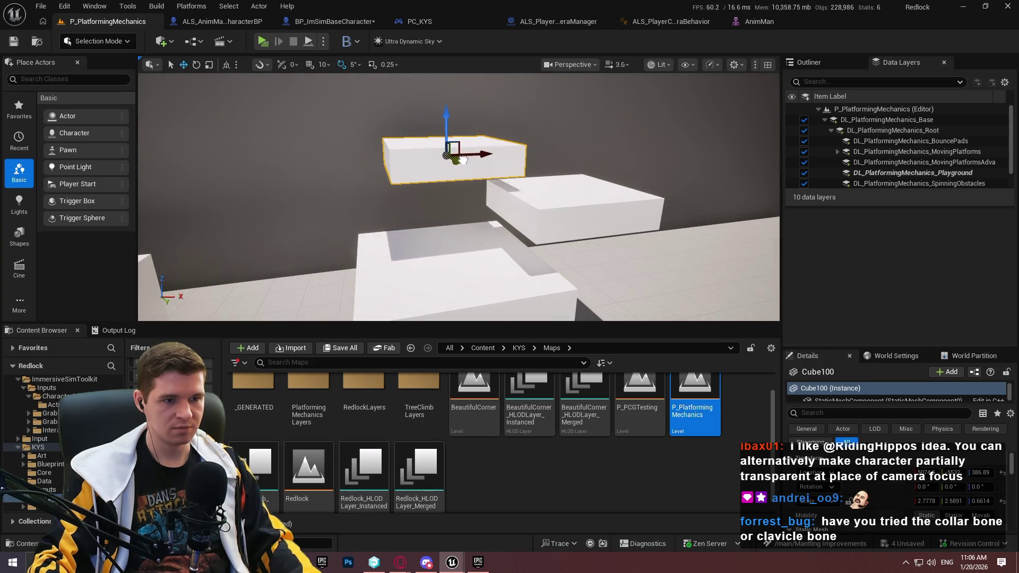
Play From Here near the new block, then stop the session.
right_click(417, 288)
left_click(498, 521)
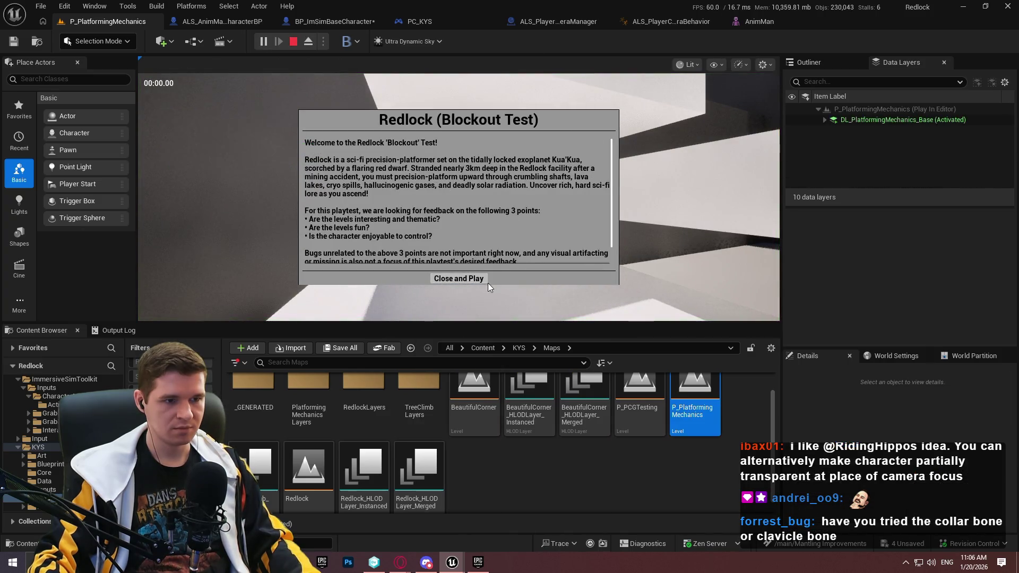
left_click(480, 279)
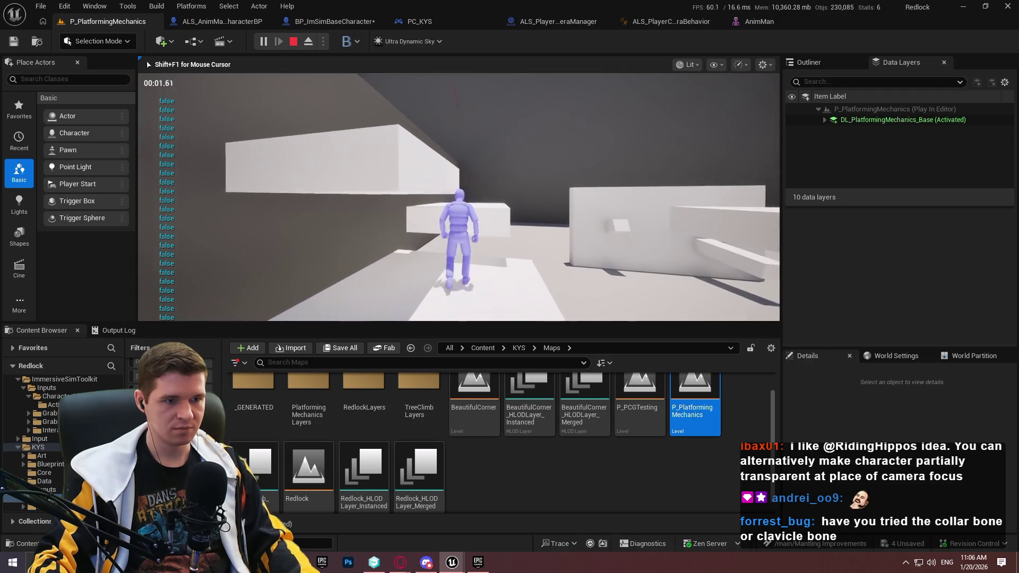
key("Escape")
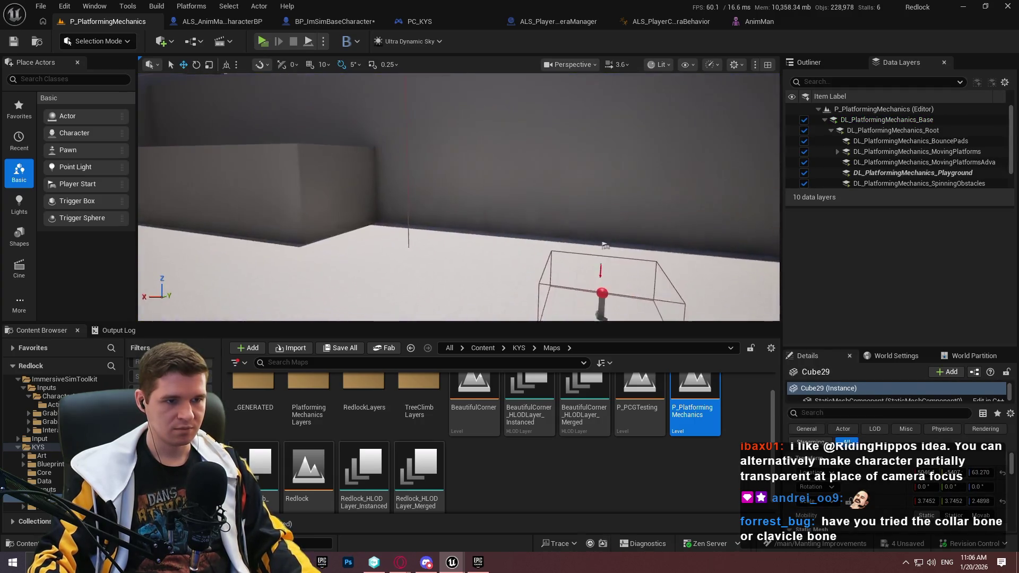
Frame Cube29, Play From Here again and walk beneath the raised block, then stop play.
key("f")
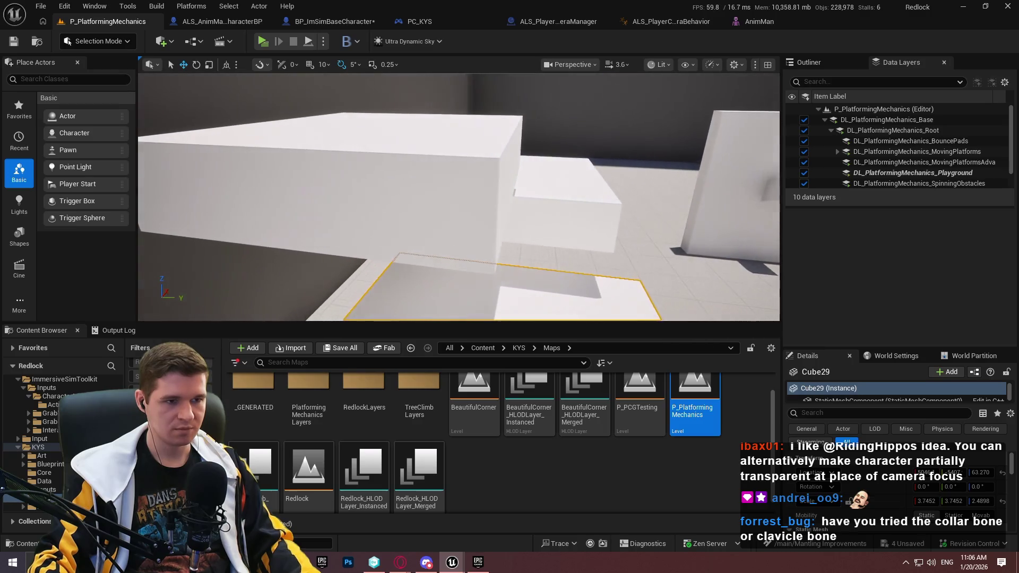
scroll(506, 192, "down", 3)
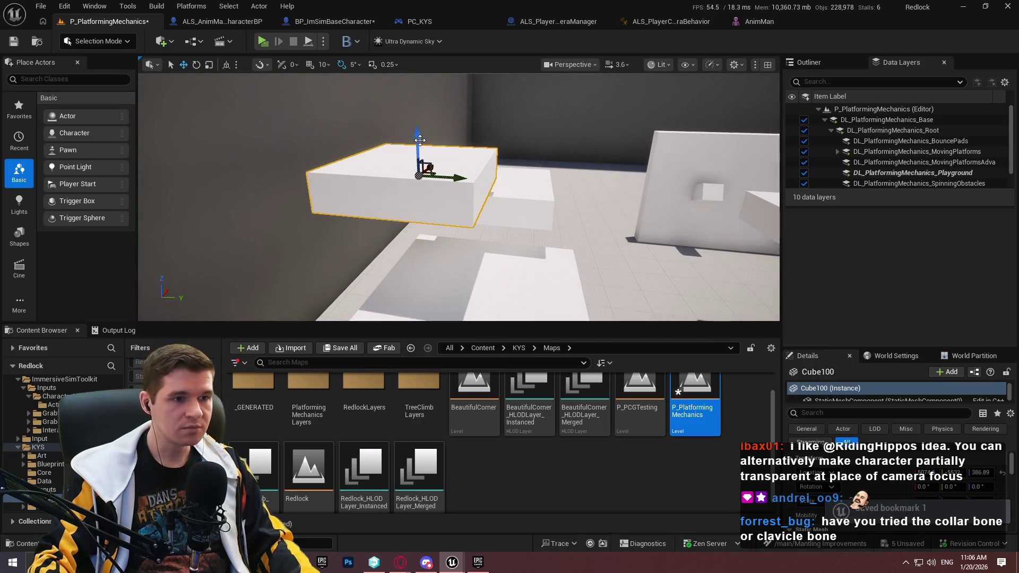
right_click(467, 173)
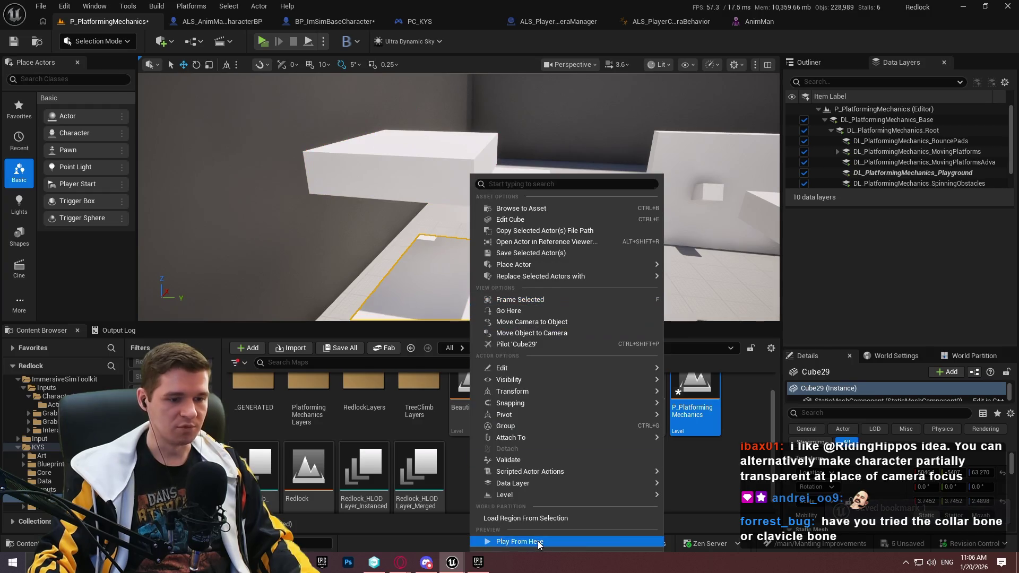
left_click(537, 540)
left_click(459, 278)
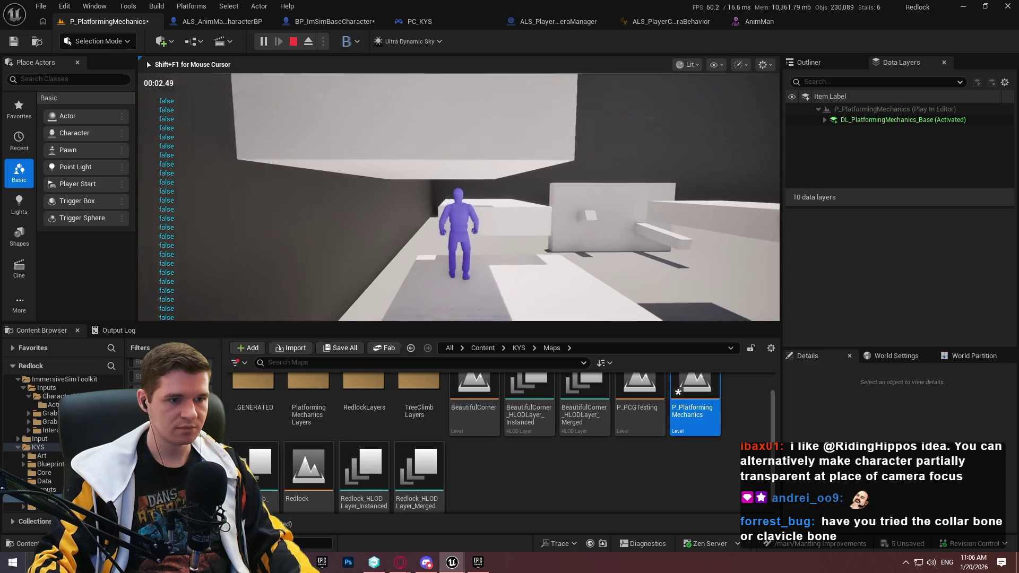
key("w")
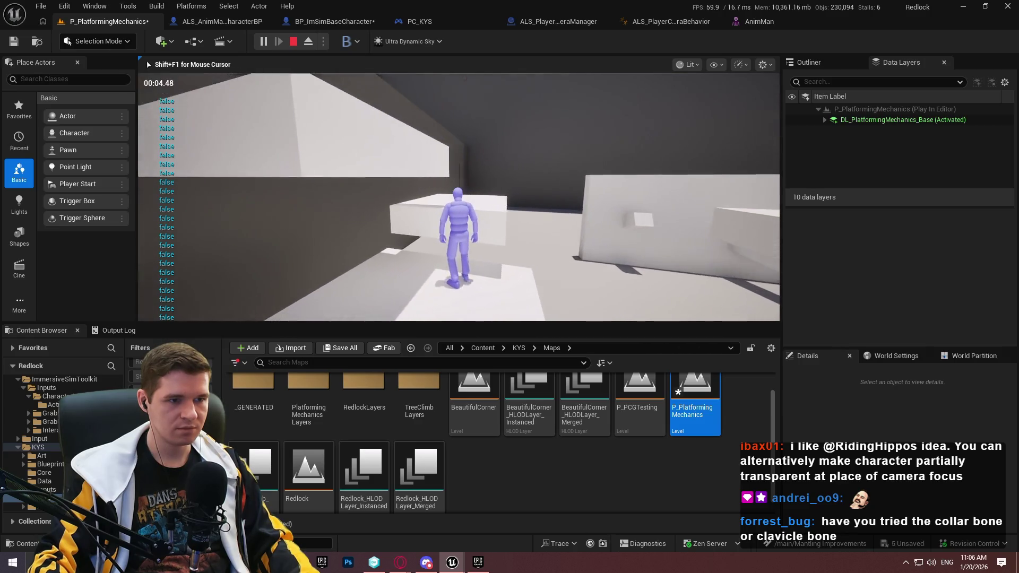
key("w")
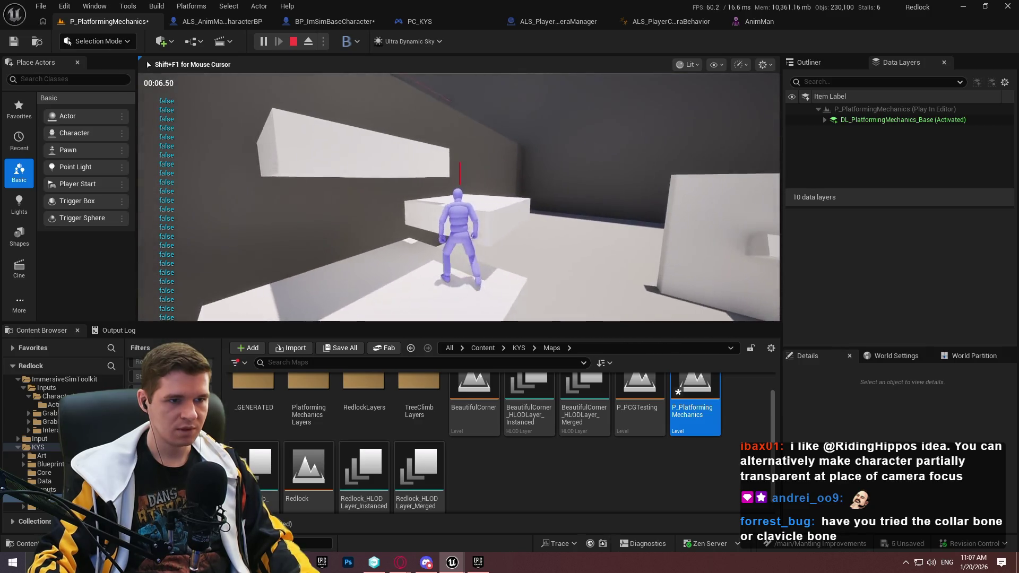
key("w")
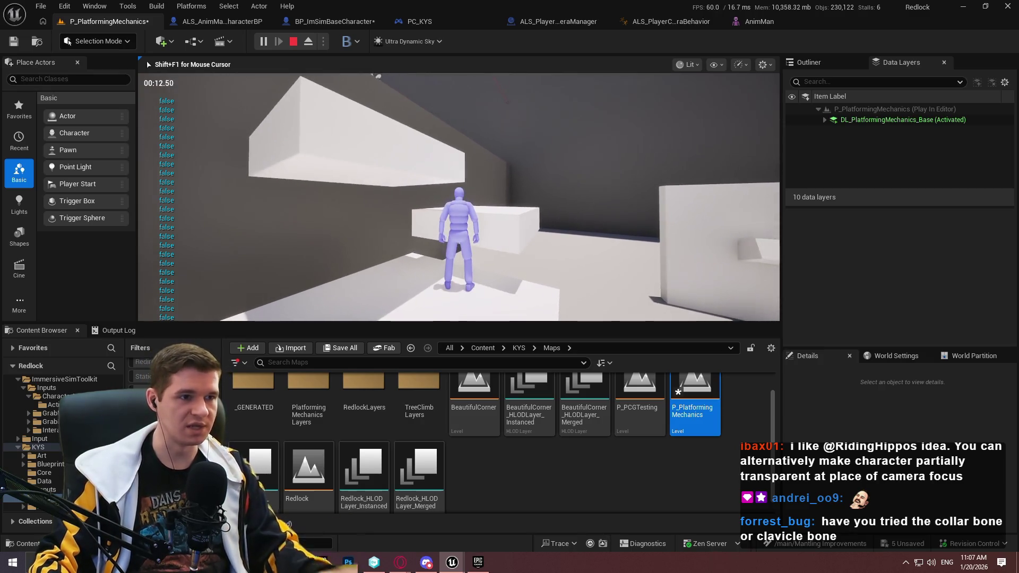
key("Escape")
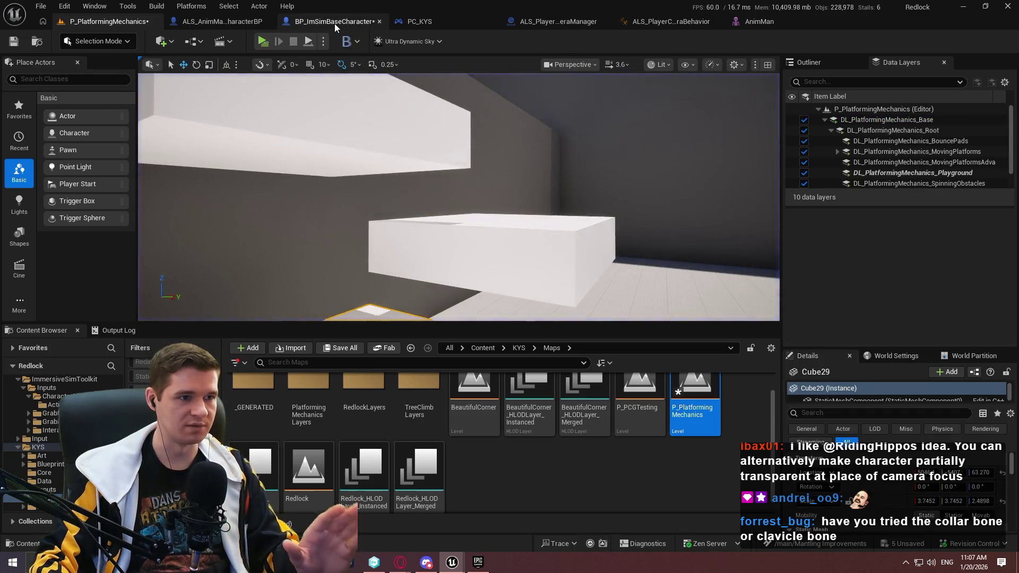
In TickMantlingCheck, set the second Line Trace's Draw Debug Type to For One Frame.
left_click(334, 23)
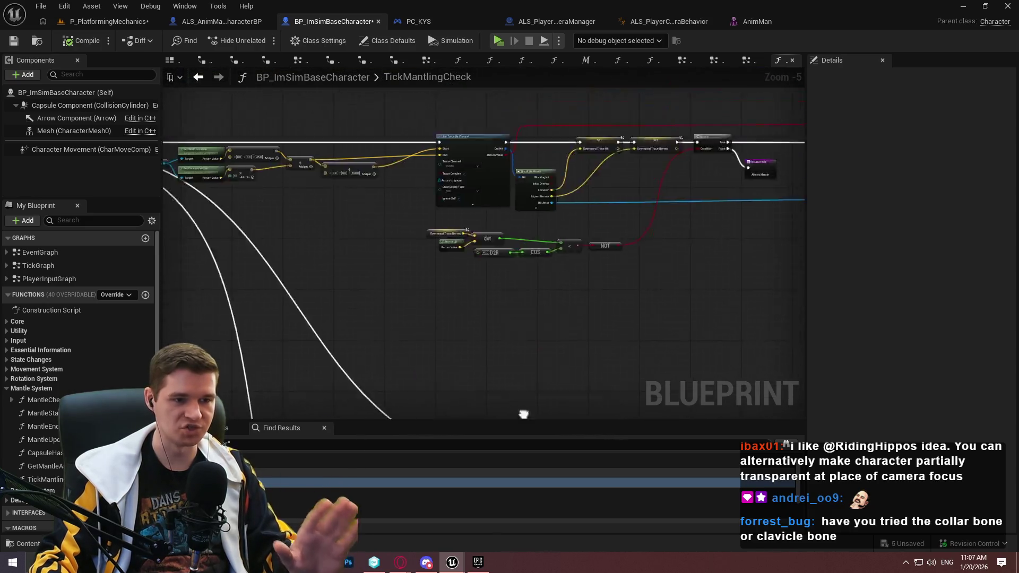
left_click_drag(356, 180, 727, 410)
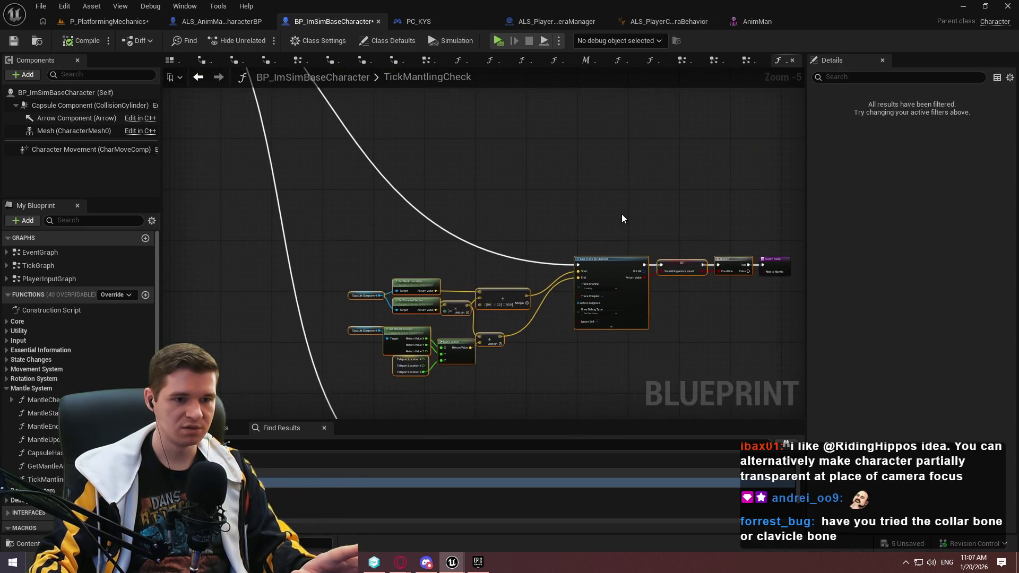
mouse_move(619, 211)
left_mouse_down()
mouse_move(535, 218)
mouse_move(476, 256)
mouse_move(637, 319)
mouse_move(249, 286)
left_mouse_up()
mouse_move(563, 263)
left_mouse_down()
mouse_move(385, 278)
mouse_move(676, 245)
left_mouse_up()
scroll(385, 278, "up", 1)
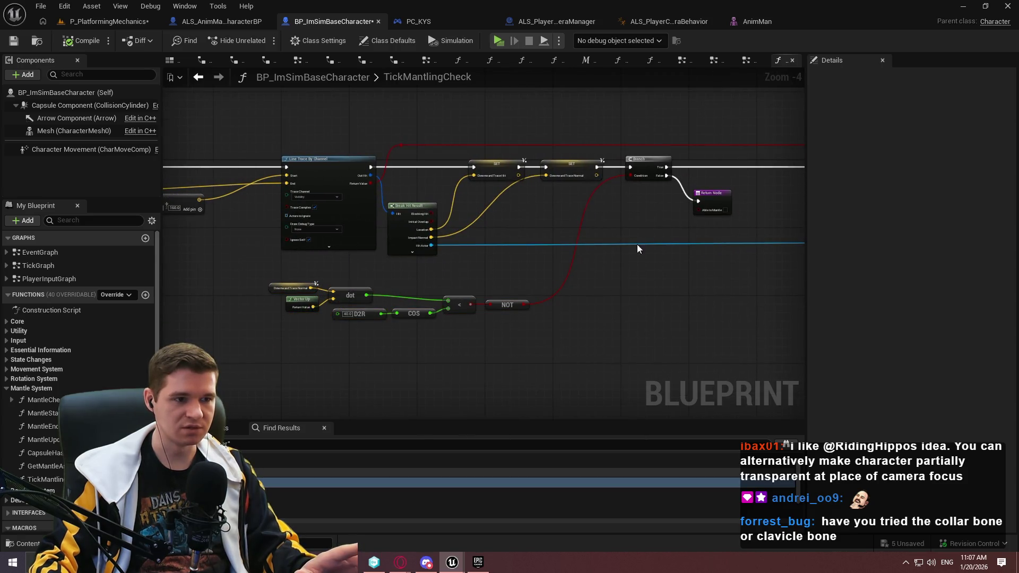
left_click(320, 232)
left_click(315, 236)
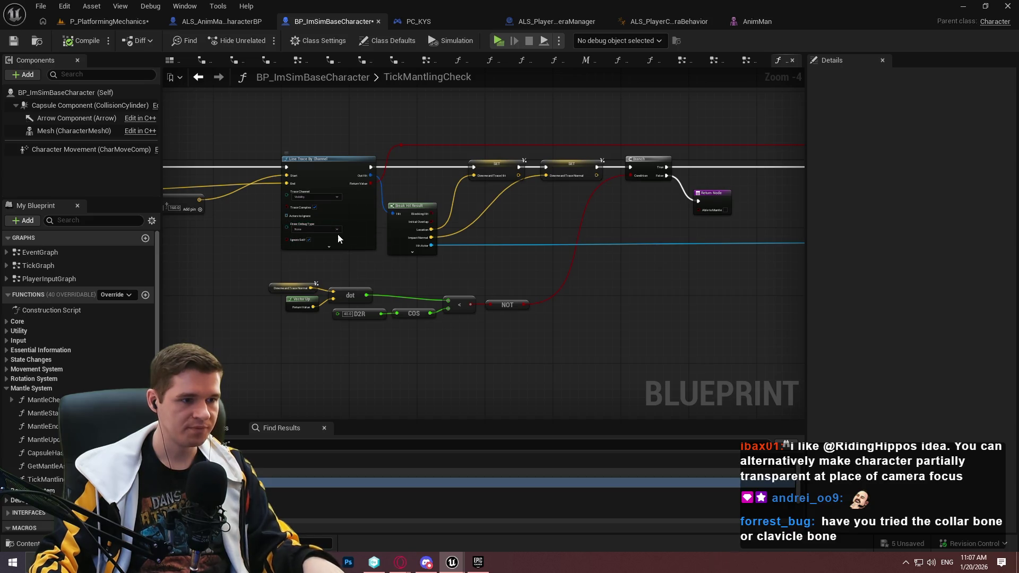
left_click(322, 252)
Set Draw Debug Type on the Capsule Trace and Line Trace By Channel nodes, then close BP_ImSimBaseCharacter.
left_click_drag(323, 252, 511, 254)
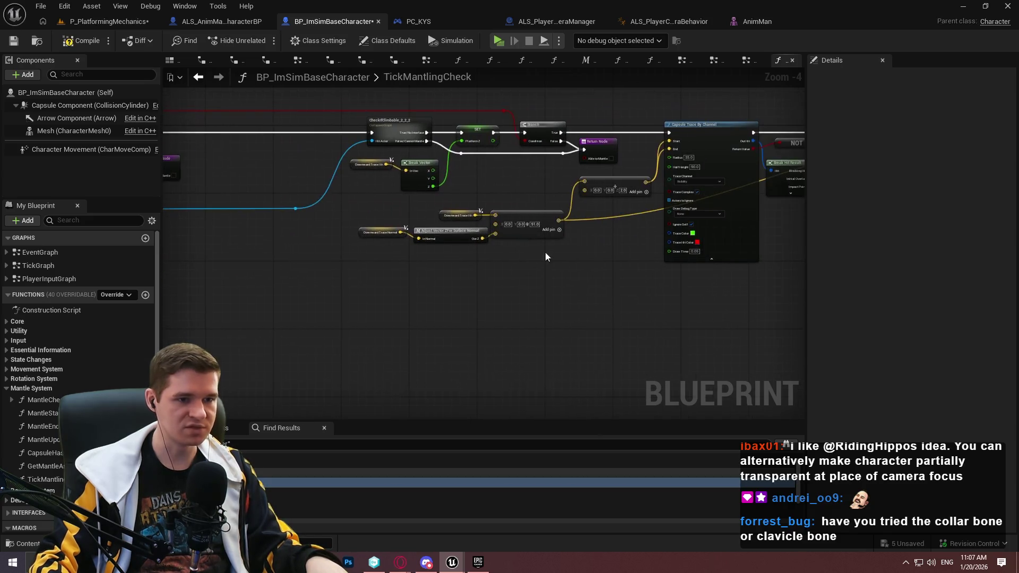
left_click_drag(698, 214, 566, 181)
left_click(567, 181)
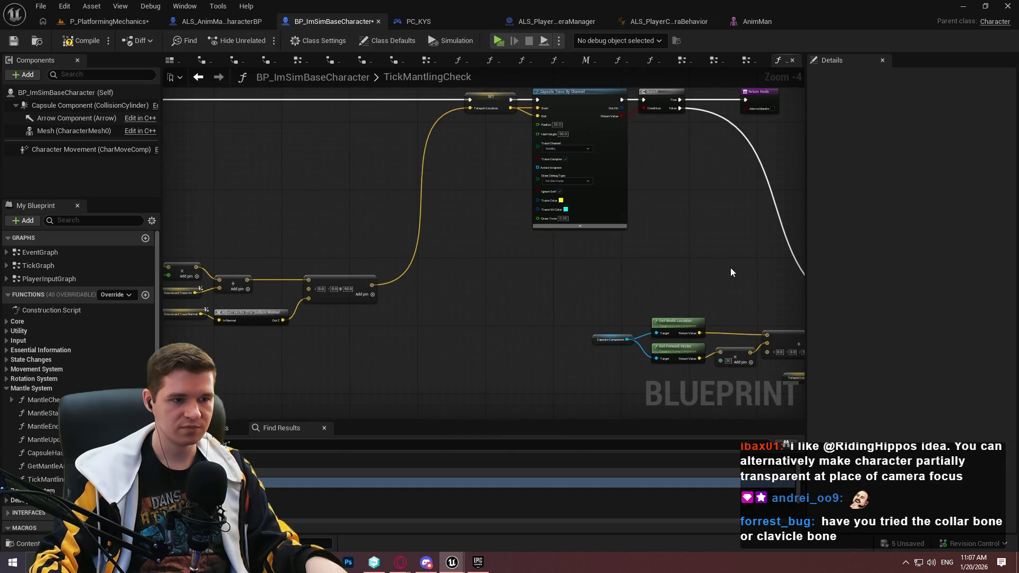
left_click_drag(714, 269, 340, 181)
left_click(341, 227)
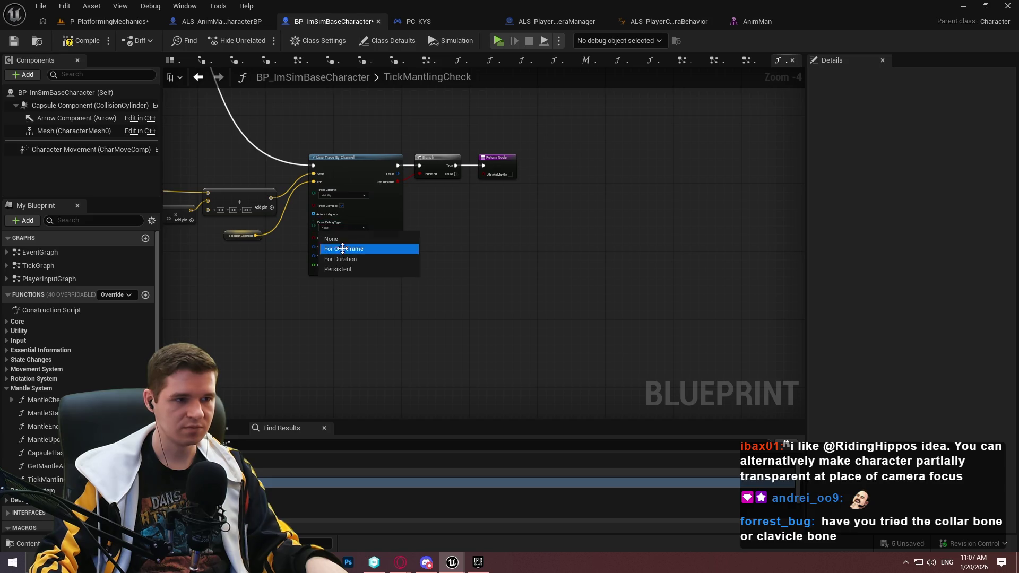
key("ctrl+w")
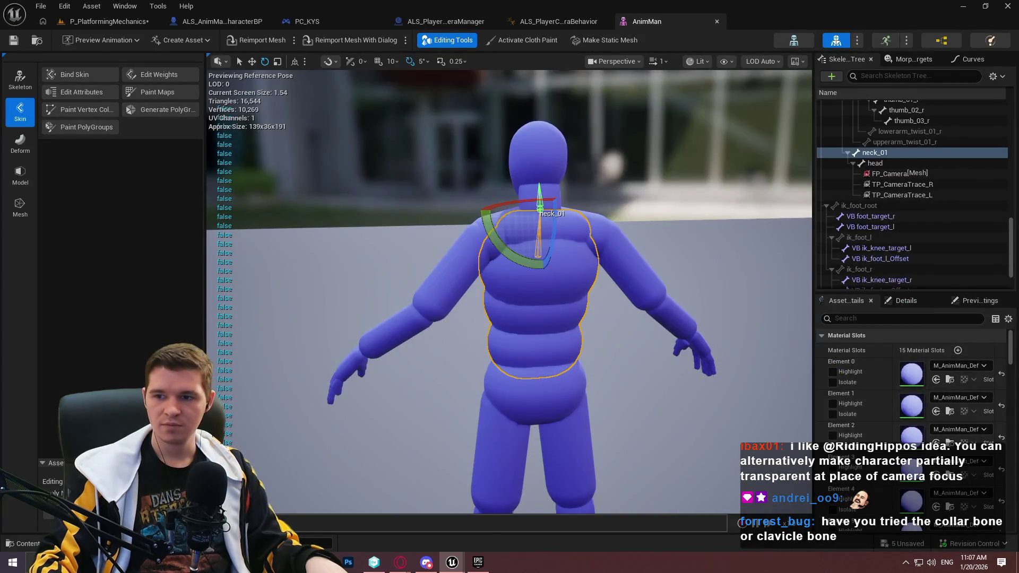
Start a Play From Here session in P_PlatformingMechanics and dismiss the welcome message.
left_click(139, 22)
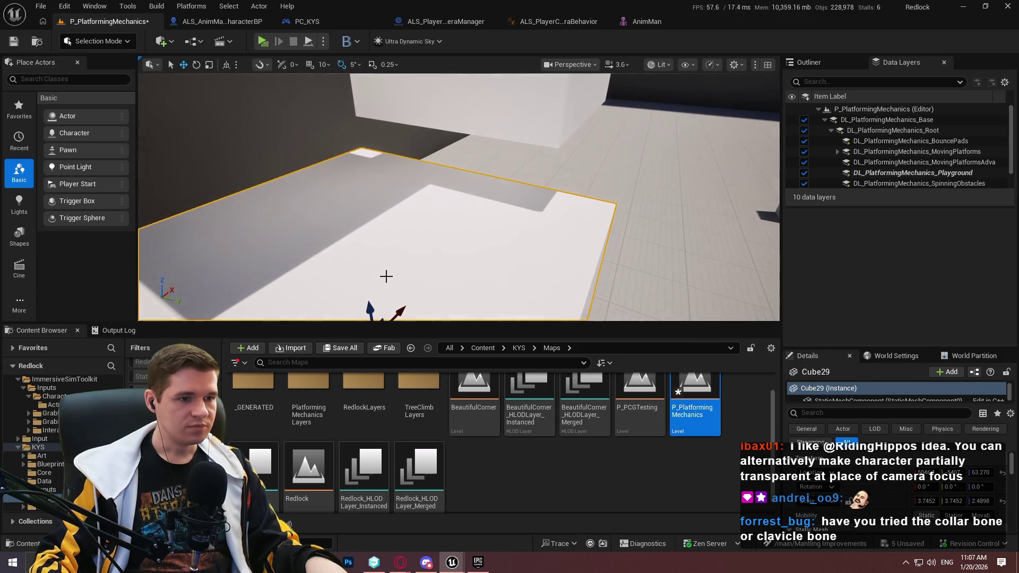
right_click(481, 257)
left_click(531, 544)
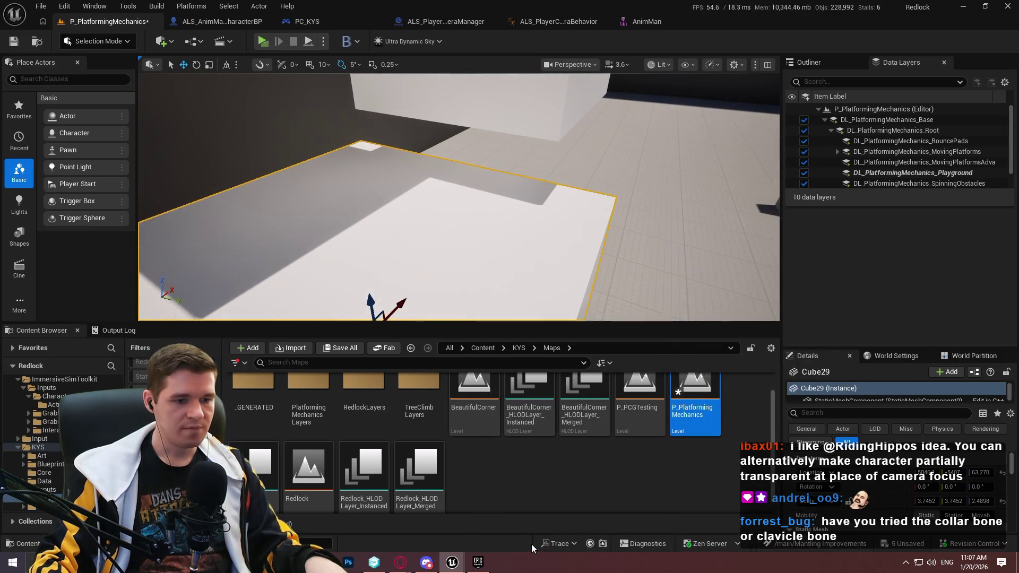
key("super")
key("super")
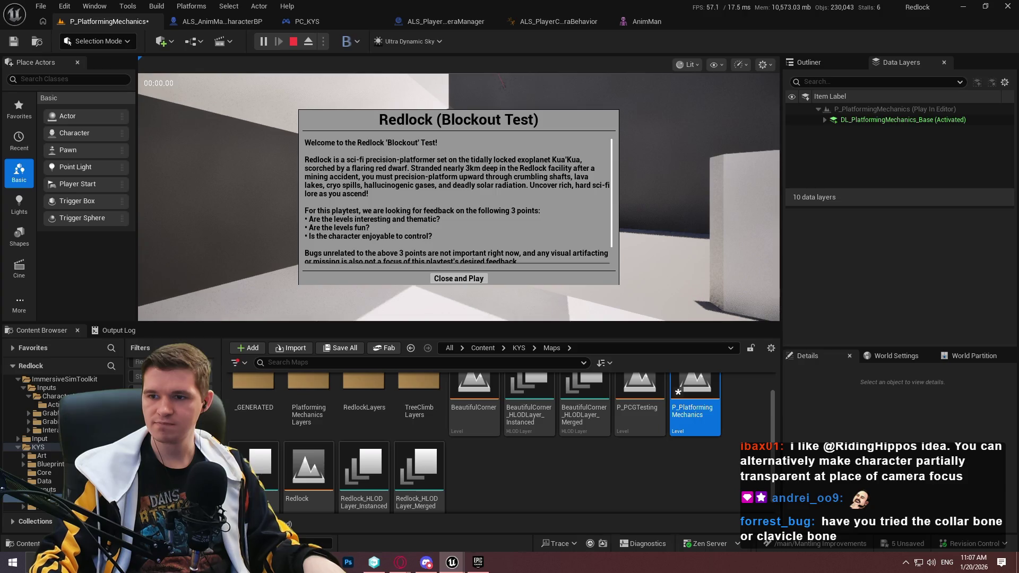
left_click(457, 281)
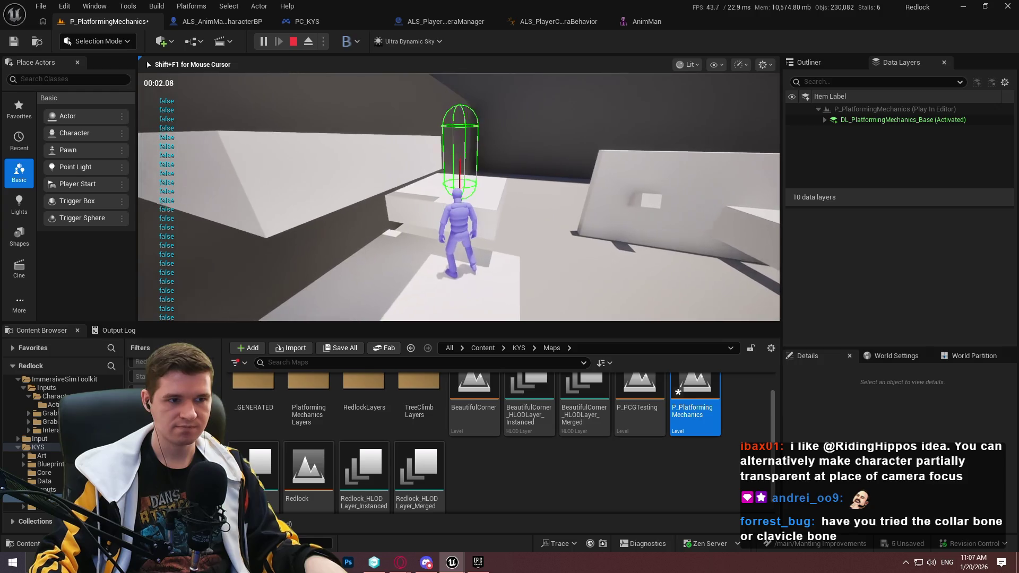
Walk, crouch and mantle at the block ledge to watch the debug traces, then stop playing.
key("w")
key("w")
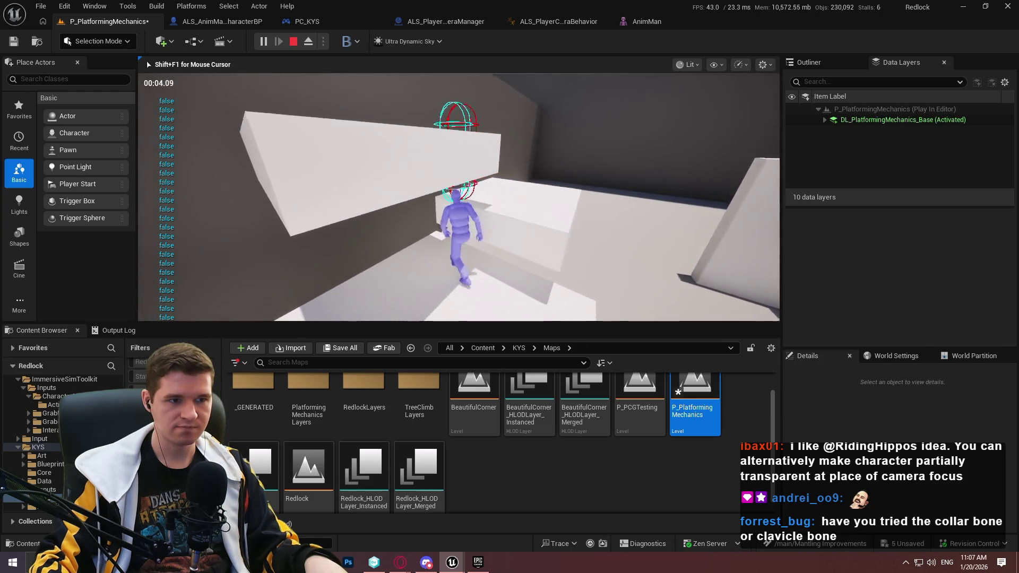
key("w")
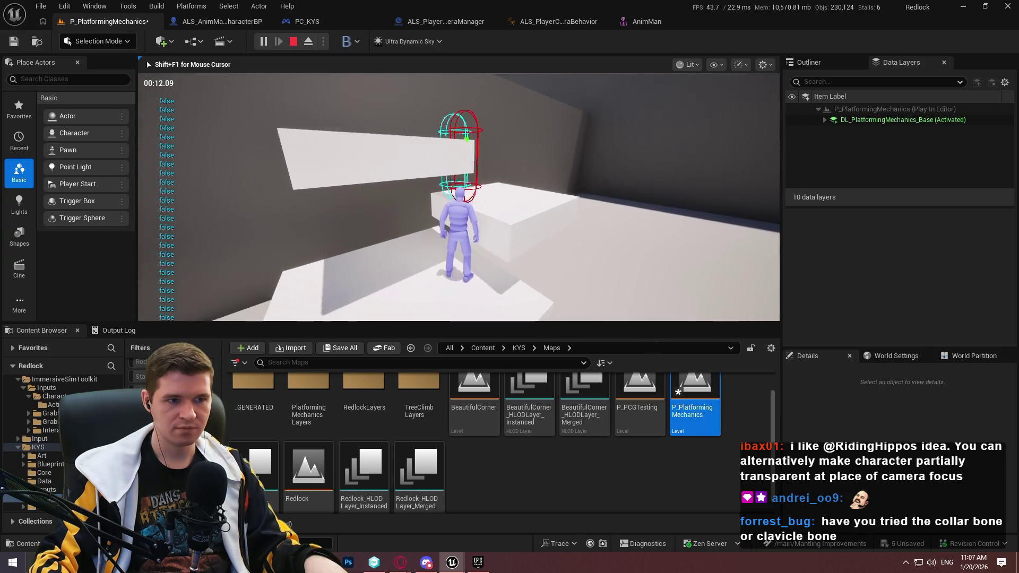
key("w")
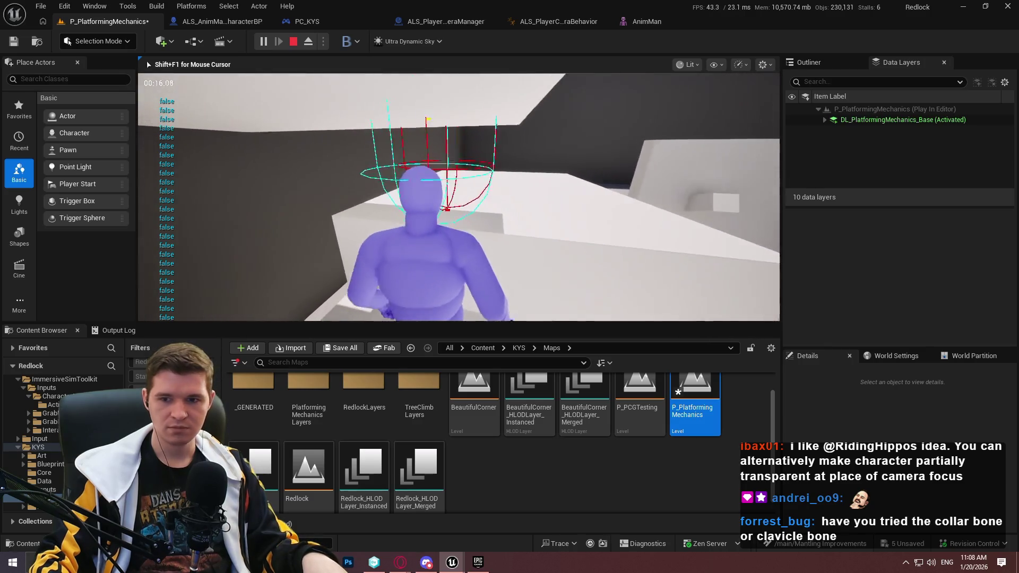
key("w")
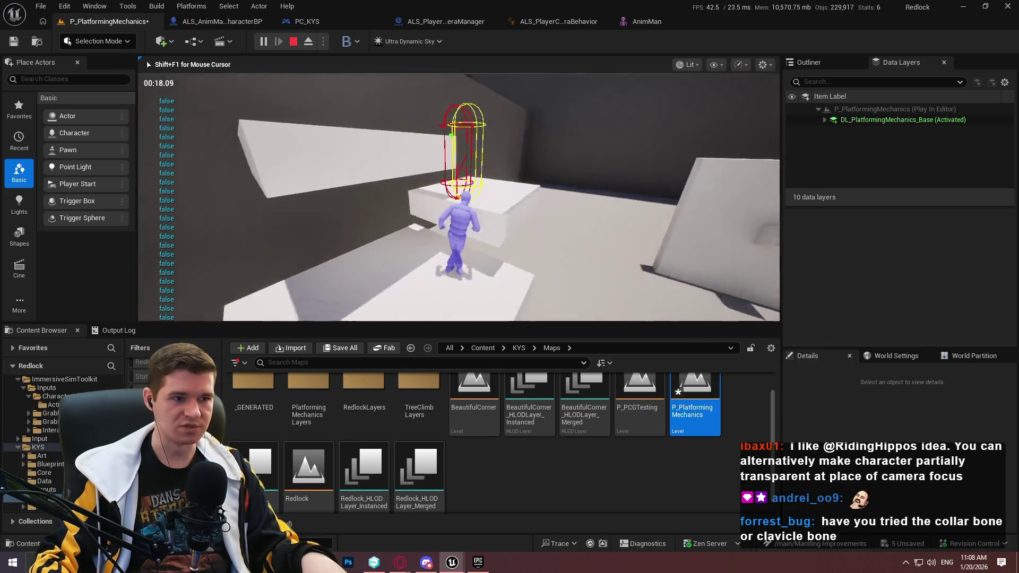
key("w")
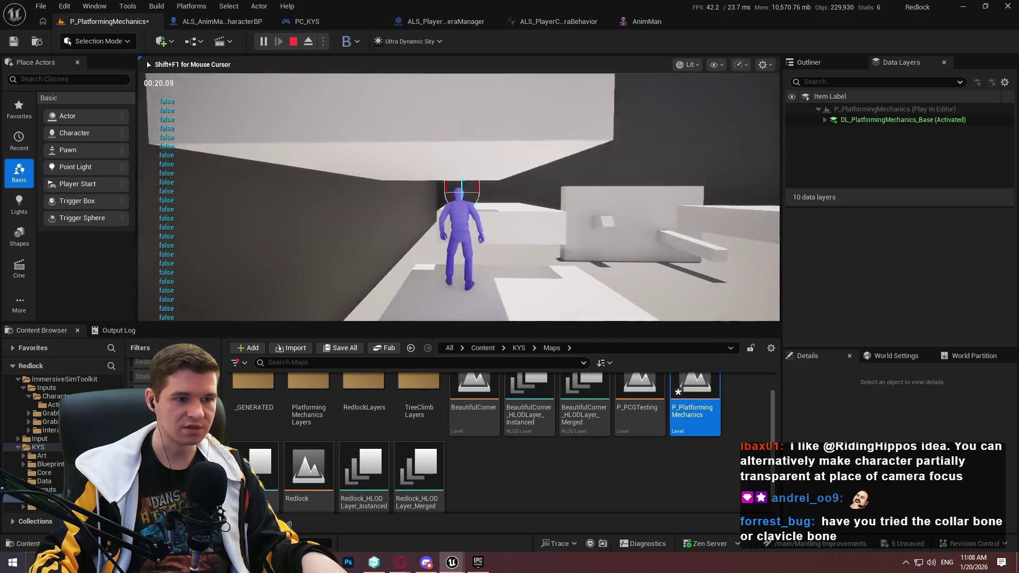
key("w")
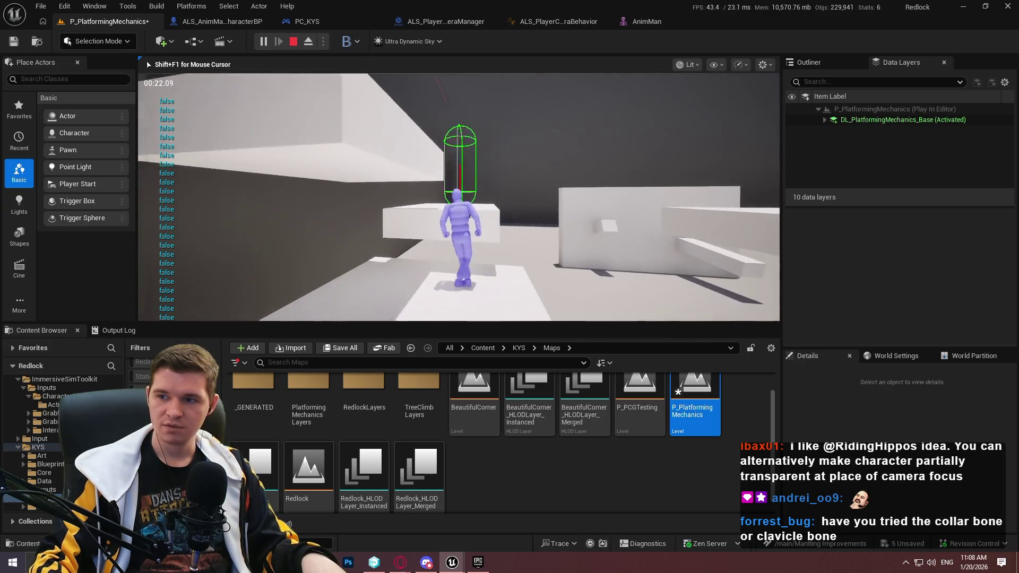
key("w")
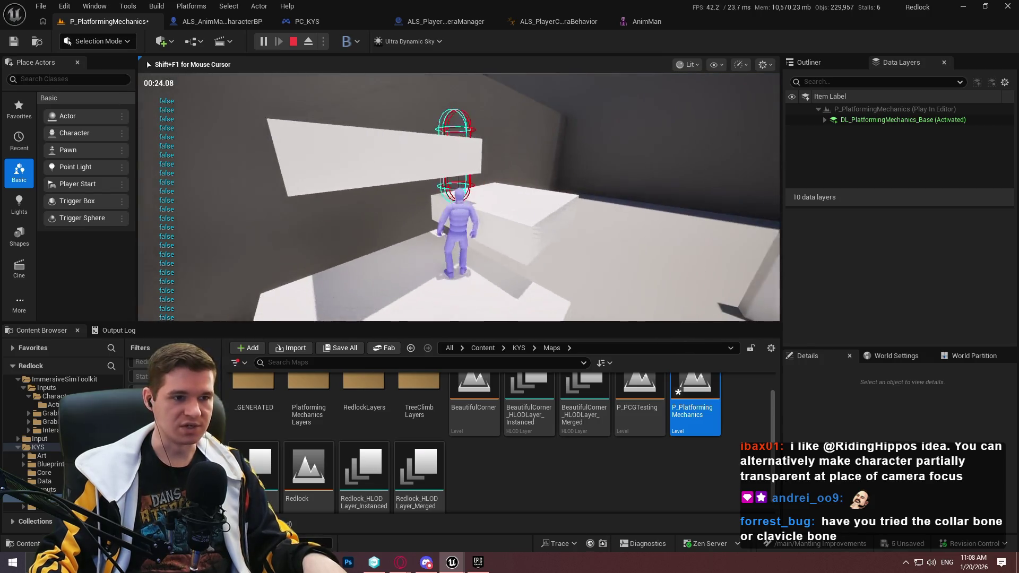
key("w")
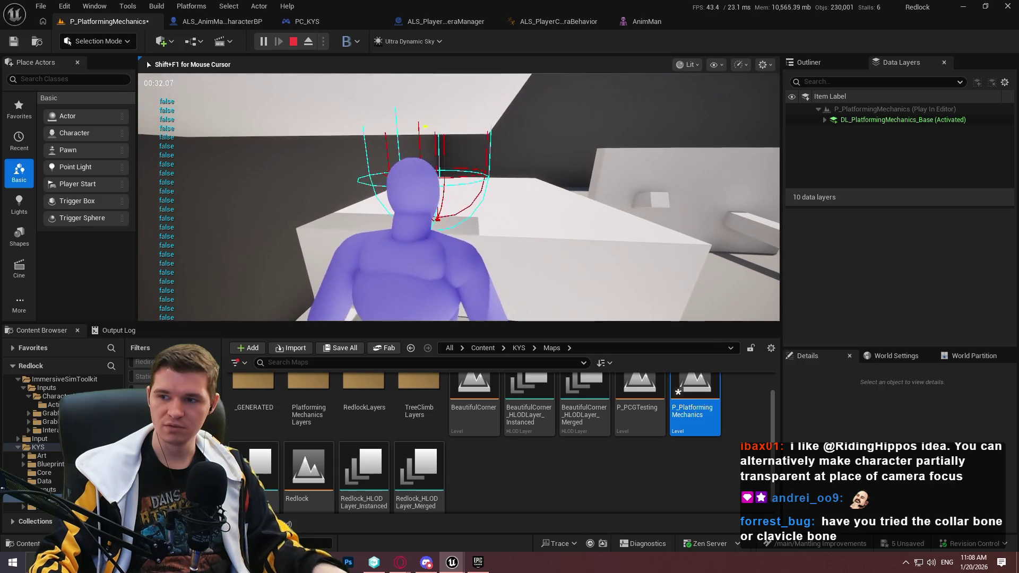
key("Escape")
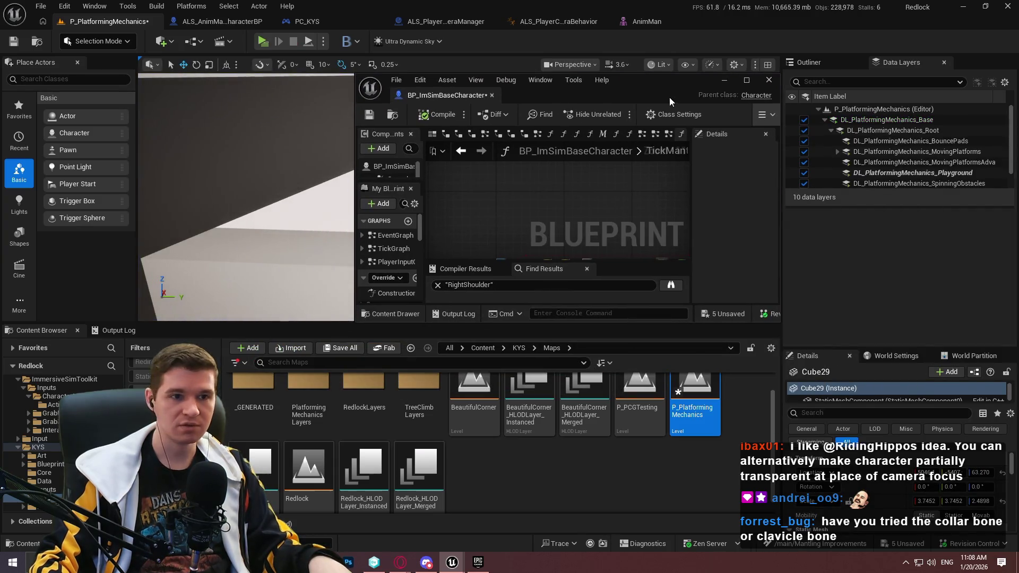
Reopen BP_ImSimBaseCharacter, compile it, and dock its tab into the main editor window.
double_click(670, 97)
scroll(762, 212, "up", 4)
left_click_drag(764, 268, 460, 366)
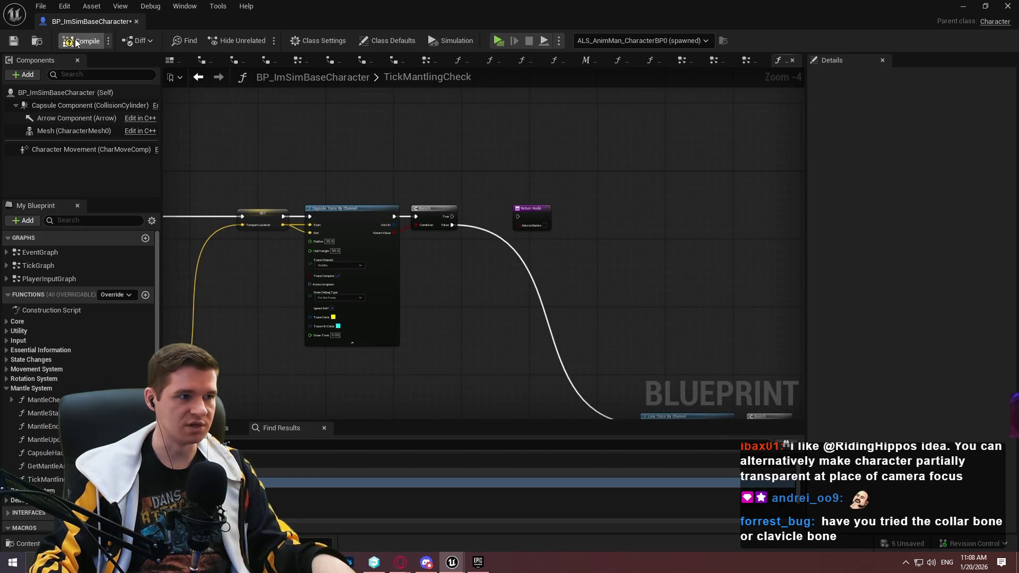
left_click(13, 43)
scroll(291, 345, "down", 4)
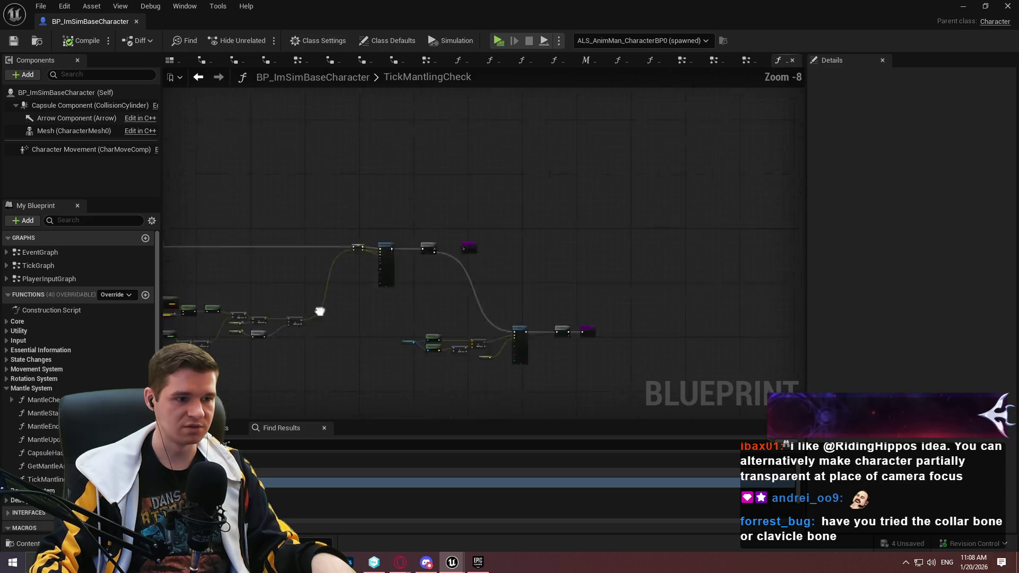
scroll(531, 300, "up", 3)
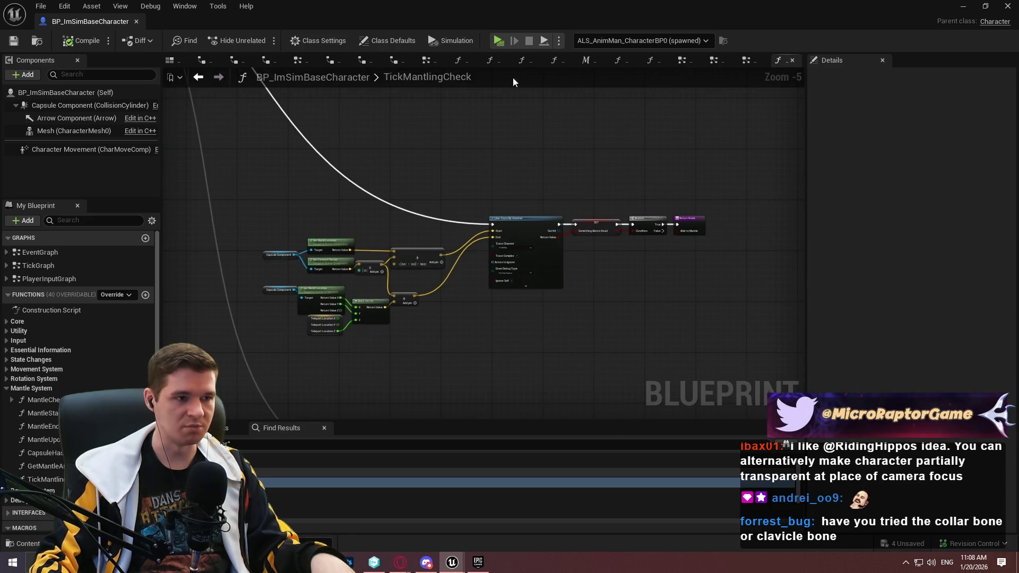
mouse_move(65, 24)
left_mouse_down()
mouse_move(696, 40)
mouse_move(734, 24)
left_mouse_up()
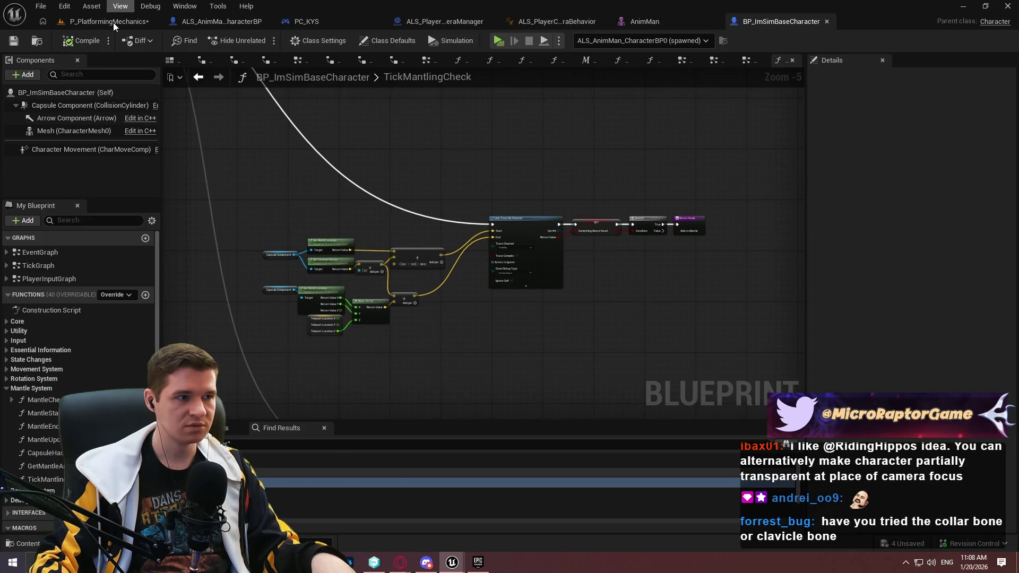
Back in the level editor, start a Play From Here session from the viewport.
left_click(113, 22)
left_click_drag(447, 185, 447, 250)
right_click(457, 173)
left_click(478, 539)
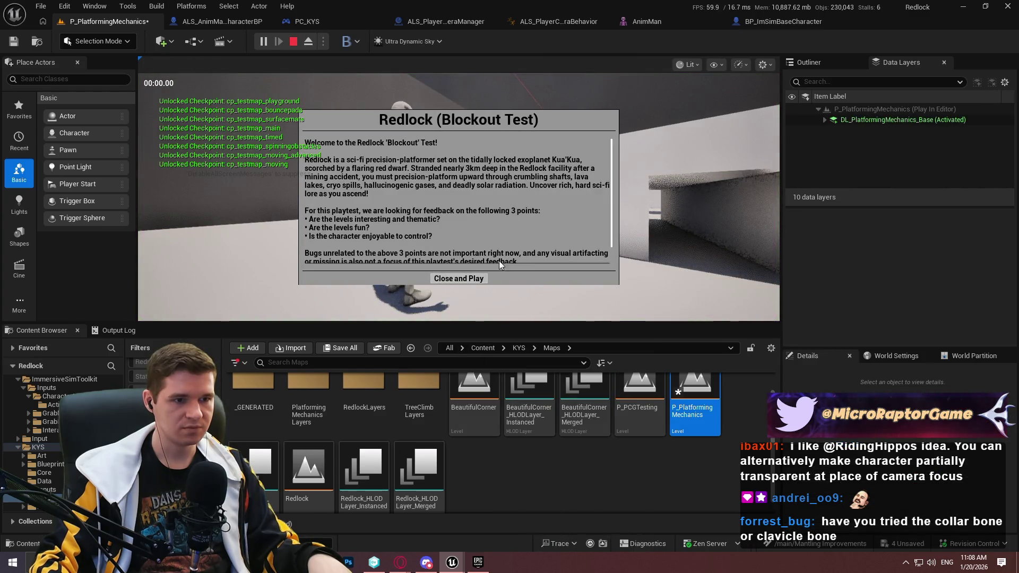
Dismiss the welcome screen, go full screen with F11, and run through the tunnel onto the white boxes.
left_click(459, 279)
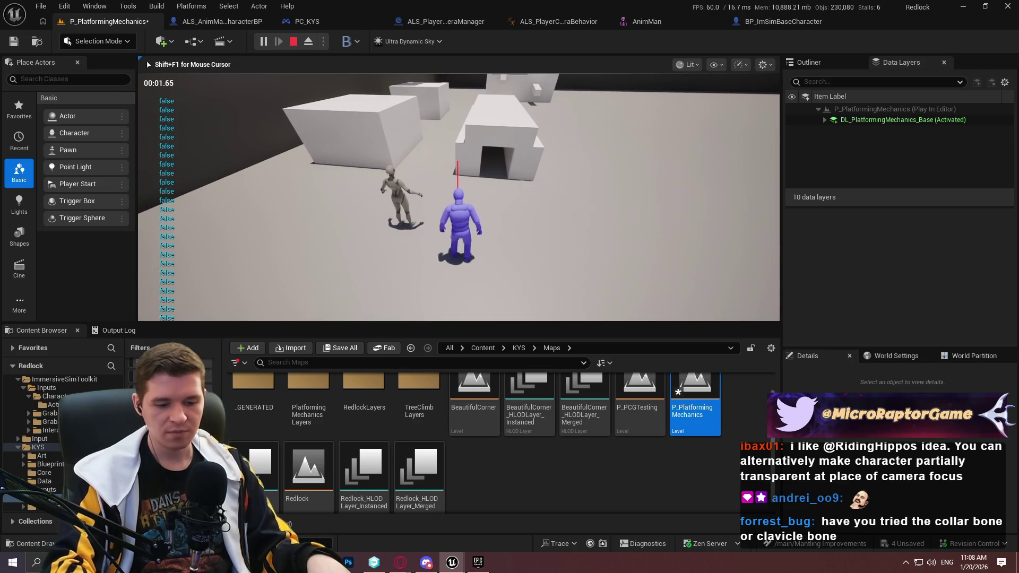
key("F11")
key("w")
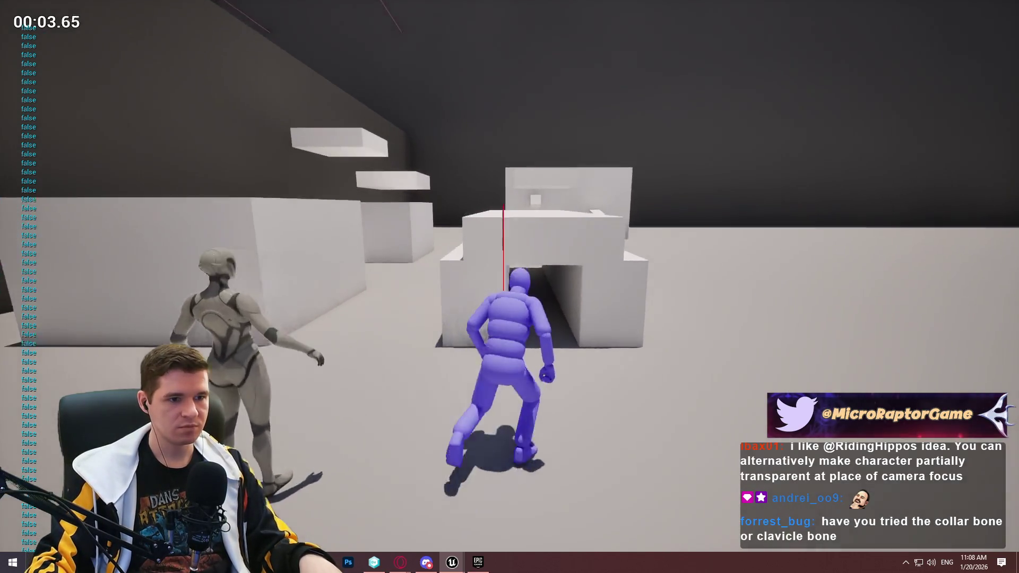
key("w")
key("w")
key("w")
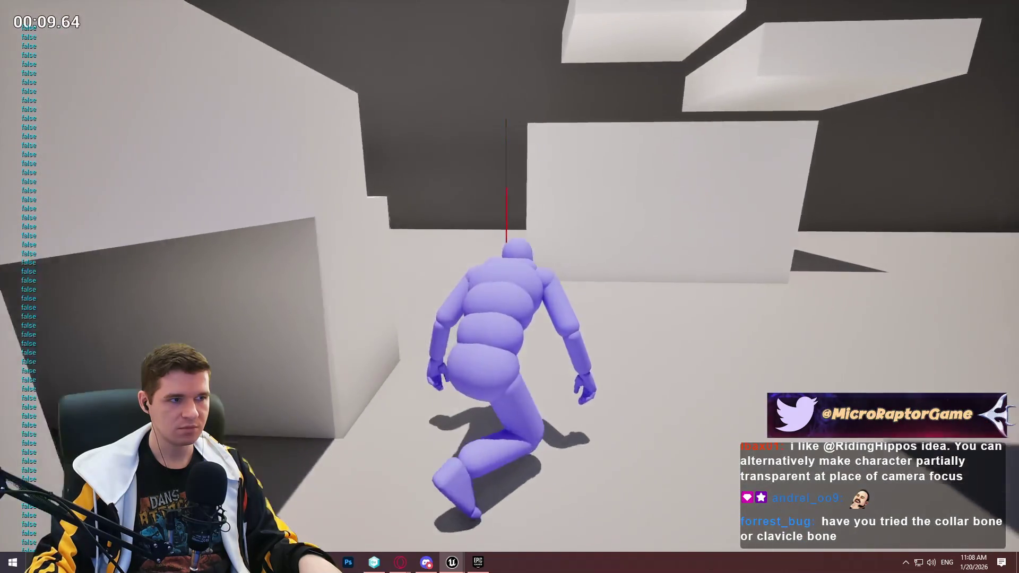
key("w")
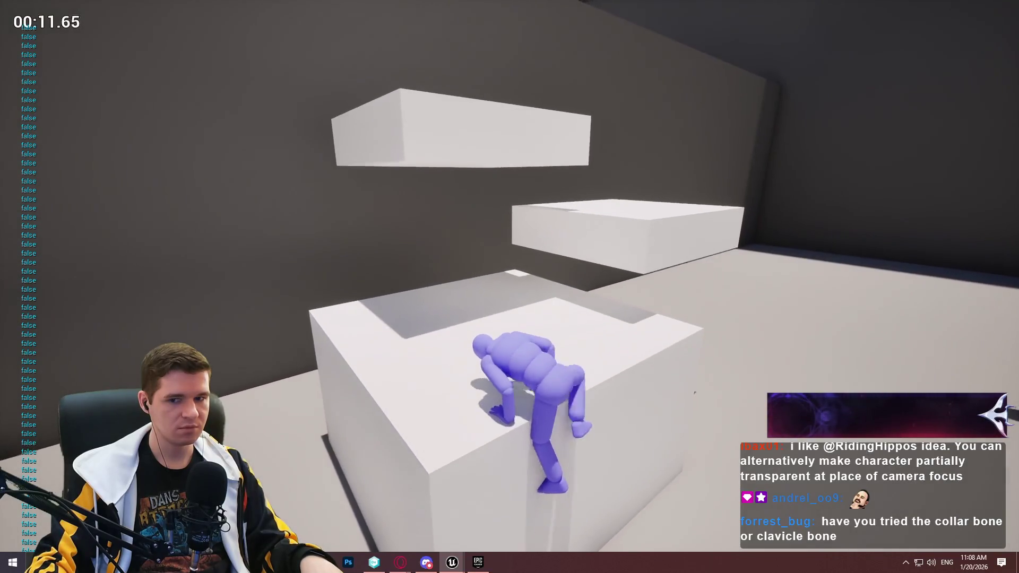
key("w")
key("s")
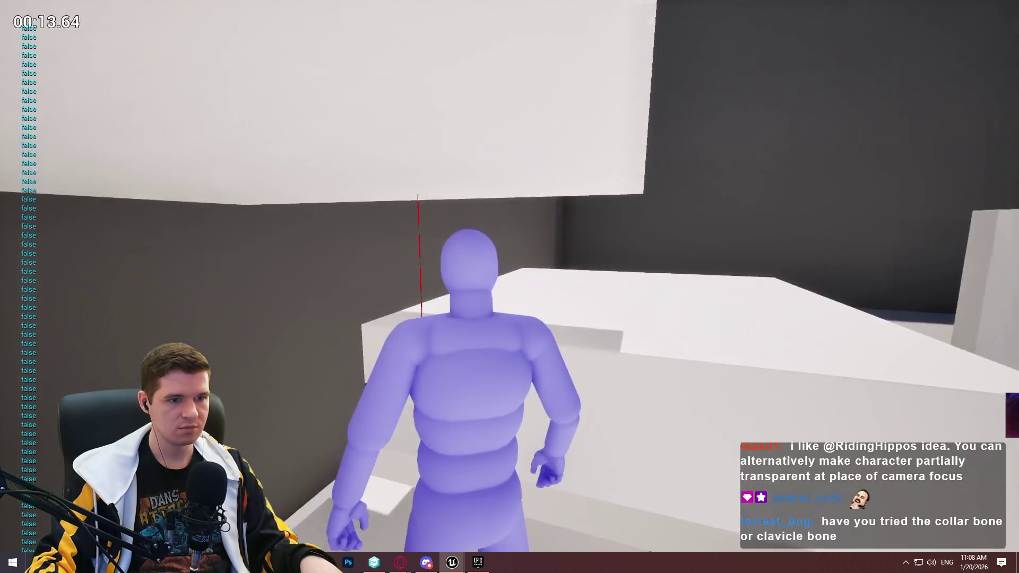
key("w")
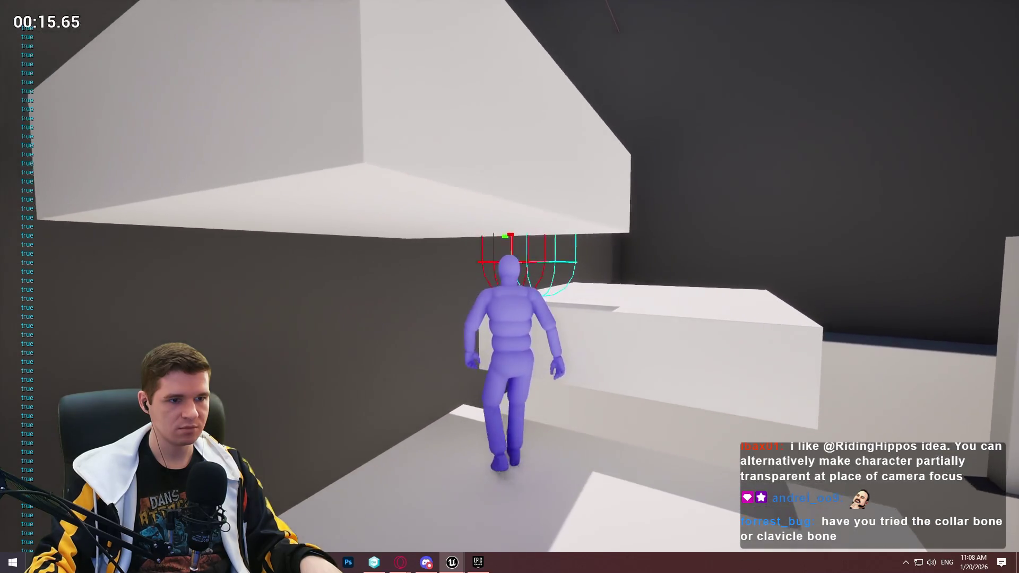
key("w")
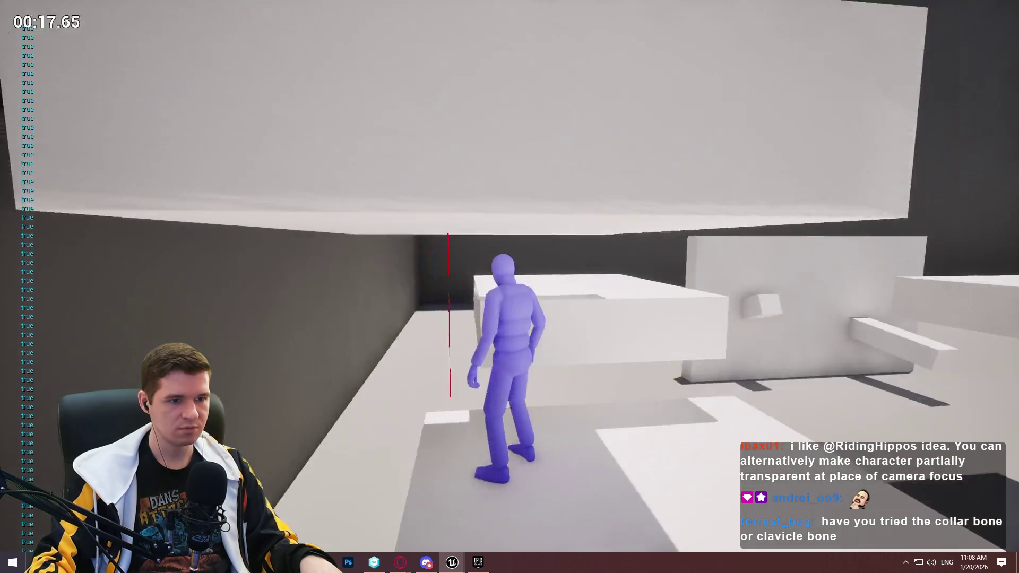
key("w")
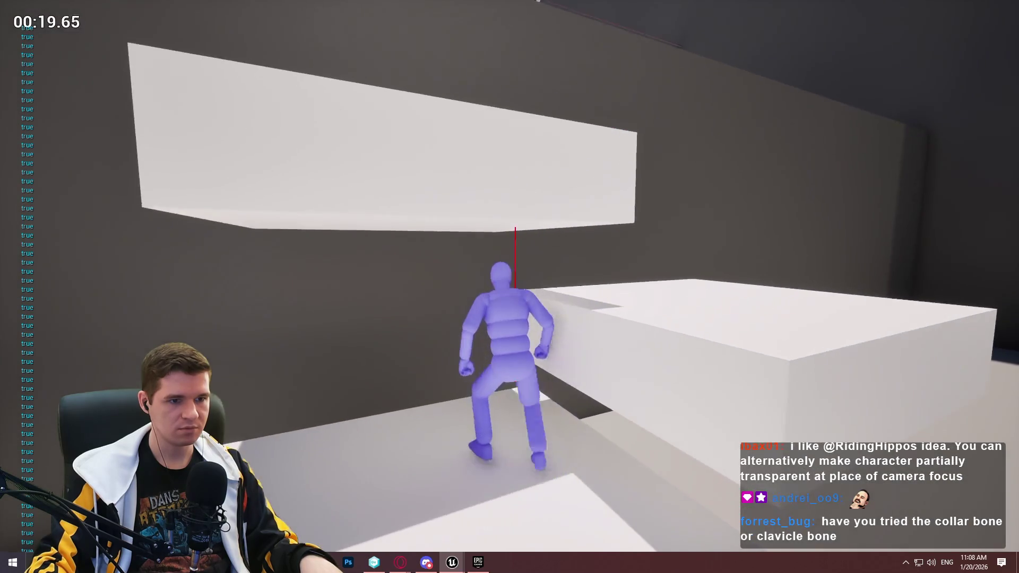
key("w")
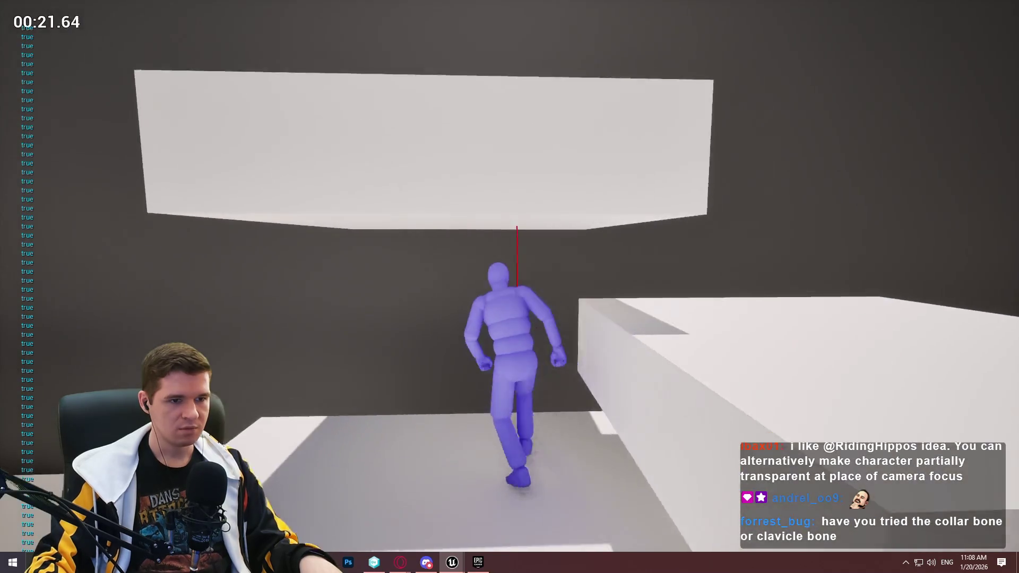
Mantle and vault across the boxes and ledges, then stop with Esc and leave full screen with F11.
key("w")
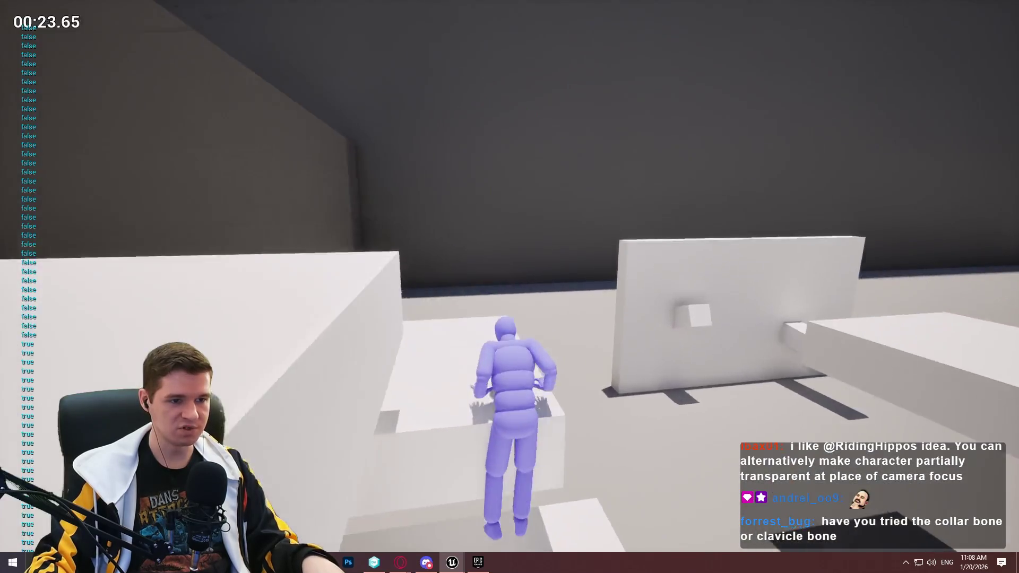
key("w")
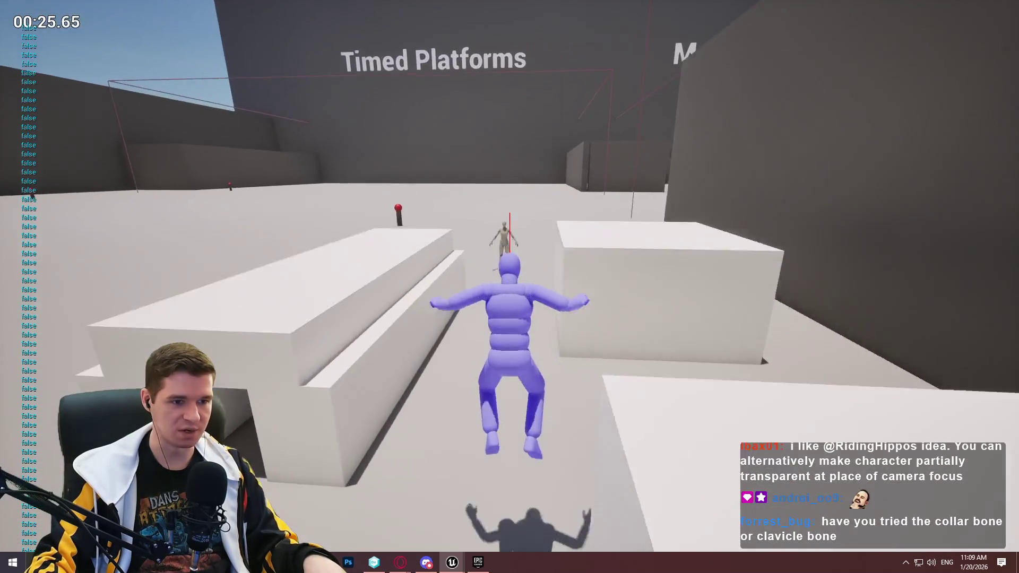
key("w")
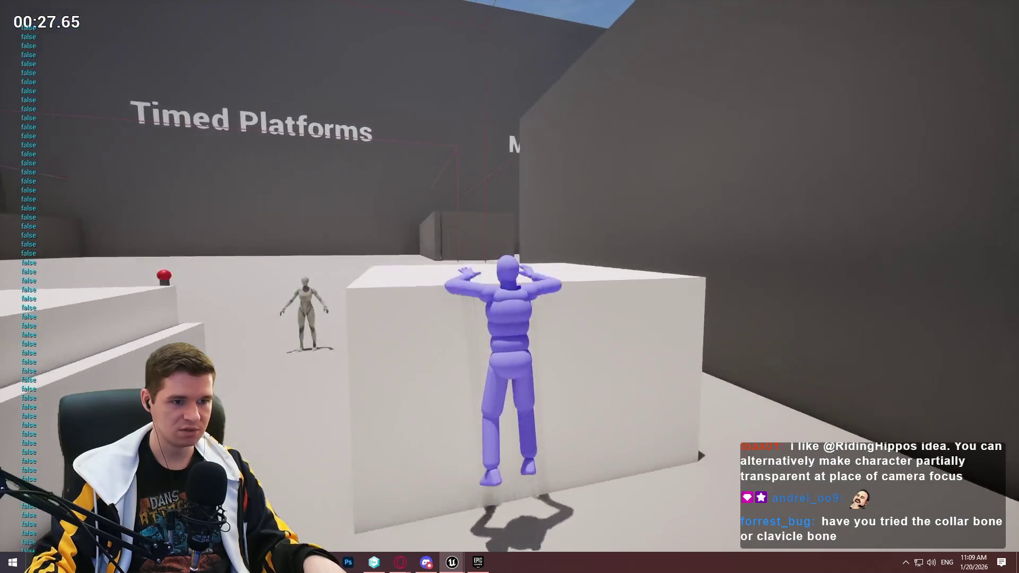
key("w")
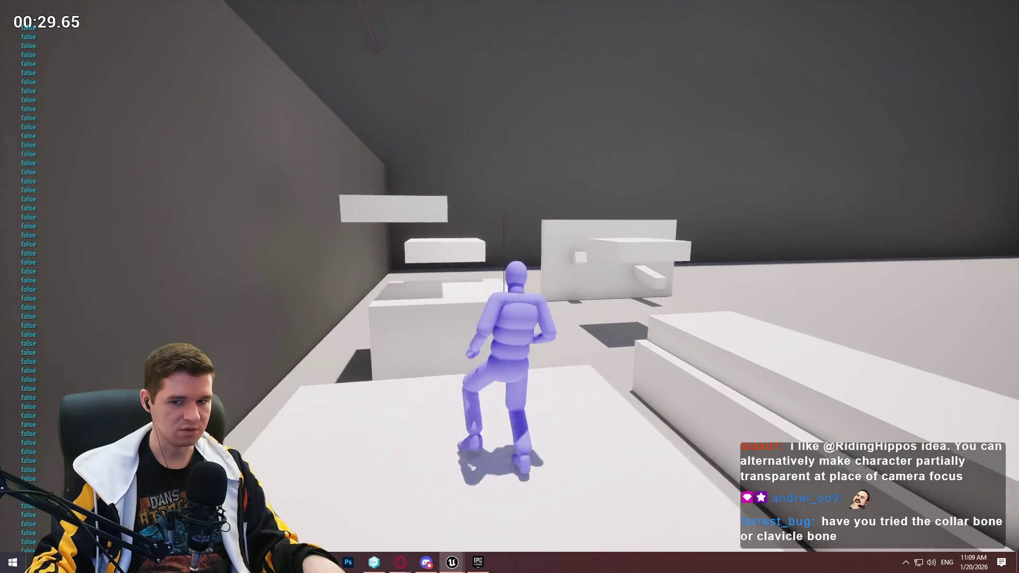
key("w")
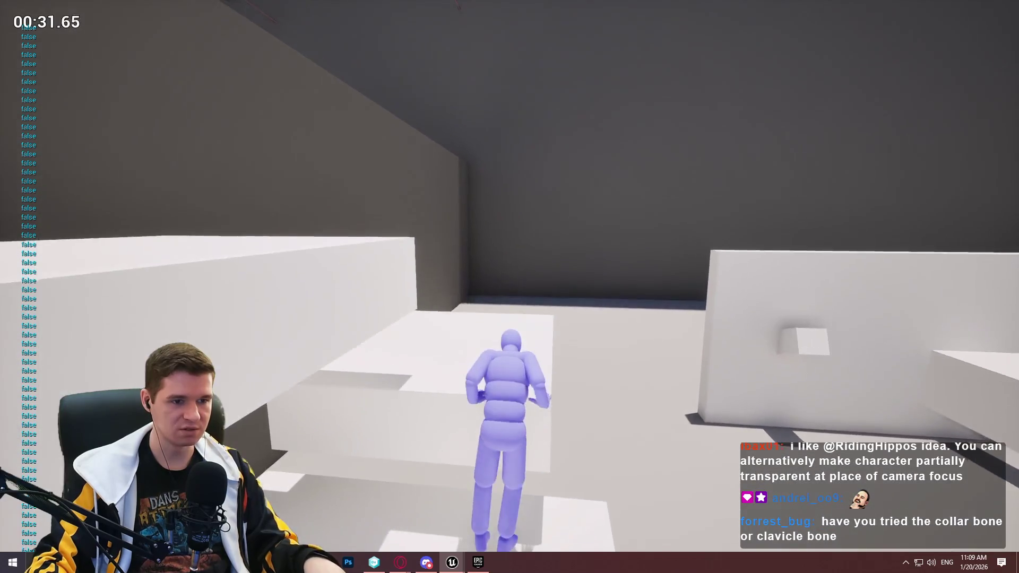
key("w")
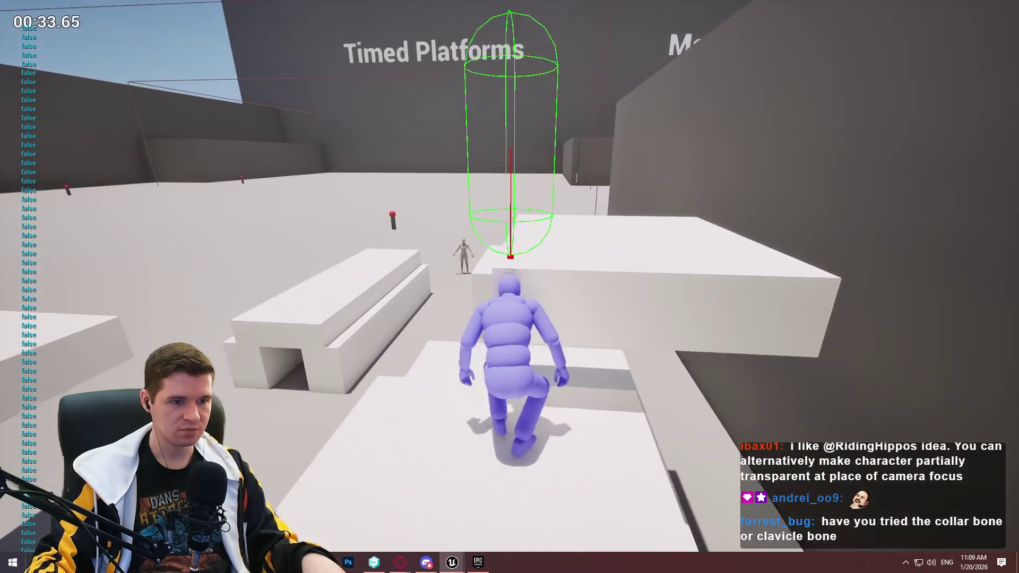
key("w")
key("w")
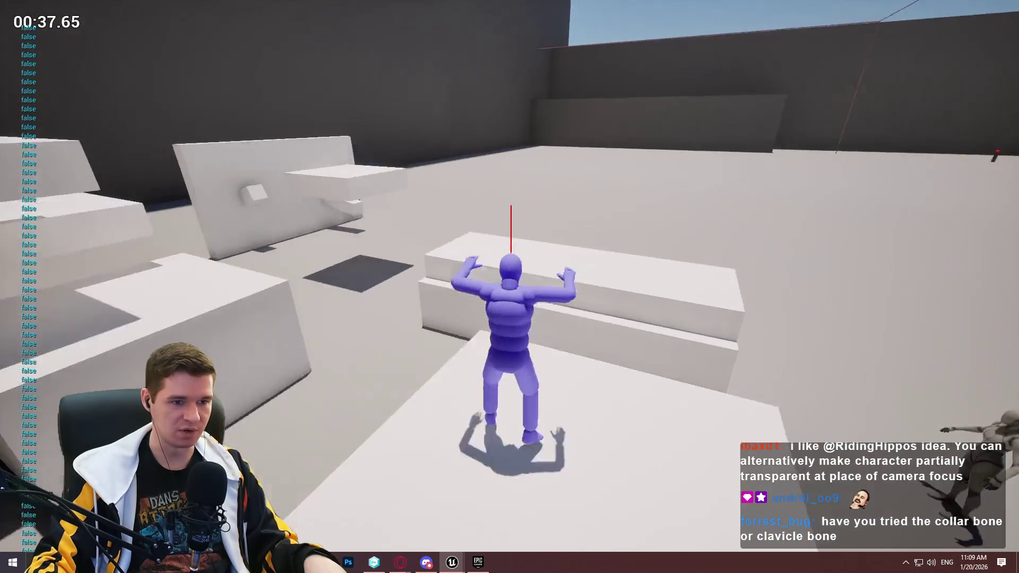
key("w")
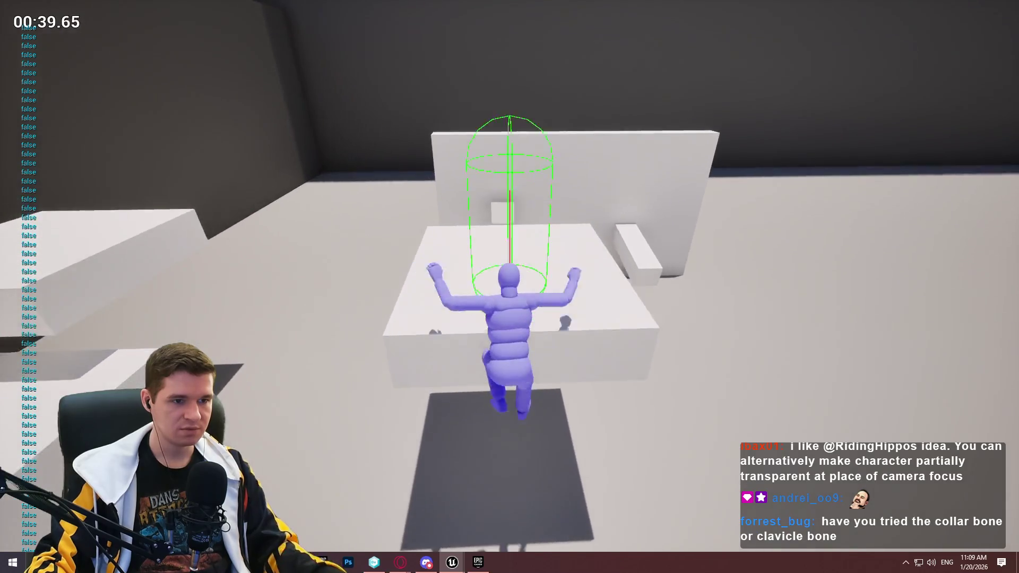
key("Escape")
key("F11")
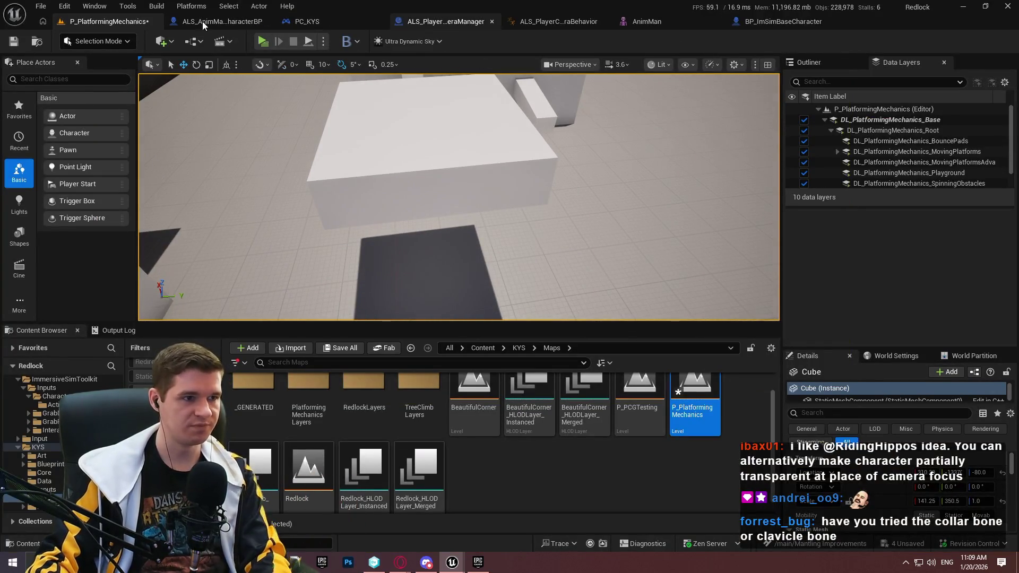
Look through the open Blueprint tabs, then switch to BP_ImSimBaseCharacter's TickMantlingCheck graph.
left_click(220, 20)
left_click(318, 24)
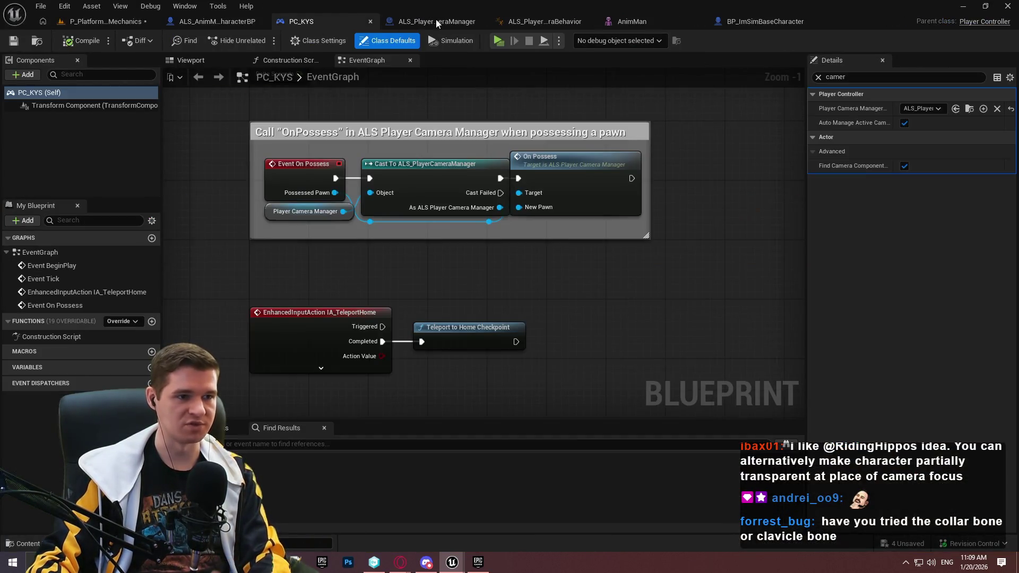
left_click(435, 20)
left_click(250, 21)
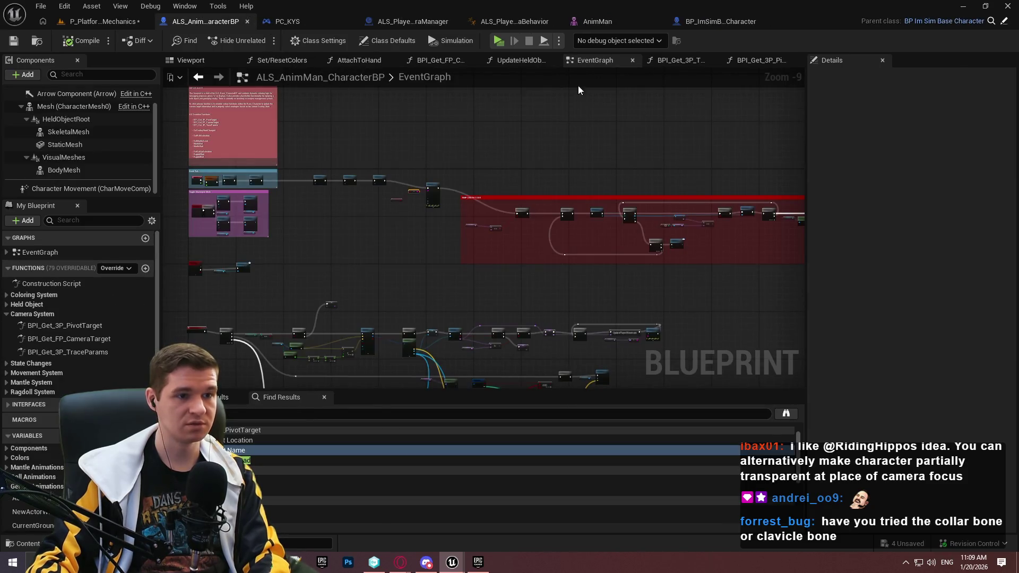
left_click(685, 21)
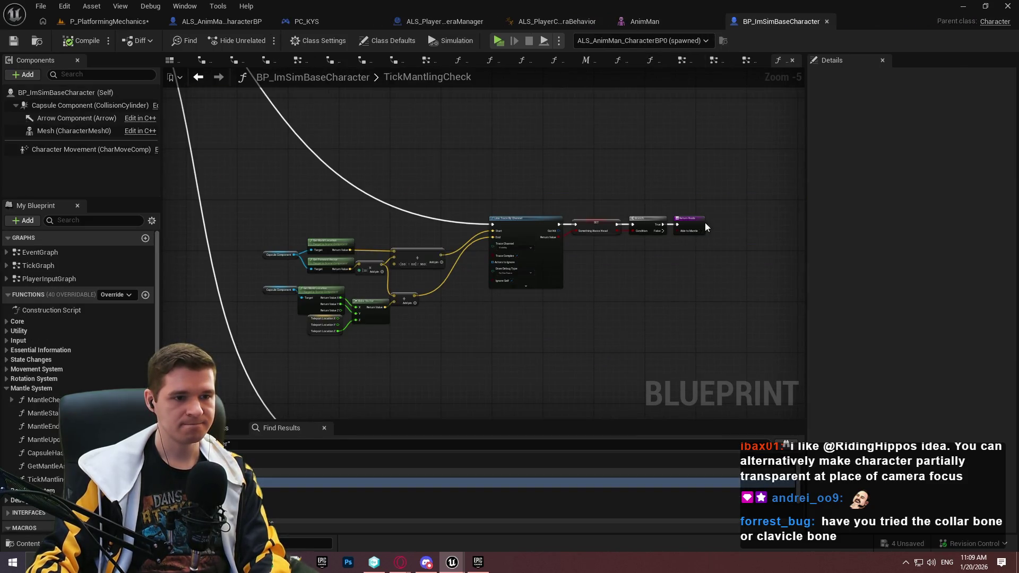
Frame the Line Trace By Channel node and select the SET Something Above Head node to view its Details.
scroll(706, 232, "down", 3)
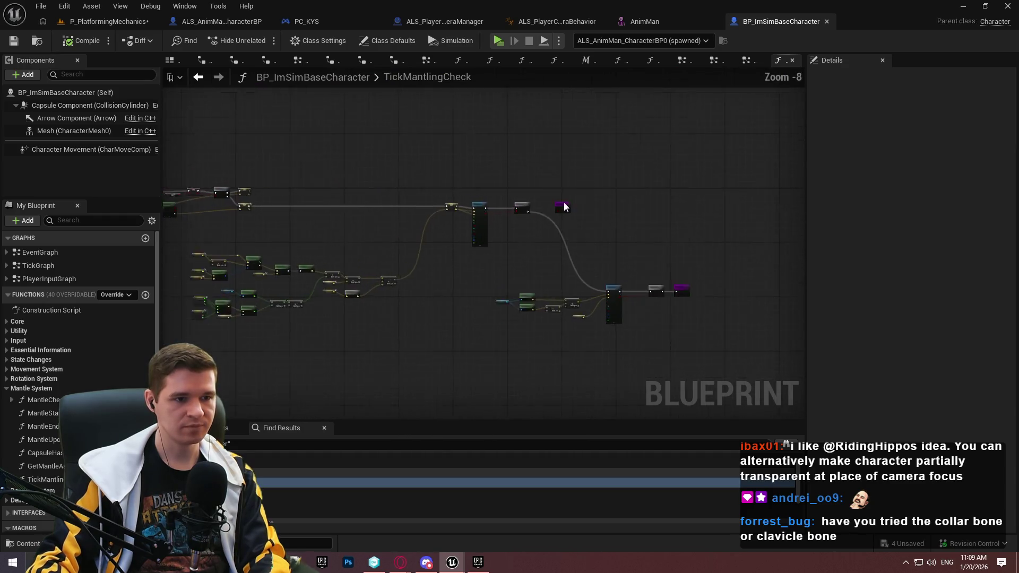
scroll(564, 207, "up", 8)
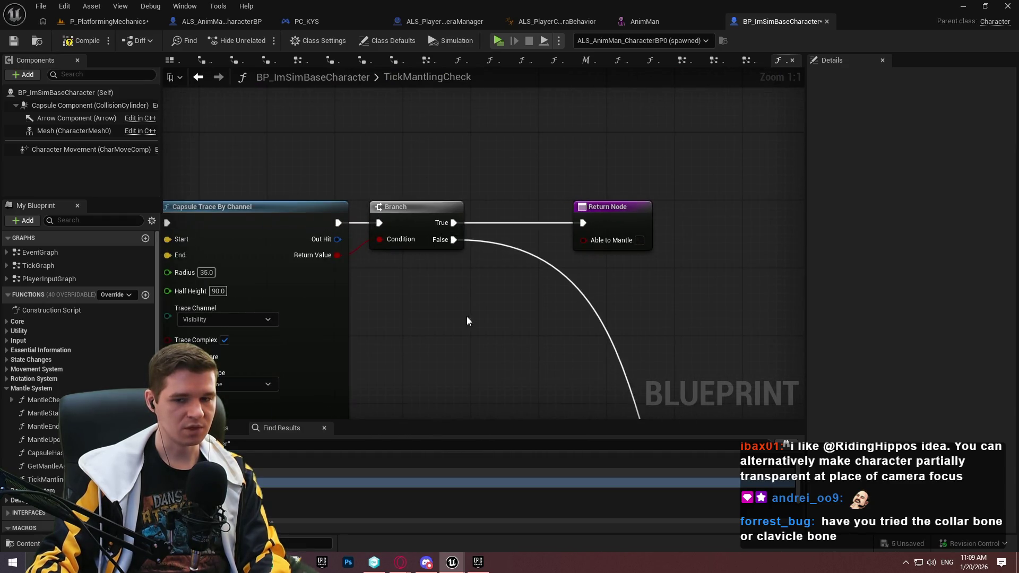
scroll(468, 321, "down", 5)
mouse_move(532, 234)
left_mouse_down()
mouse_move(480, 243)
mouse_move(326, 197)
mouse_move(467, 171)
mouse_move(538, 201)
left_mouse_up()
scroll(707, 204, "up", 3)
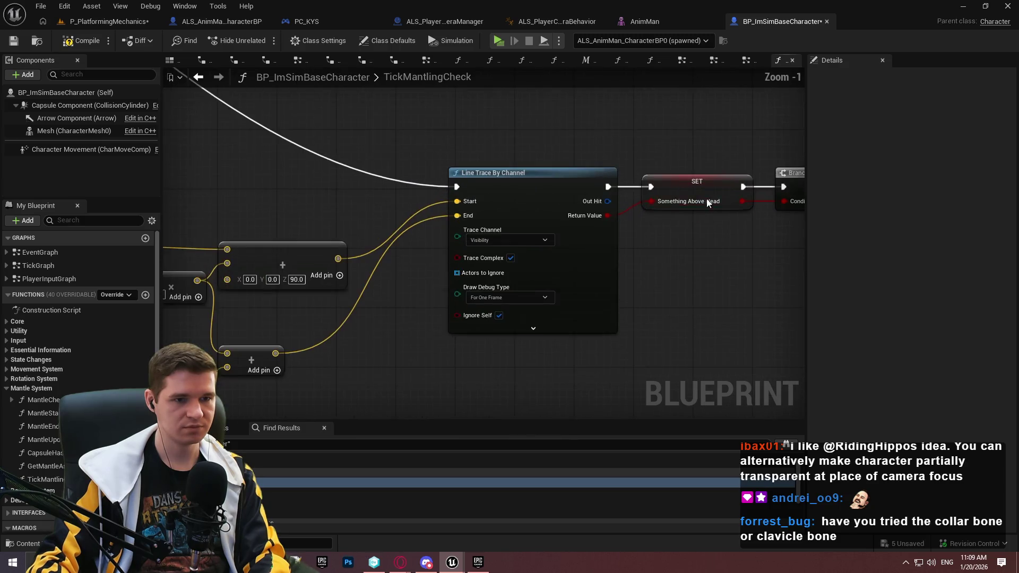
left_click(703, 185)
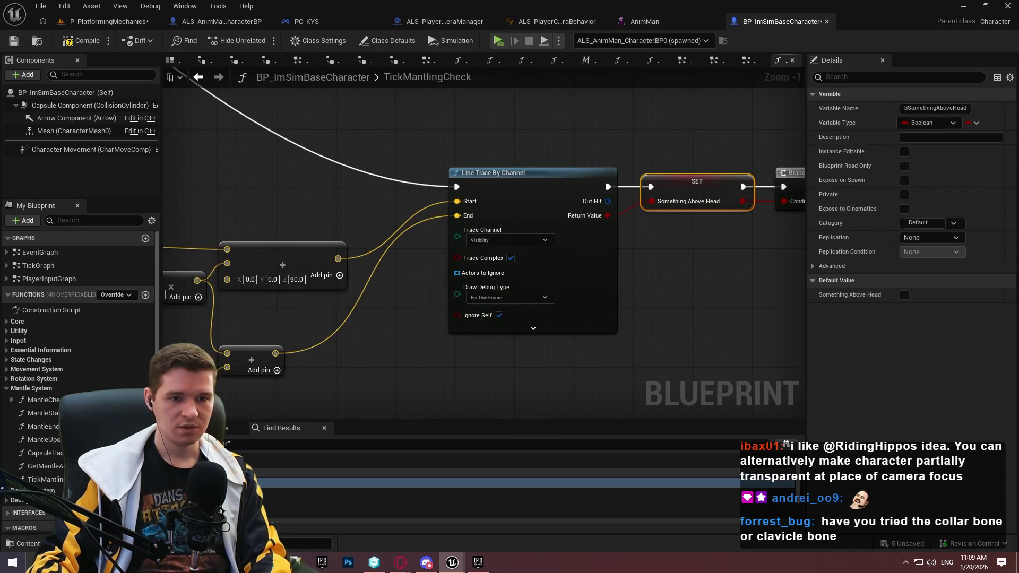
scroll(33, 439, "down", 10)
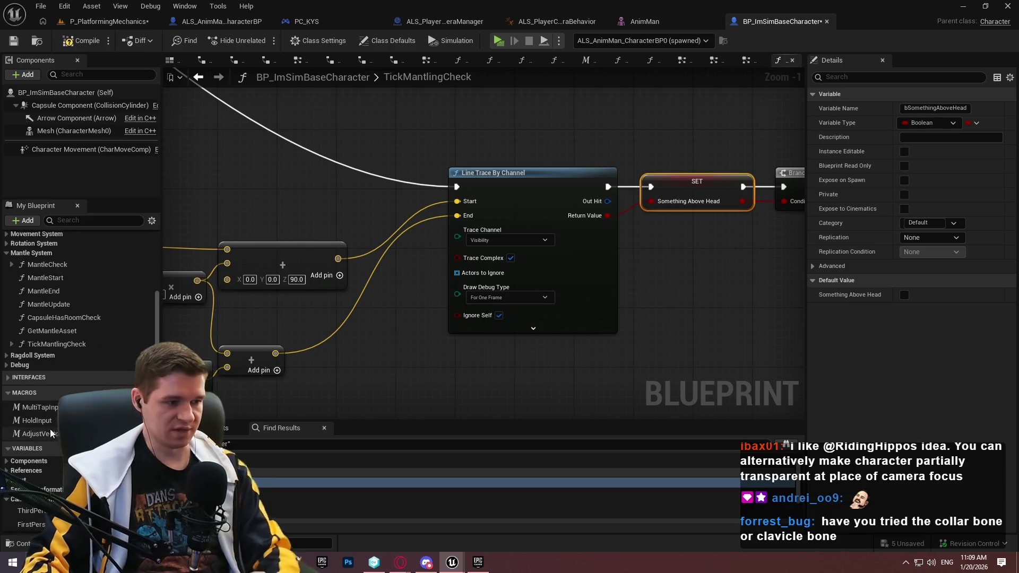
scroll(40, 469, "down", 2)
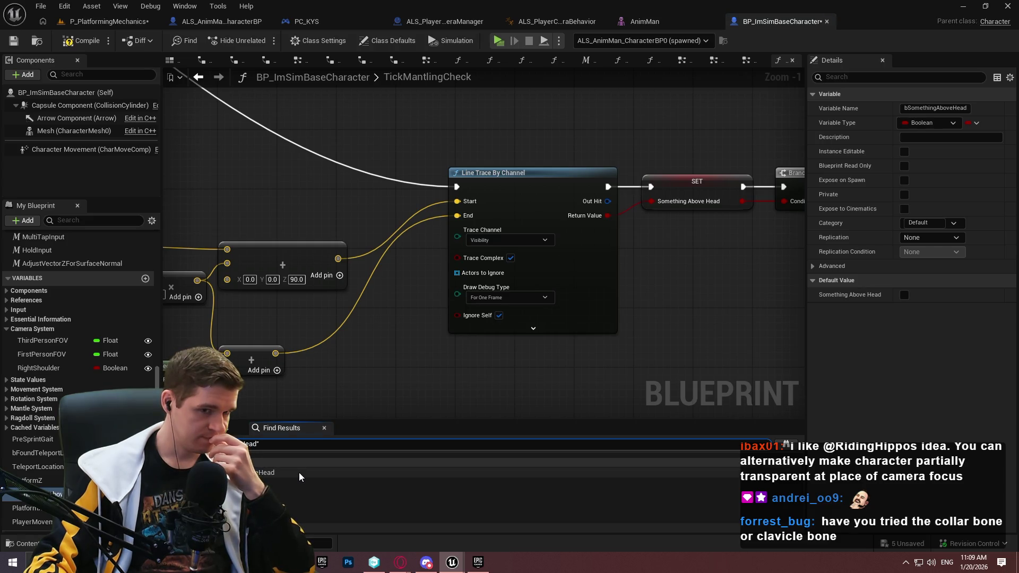
Wire the Line Trace Return Value straight into the Branch Condition, delete the SET node, and save.
double_click(299, 477)
left_click_drag(658, 205, 465, 212)
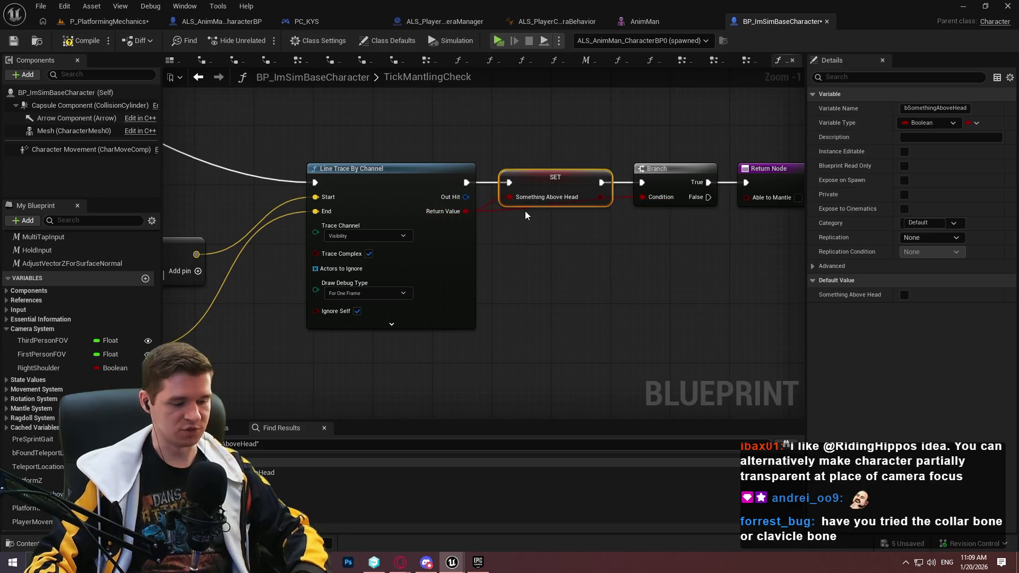
key("Delete")
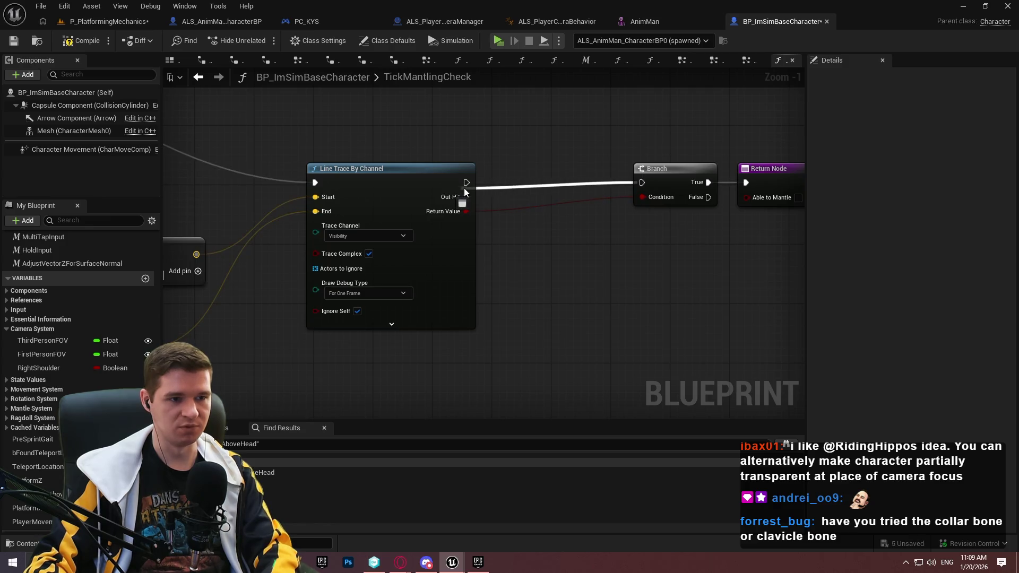
left_click_drag(783, 261, 626, 156)
left_click_drag(671, 182, 538, 181)
left_click(558, 254)
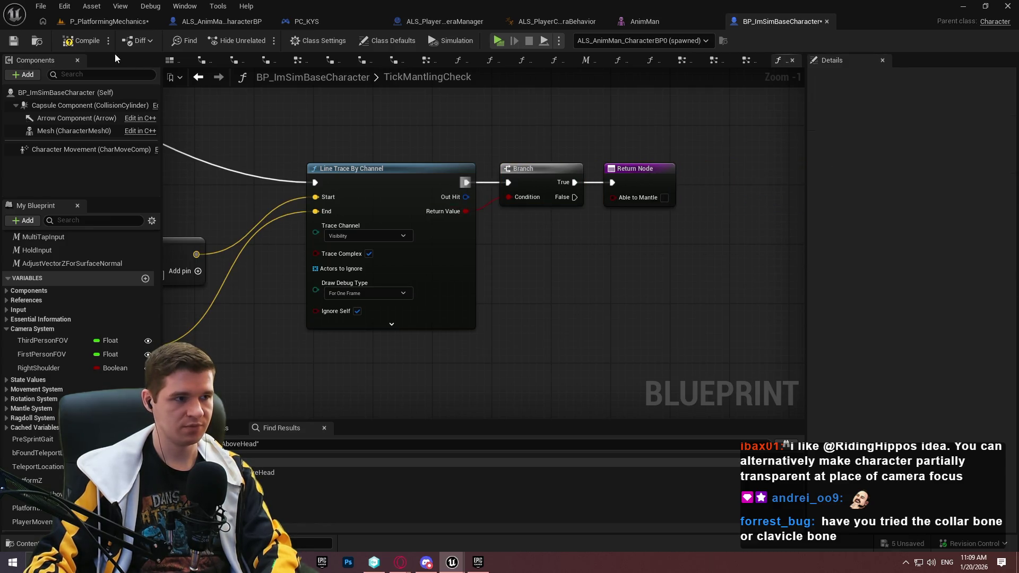
left_click(14, 43)
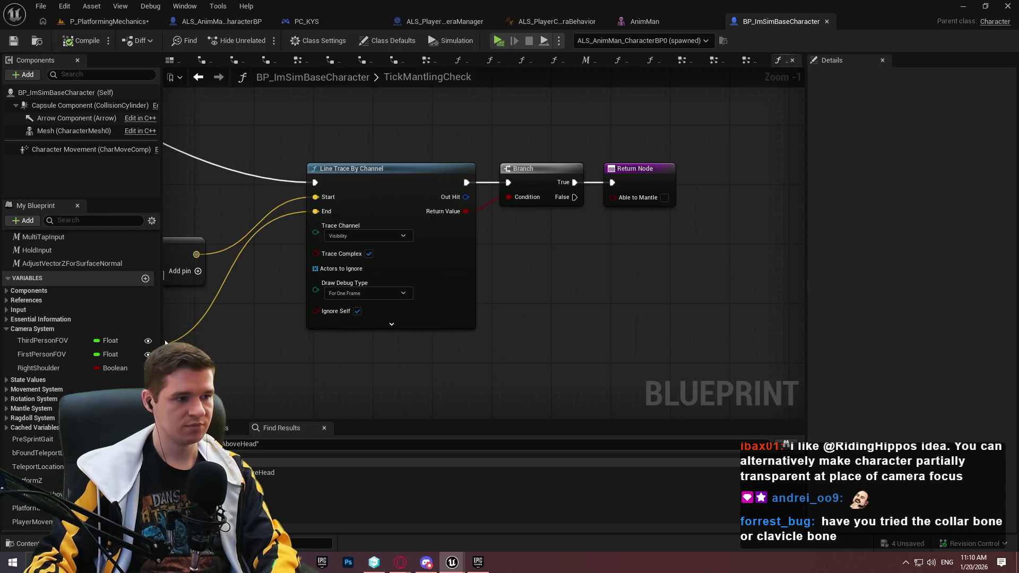
Collapse the Mantle System functions, look over the PlayerInputGraph, and open the TickGraph.
scroll(74, 271, "up", 5)
scroll(32, 300, "up", 1)
left_click(7, 305)
scroll(7, 250, "up", 4)
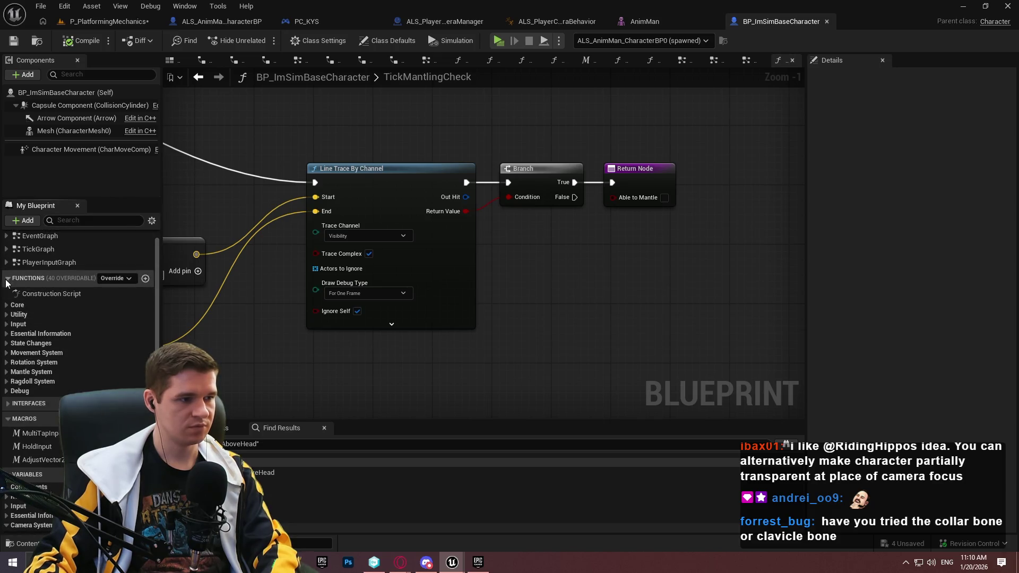
double_click(49, 278)
scroll(373, 302, "up", 4)
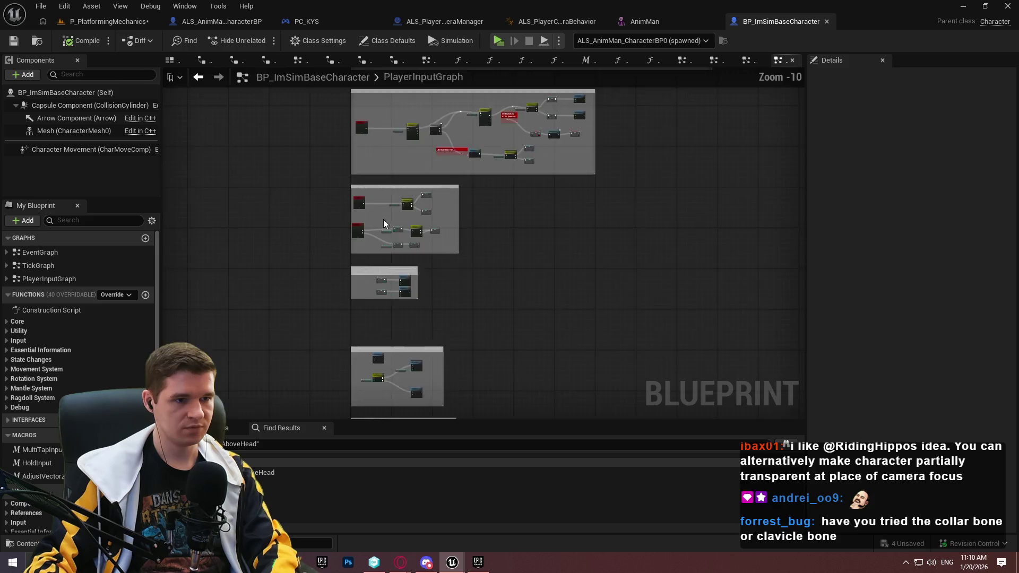
left_click_drag(390, 157, 378, 207)
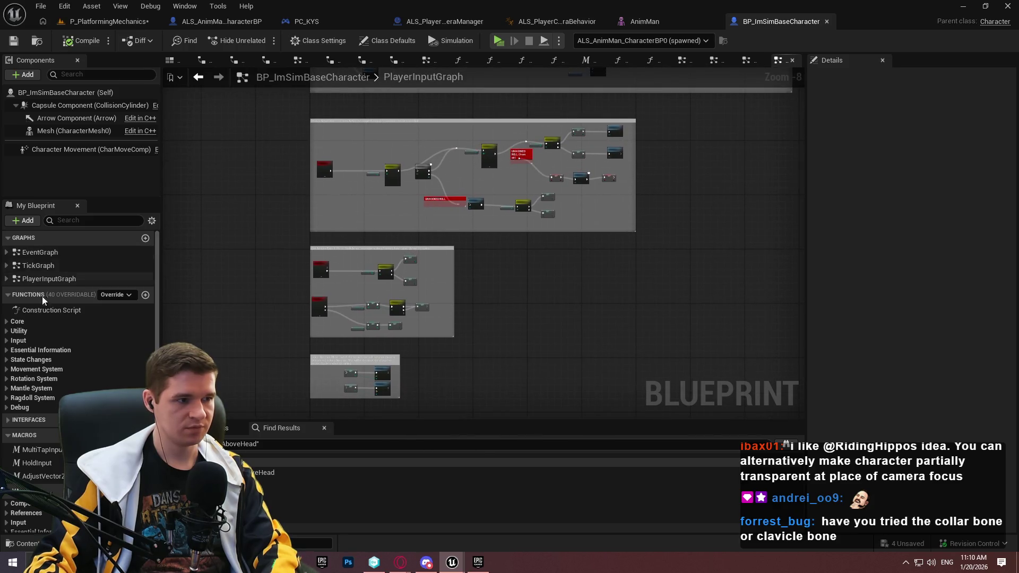
left_click_drag(571, 167, 132, 304)
double_click(62, 269)
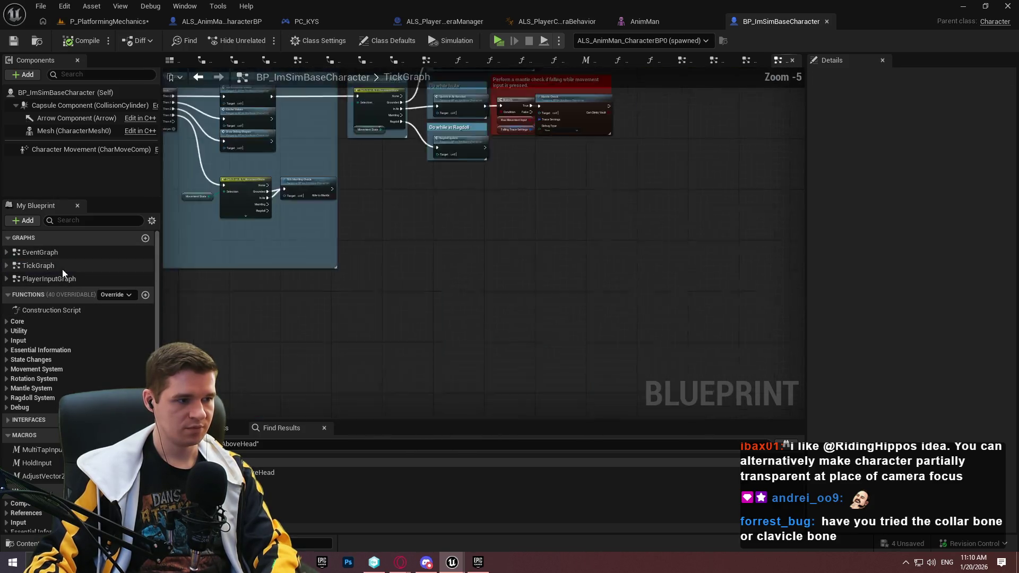
Create a new function named CheckAboveHeadWhileCrouching.
left_click(144, 294)
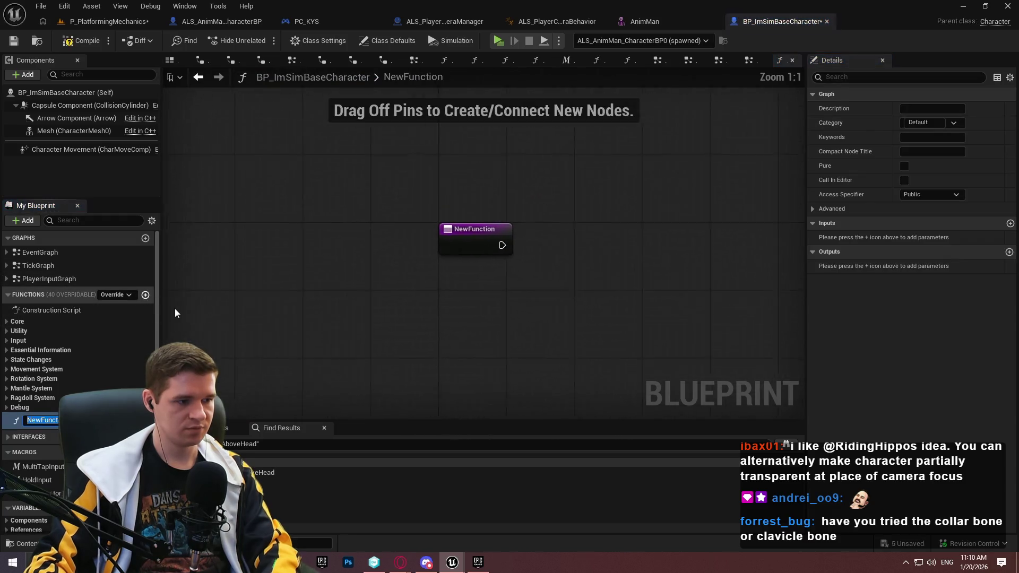
type("CheckAbo")
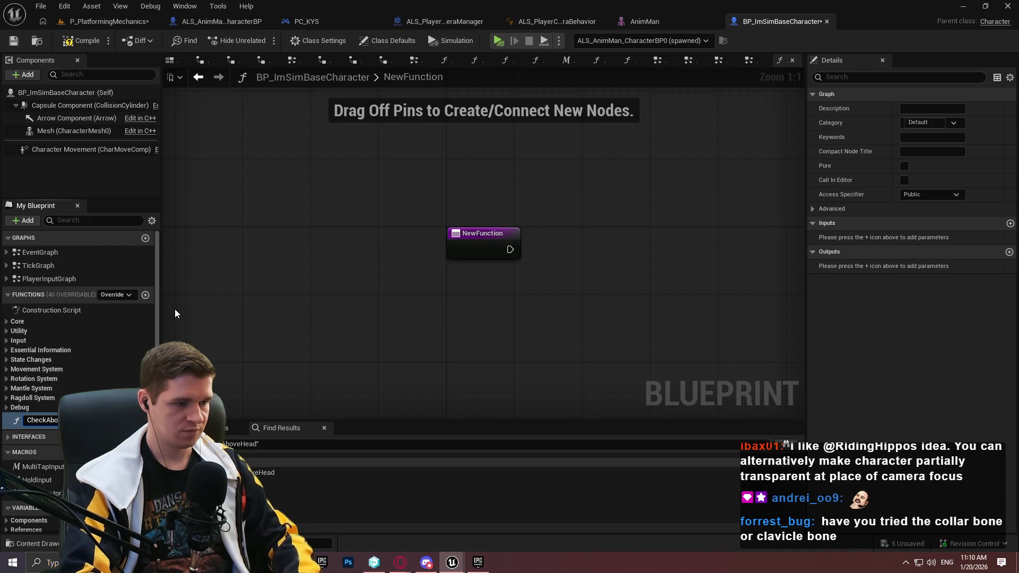
key("Return")
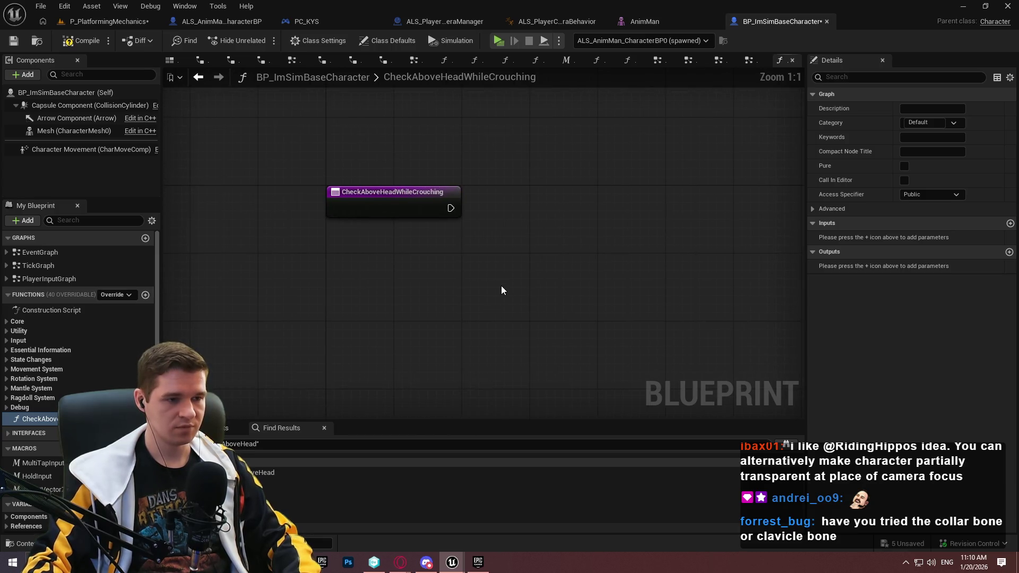
Add a Stance getter feeding a Switch on ALS_Stance, wired from the function entry.
right_click(326, 268)
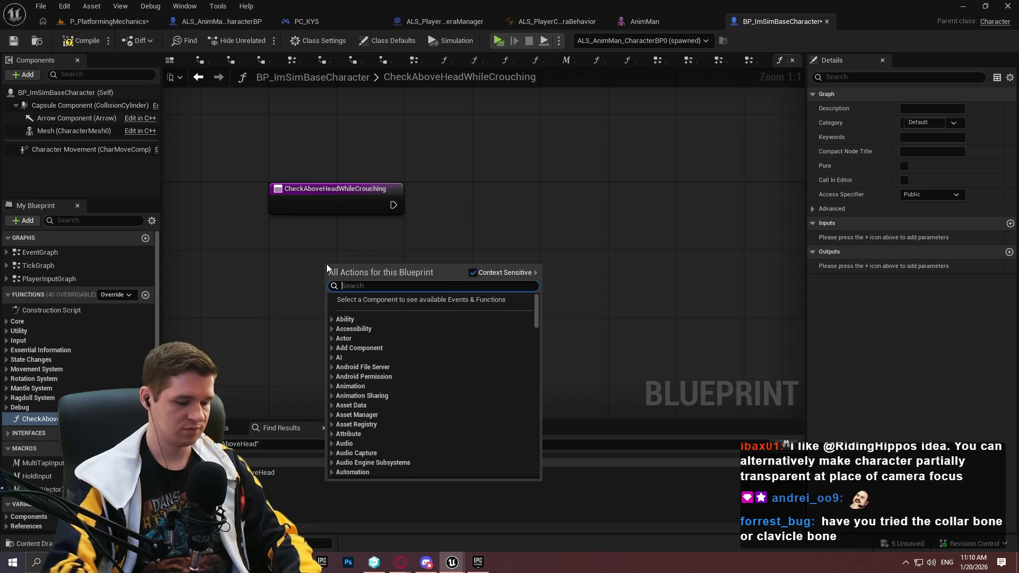
type("stance")
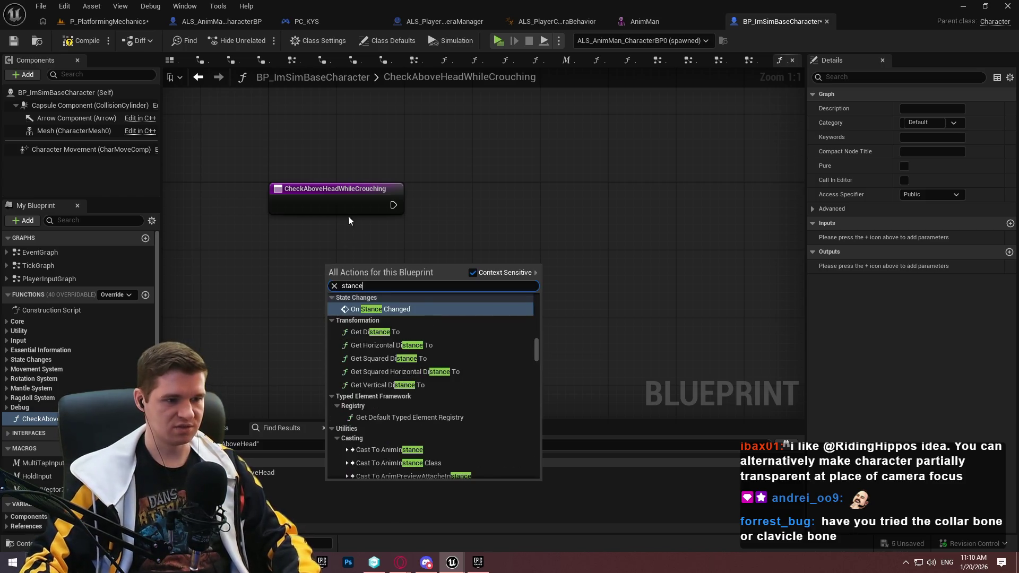
scroll(469, 369, "down", 5)
left_click_drag(538, 353, 543, 478)
left_click(416, 350)
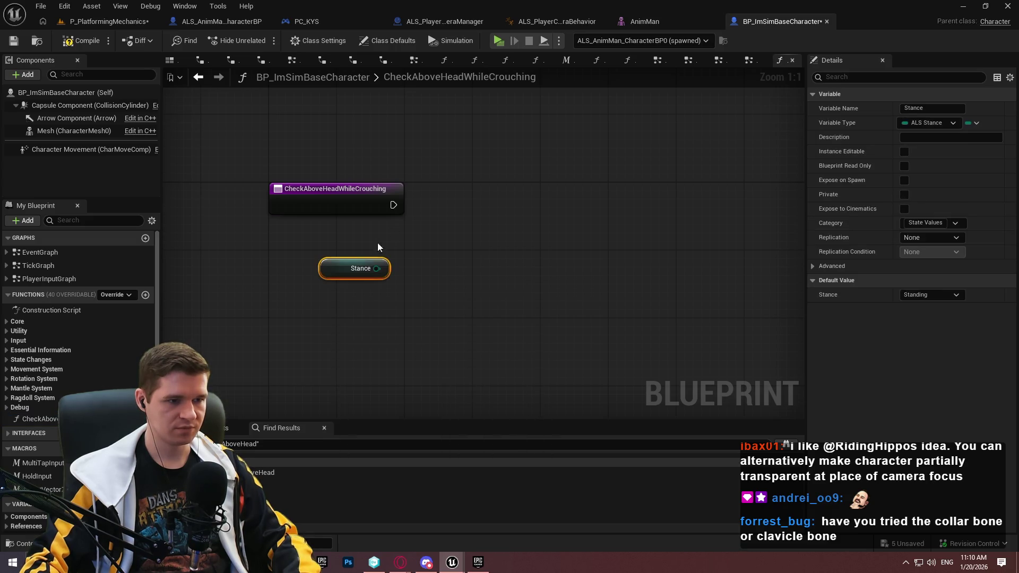
left_click_drag(440, 262, 387, 208)
left_click(489, 334)
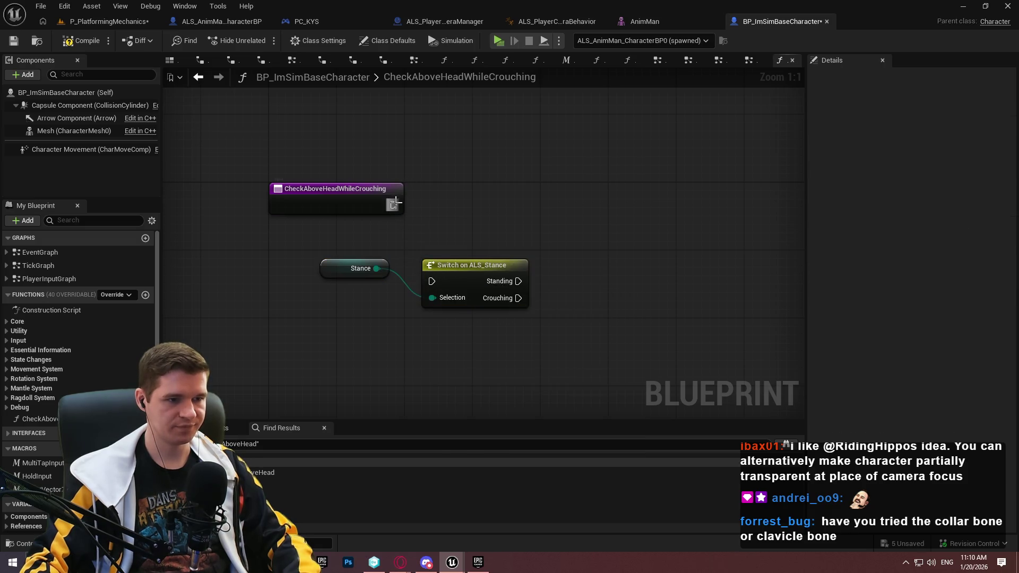
left_click_drag(434, 284, 443, 203)
left_click(435, 281)
left_click_drag(390, 268, 403, 235)
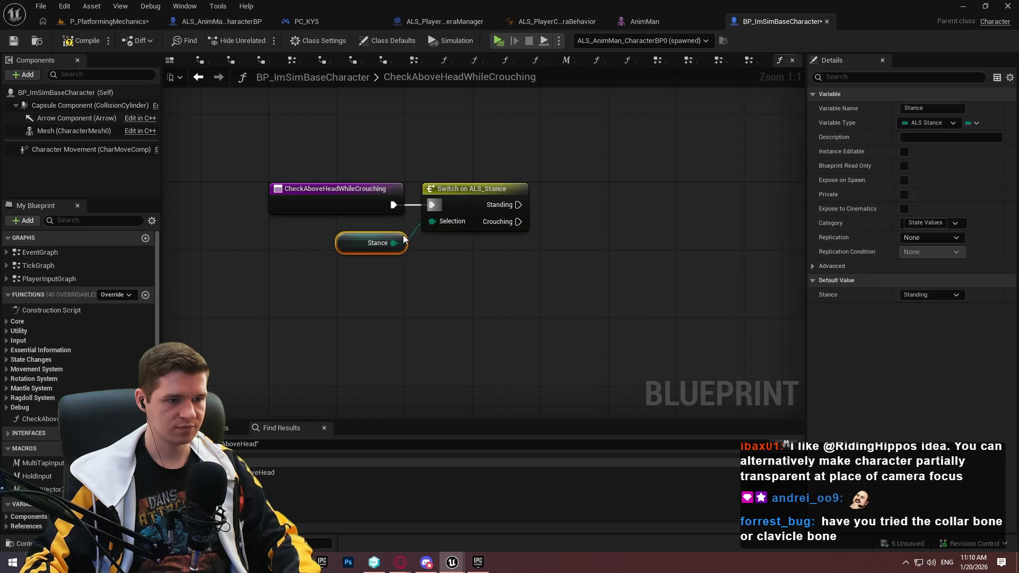
left_click(454, 277)
mouse_move(471, 303)
left_mouse_down()
mouse_move(515, 273)
mouse_move(484, 272)
left_mouse_up()
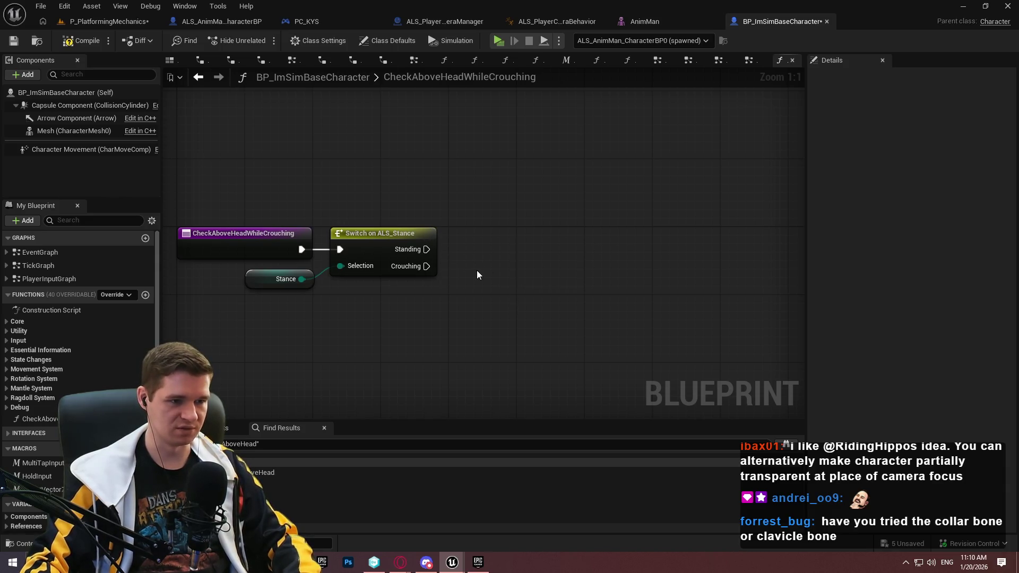
left_click_drag(482, 247, 462, 274)
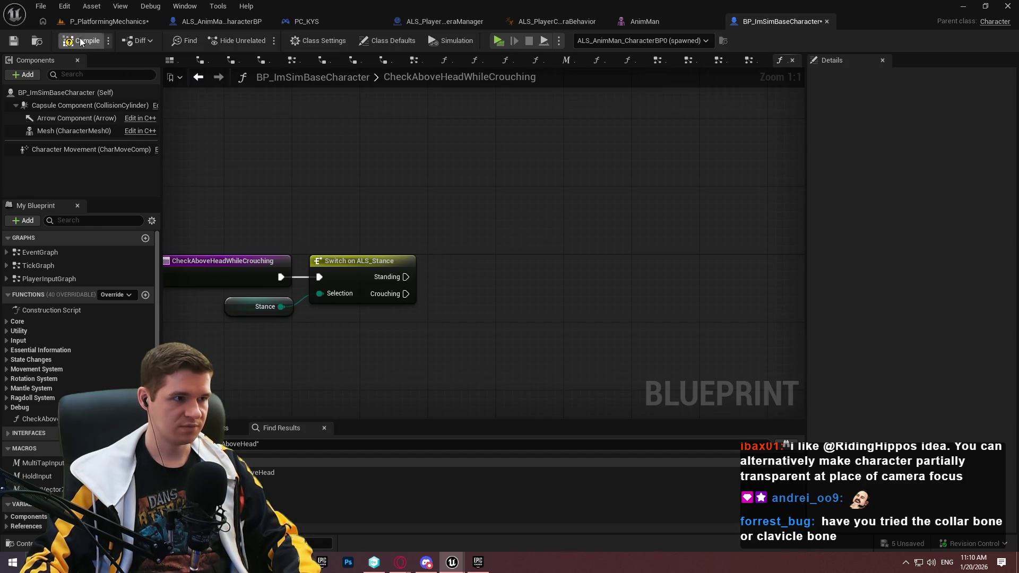
Connect the Standing case to a Return Node, then bring up ALS_PlayerCameraManager.
left_click_drag(406, 276, 463, 277)
type("return")
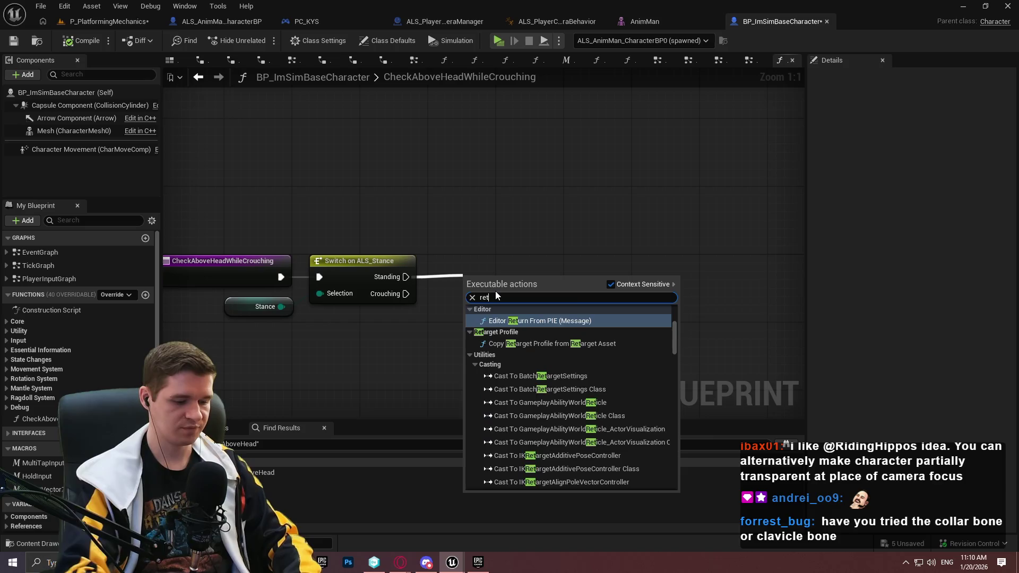
left_click(504, 483)
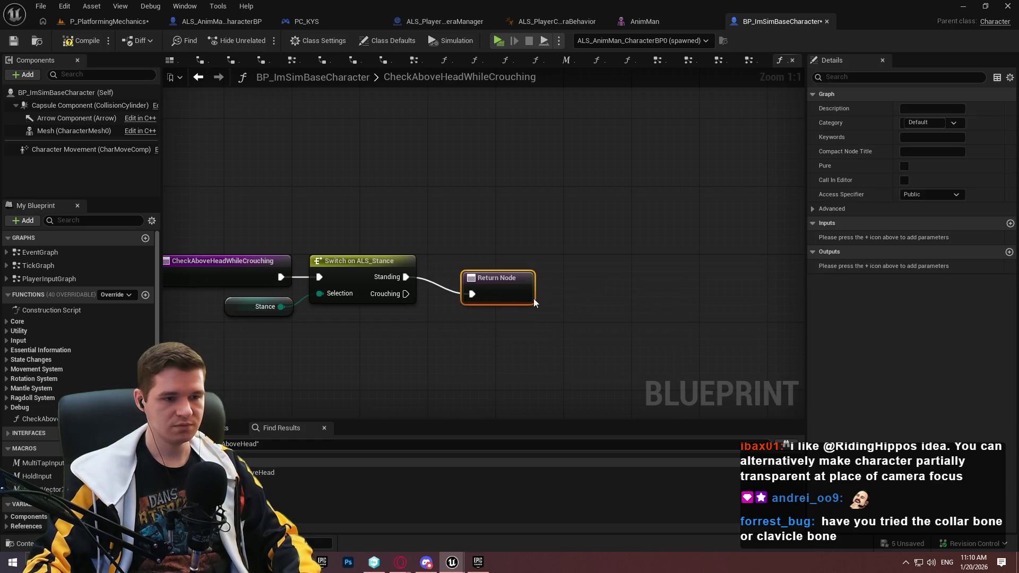
left_click_drag(493, 277, 494, 193)
left_click(470, 317)
mouse_move(411, 300)
left_mouse_down()
mouse_move(320, 244)
mouse_move(482, 202)
left_mouse_up()
scroll(116, 381, "down", 10)
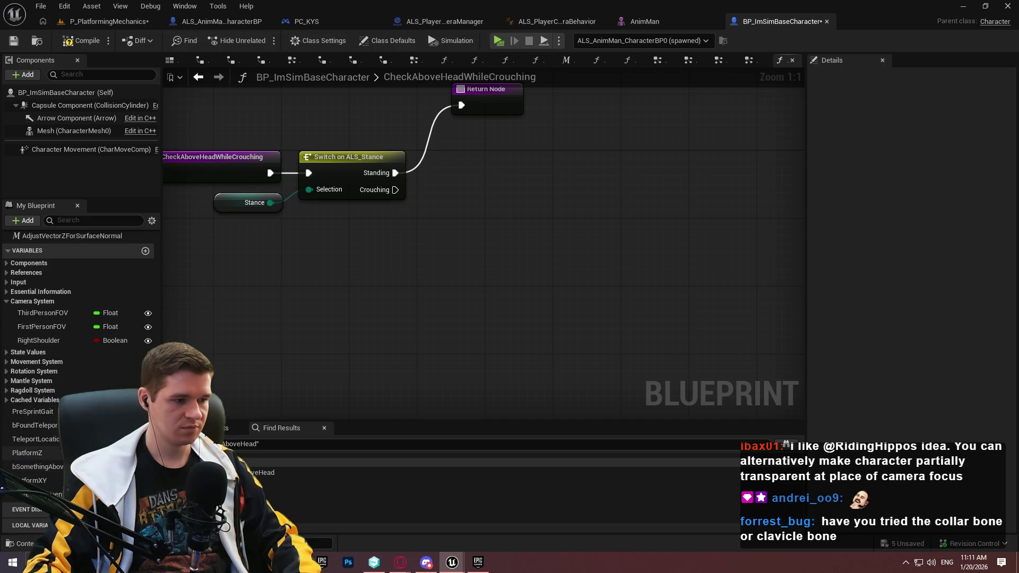
left_click(443, 21)
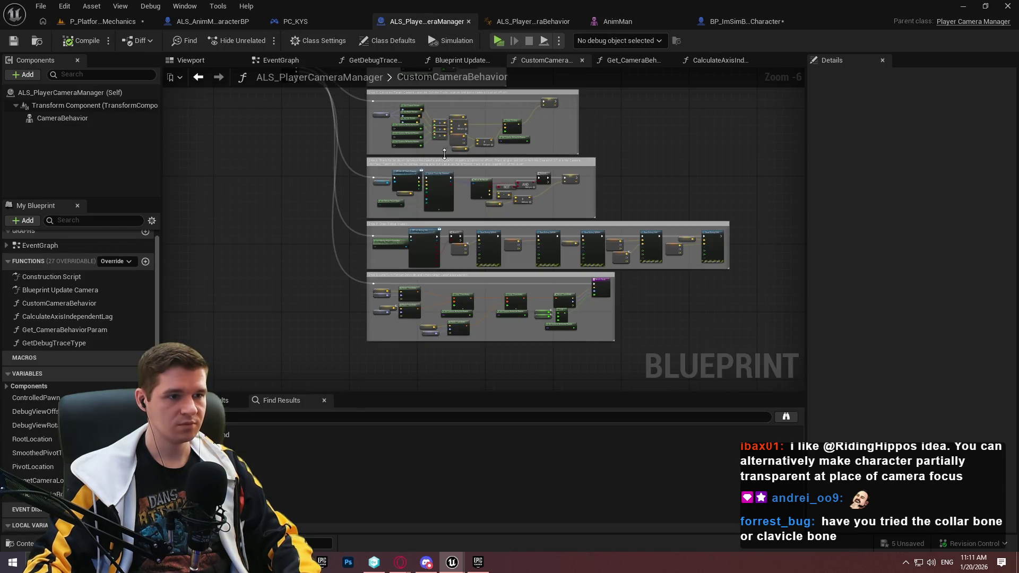
Close BP_ImSimBaseCharacter's extra graph tabs and reopen the CheckAboveHeadWhileCrouching graph.
left_click(746, 20)
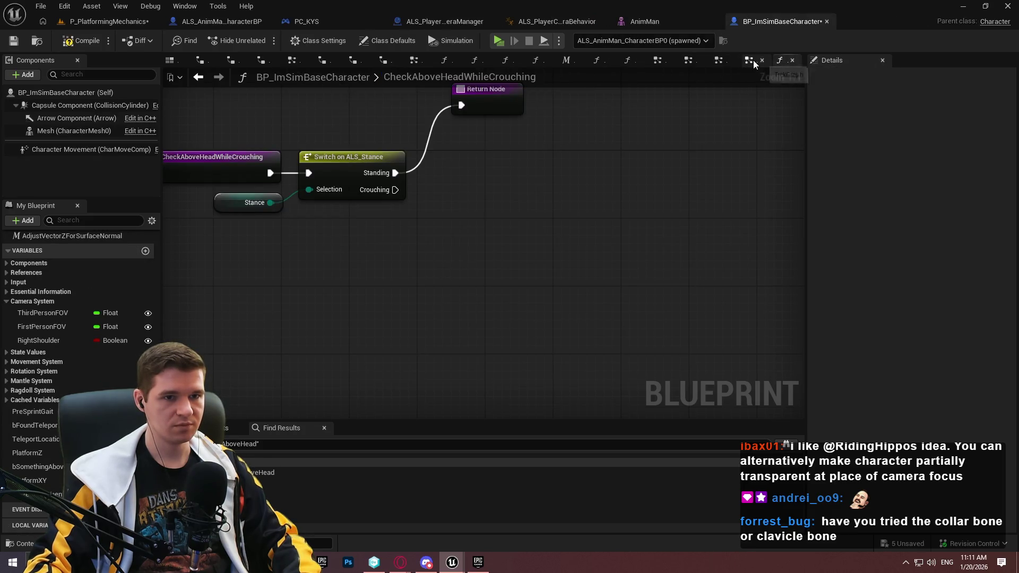
right_click(170, 63)
left_click(215, 127)
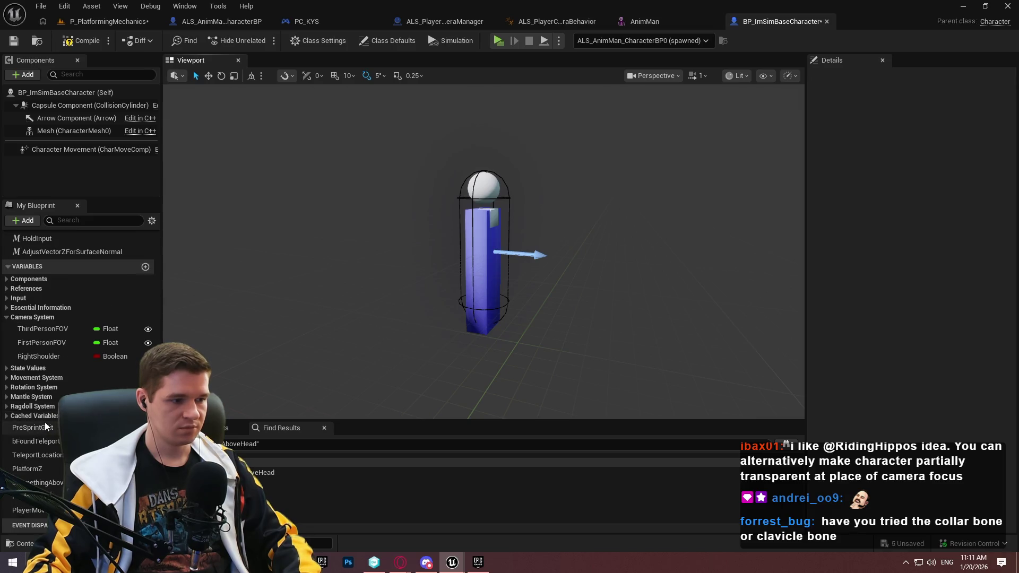
scroll(40, 372, "up", 5)
double_click(52, 334)
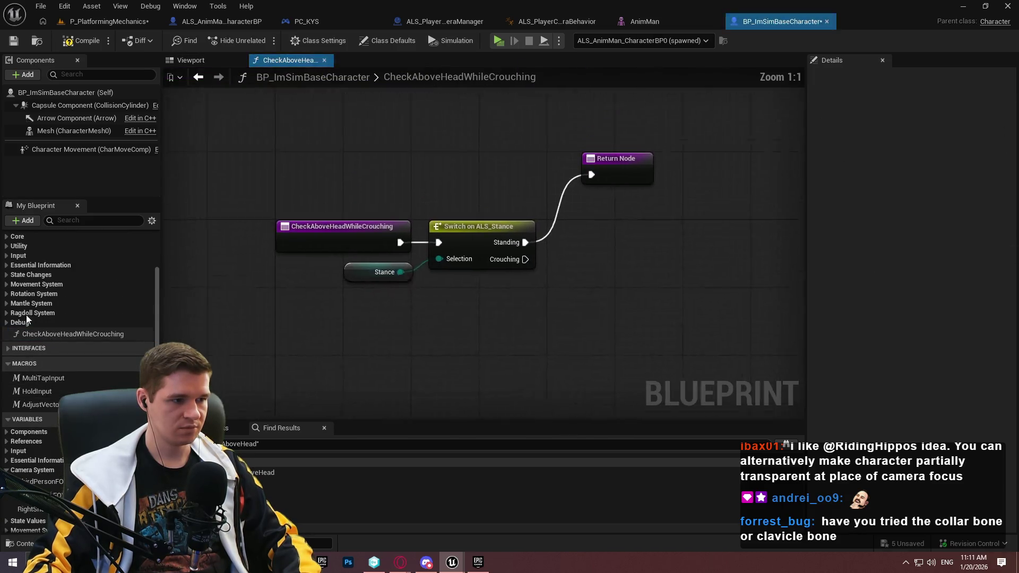
Review the line trace nodes in the TickMantlingCheck and MantleCheck functions.
left_click(31, 303)
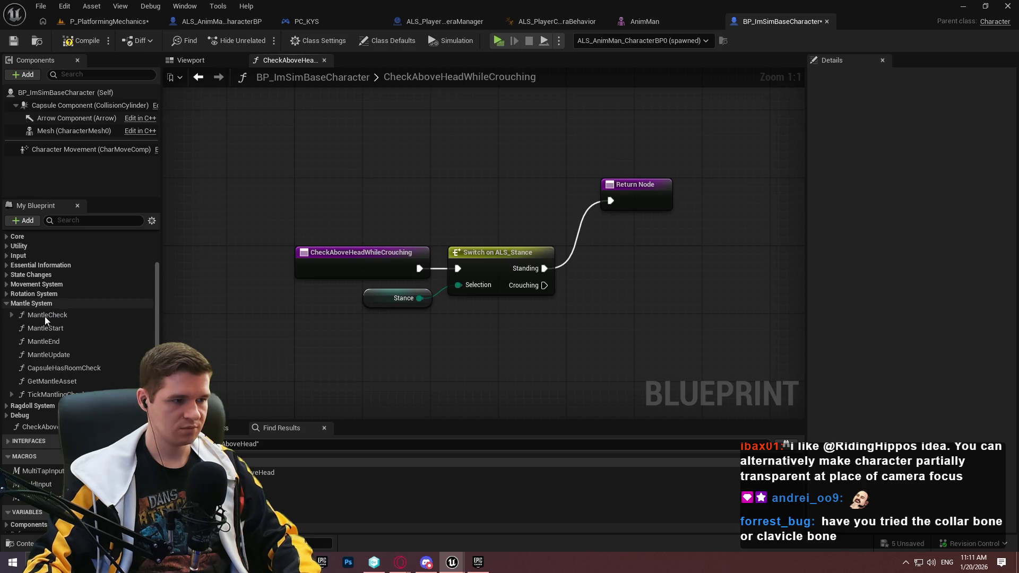
double_click(49, 395)
scroll(302, 268, "up", 5)
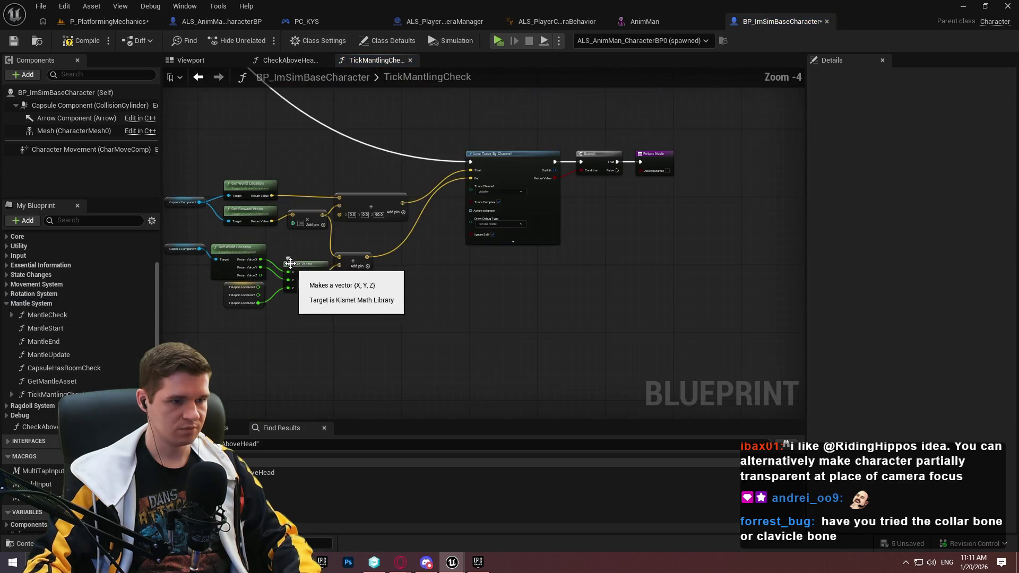
double_click(47, 315)
scroll(245, 303, "up", 3)
left_click_drag(245, 302, 496, 303)
scroll(496, 303, "up", 4)
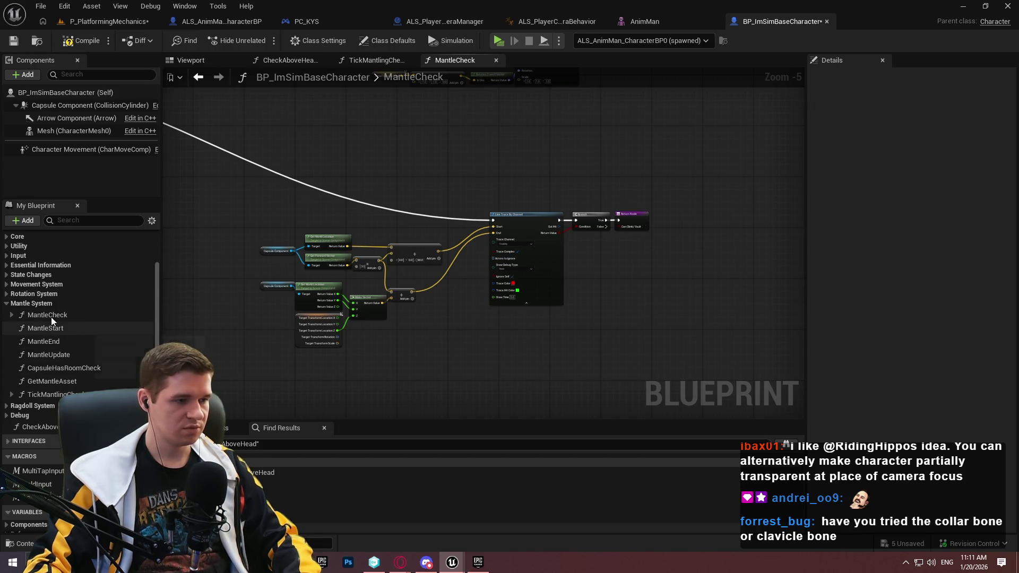
left_click_drag(550, 150, 547, 169)
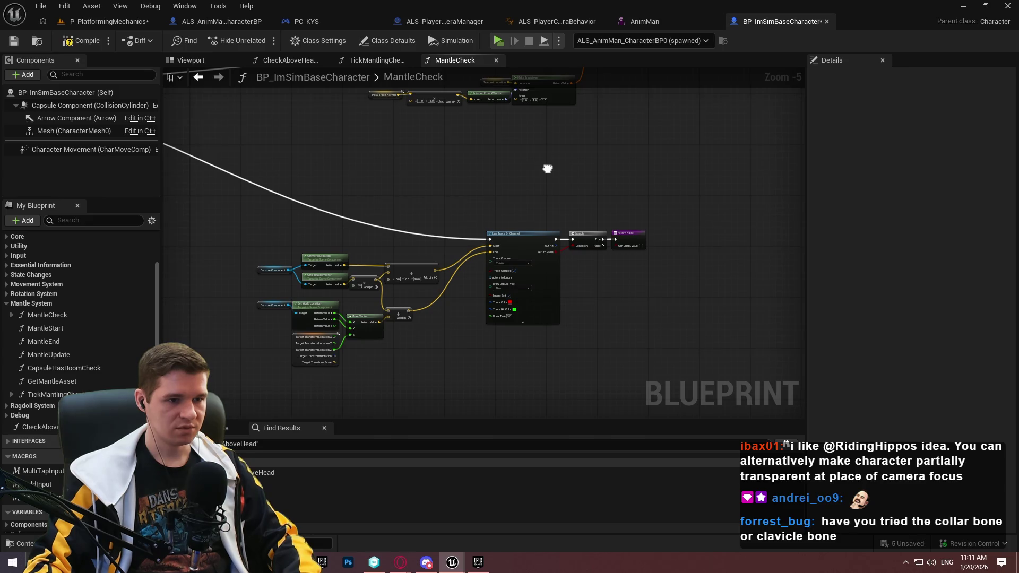
scroll(390, 321, "up", 2)
mouse_move(391, 321)
left_mouse_down()
mouse_move(656, 204)
mouse_move(317, 334)
left_mouse_up()
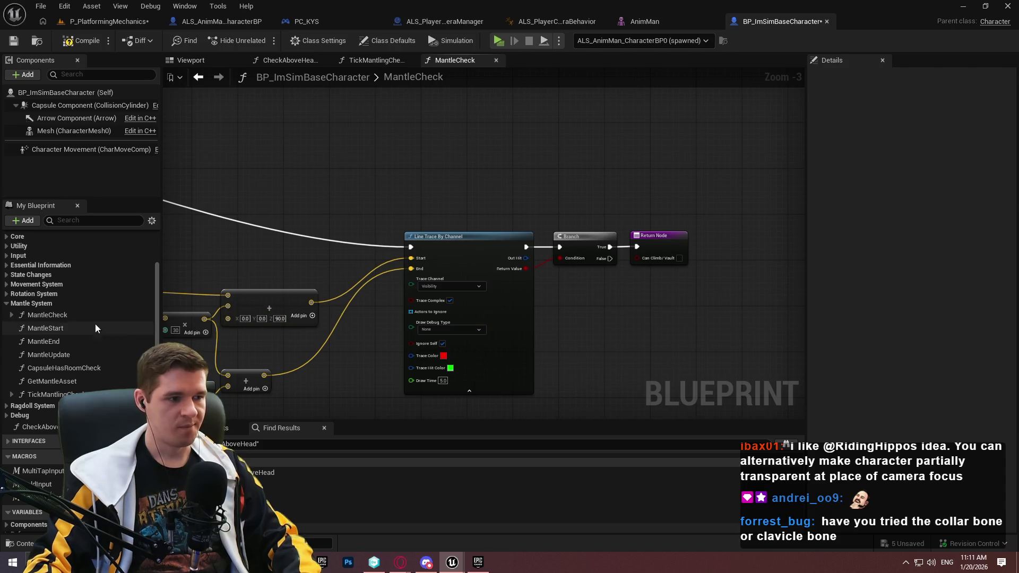
Select and copy TickMantlingCheck's line-trace-building nodes, then return to CheckAboveHeadWhileCrouching.
double_click(53, 394)
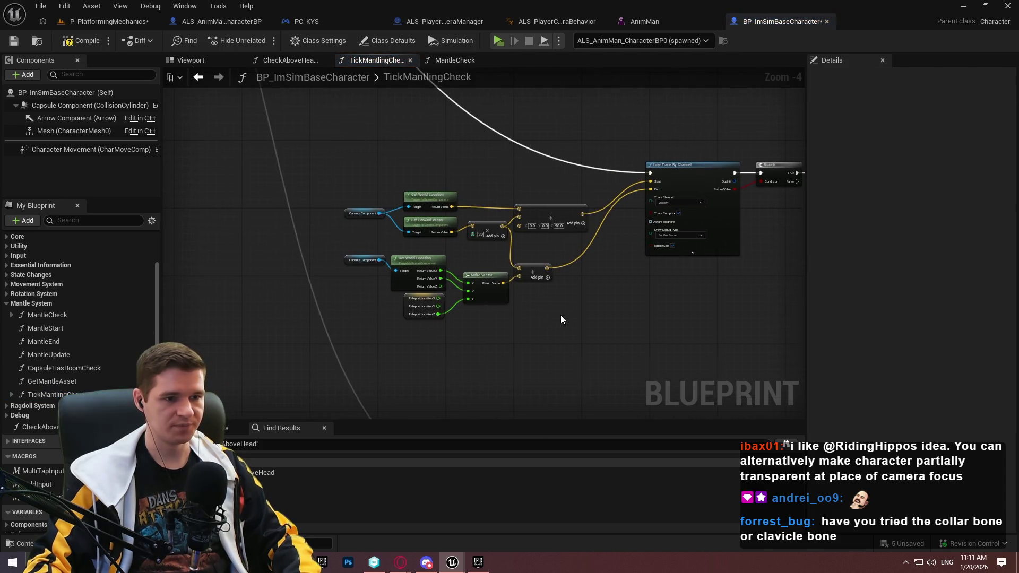
mouse_move(289, 149)
left_mouse_down()
mouse_move(580, 362)
mouse_move(699, 346)
left_mouse_up()
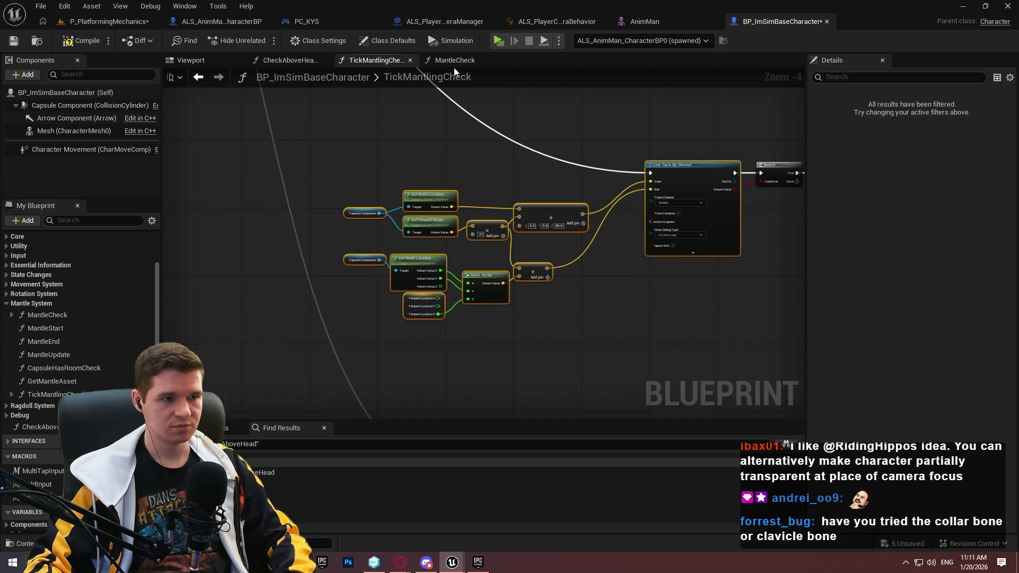
left_click(289, 62)
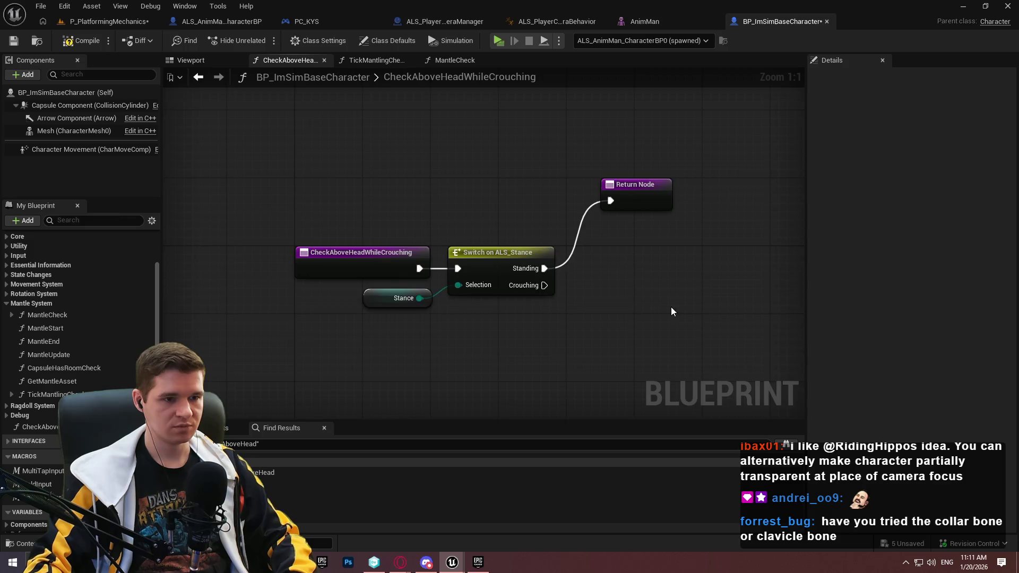
Paste the copied Line Trace By Channel nodes and wire the Crouching branch into them.
scroll(549, 216, "down", 1)
key("ctrl+v")
scroll(600, 173, "up", 1)
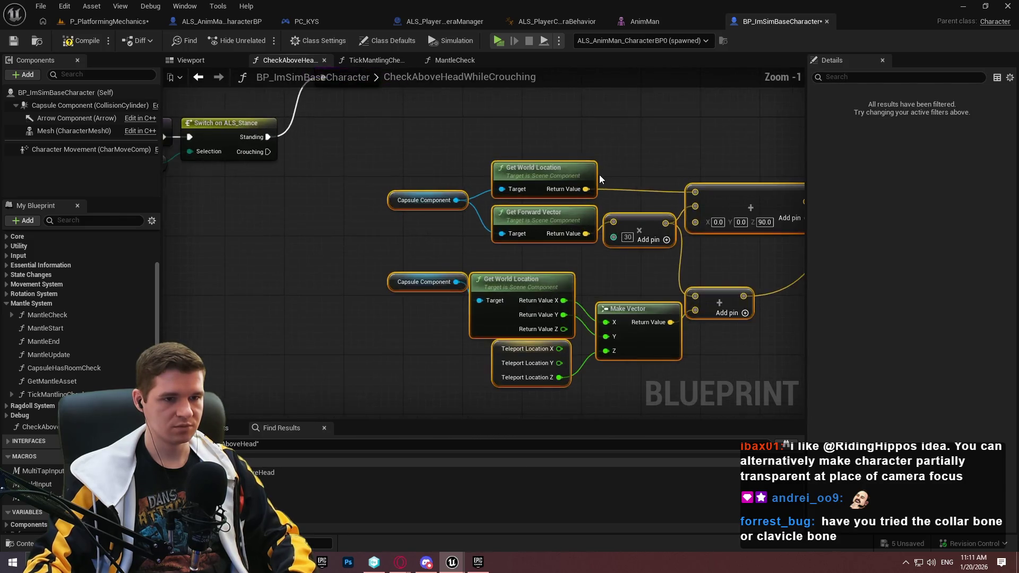
scroll(610, 198, "down", 3)
scroll(529, 252, "up", 2)
scroll(387, 278, "down", 1)
left_click_drag(490, 262, 341, 289)
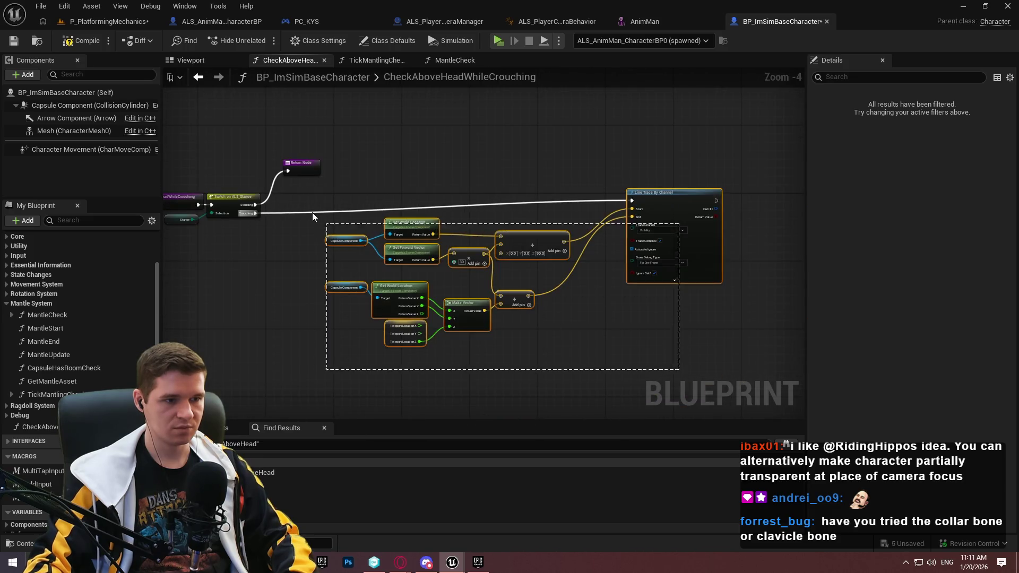
left_click_drag(666, 200, 595, 212)
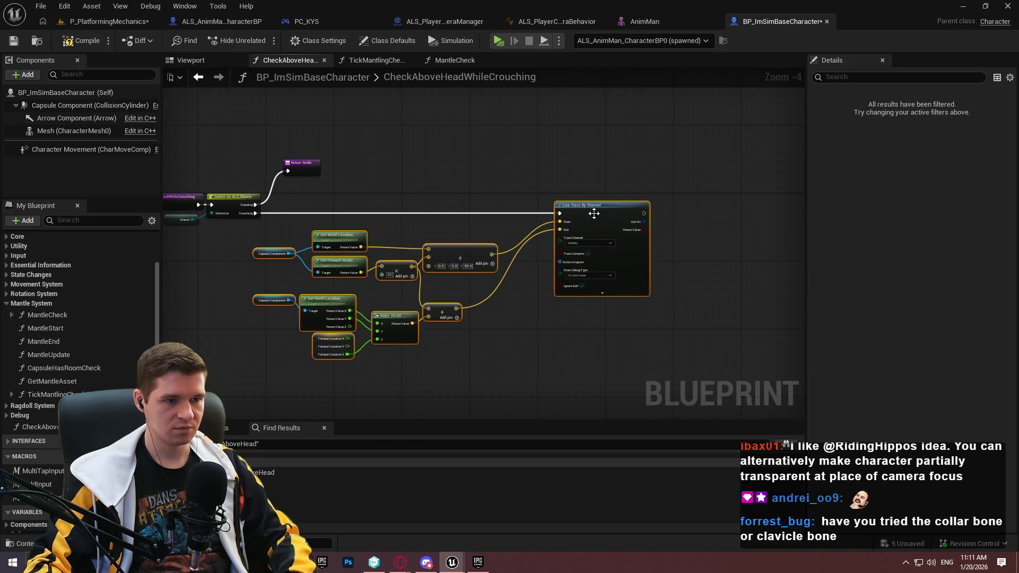
Delete the extra start and end vector math nodes, keeping only the capsule's Get World Location.
scroll(595, 213, "up", 3)
left_click(514, 161)
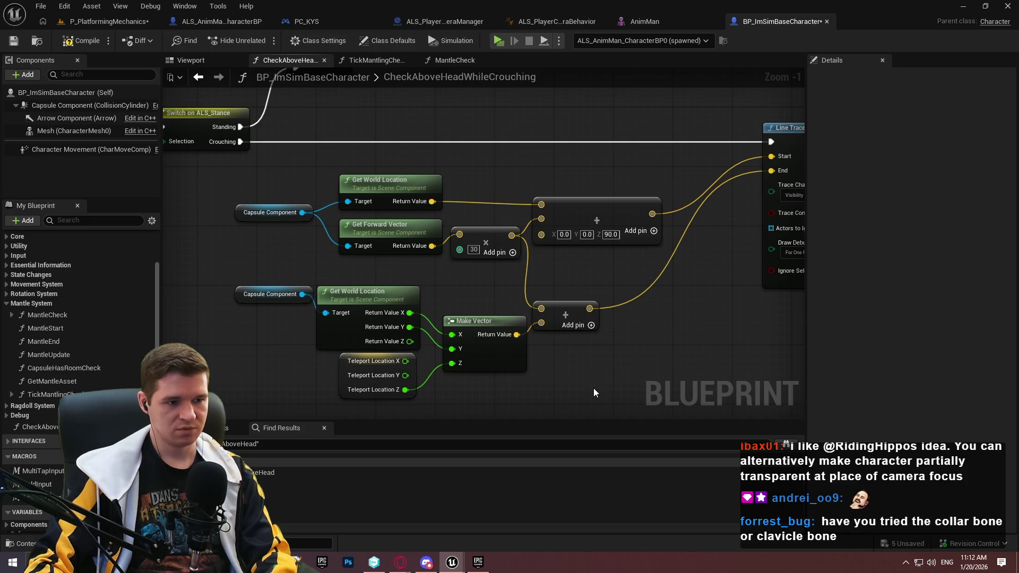
mouse_move(597, 388)
left_mouse_down()
mouse_move(408, 330)
mouse_move(262, 236)
left_mouse_up()
key("Delete")
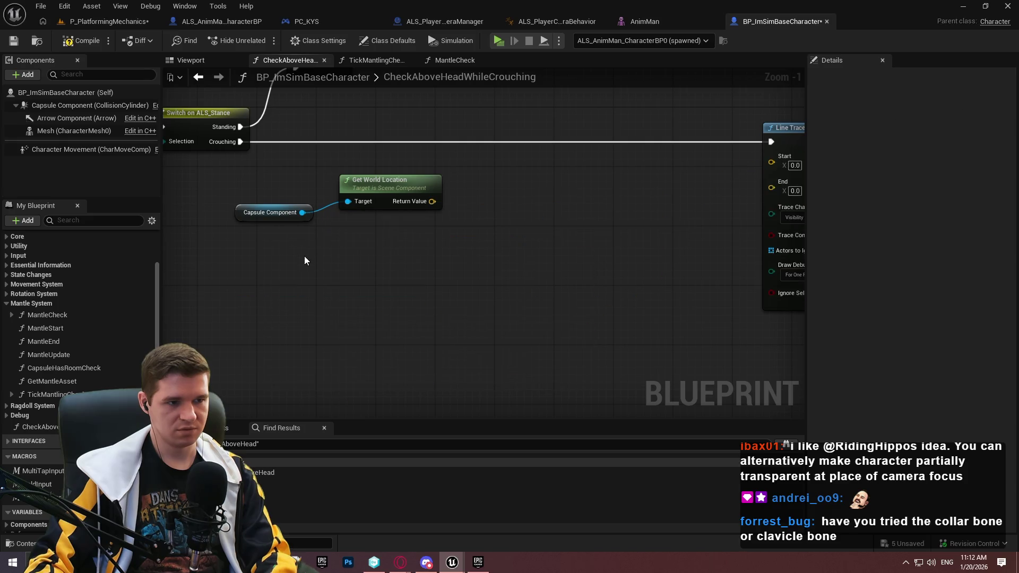
Add a Vector Up node, replacing the mistakenly added Get Up Vector node.
right_click(316, 261)
type("get up vec")
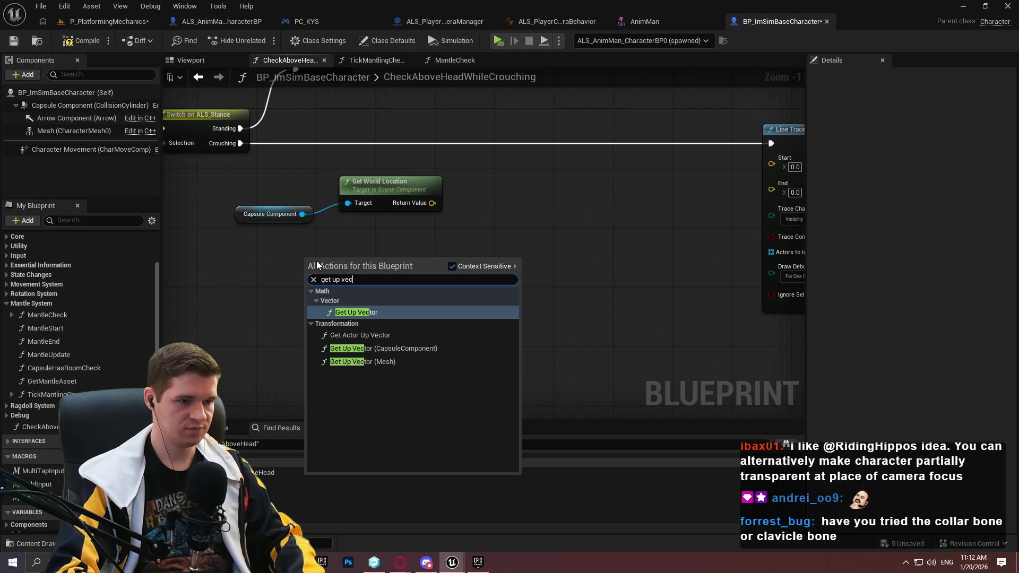
key("Return")
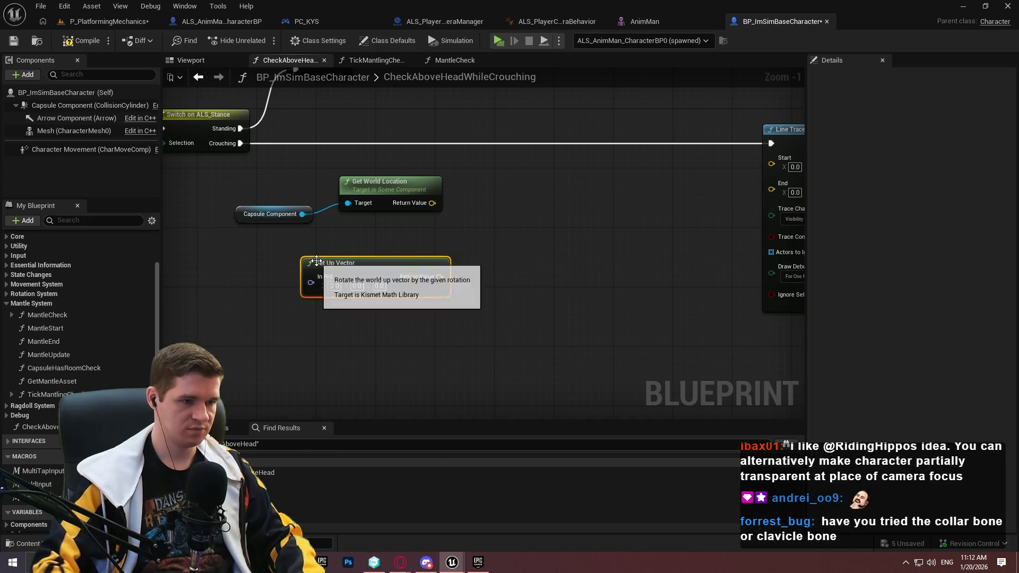
key("Delete")
right_click(387, 297)
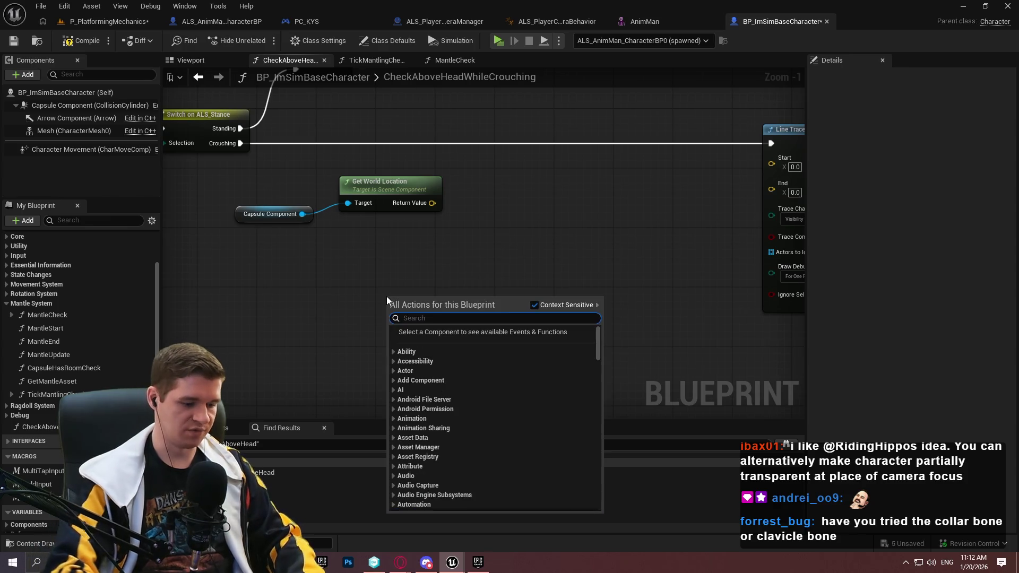
type("up vect")
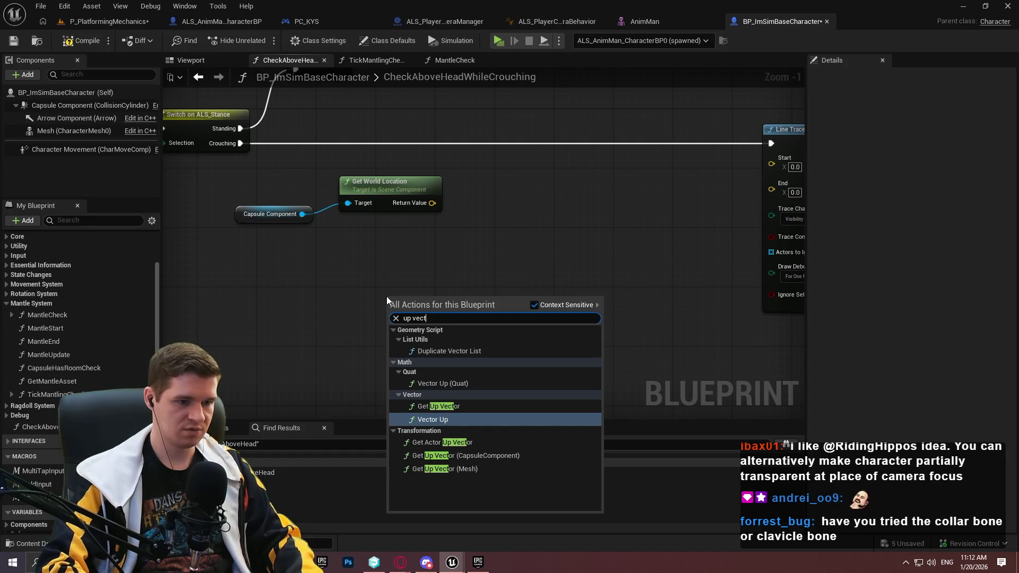
key("Return")
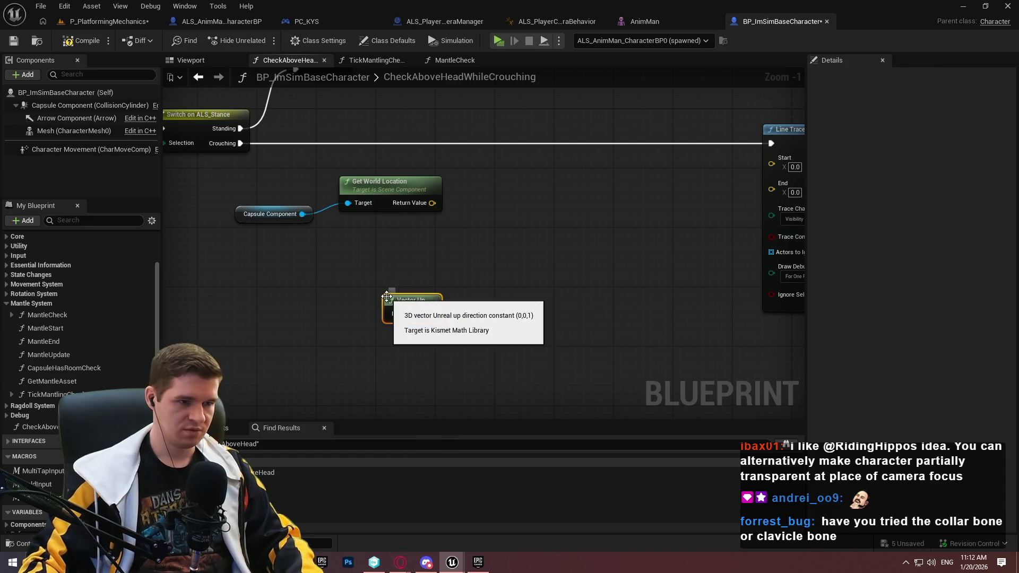
left_click_drag(400, 298, 366, 251)
scroll(471, 253, "up", 1)
mouse_move(470, 253)
left_mouse_down()
mouse_move(310, 278)
mouse_move(323, 301)
mouse_move(358, 311)
mouse_move(349, 311)
left_mouse_up()
Multiply Vector Up by an integer value of 30.
type("+")
left_click(375, 359)
left_click(376, 356)
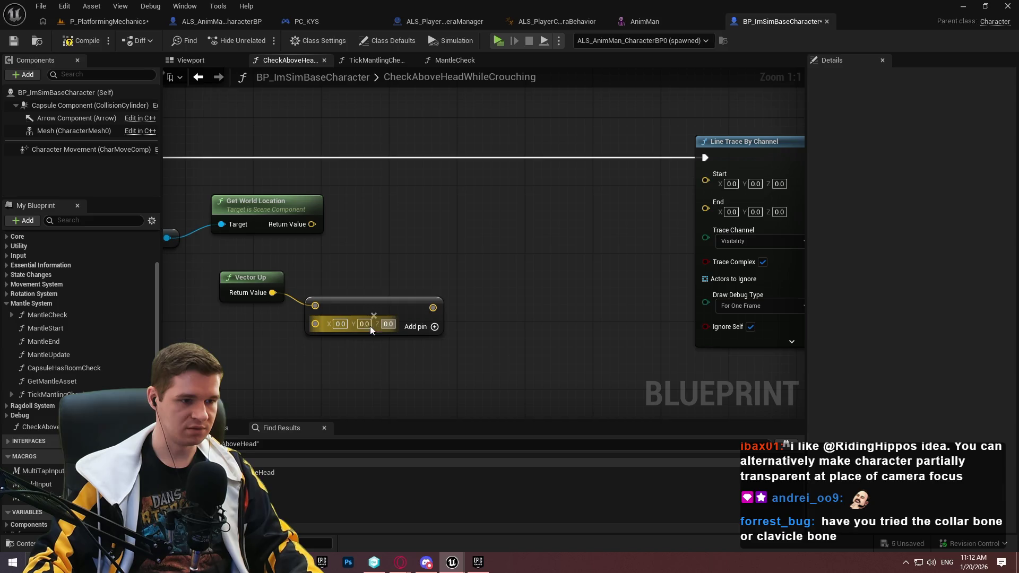
right_click(316, 324)
left_click(345, 223)
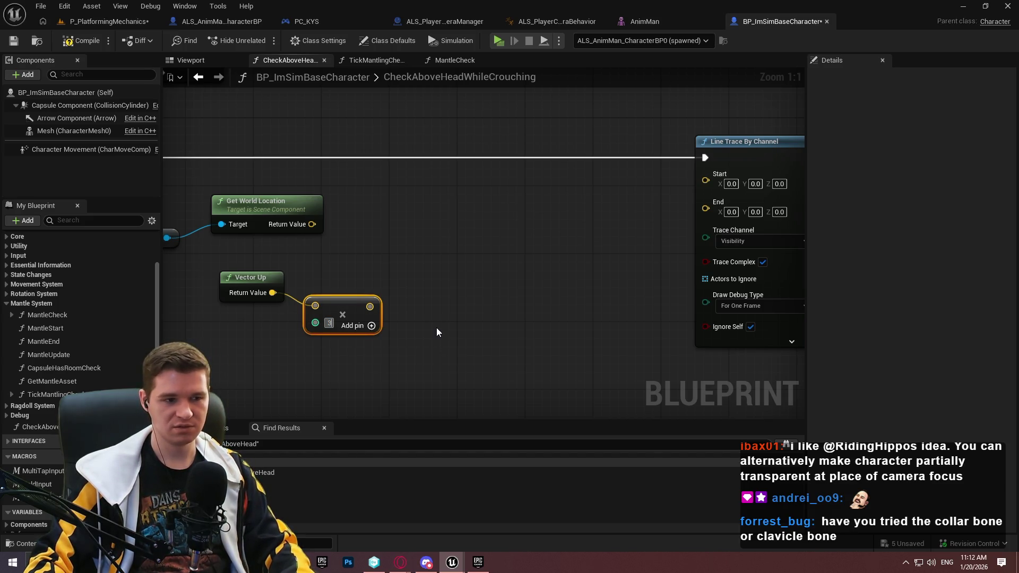
type("30")
left_click(406, 319)
Wire the capsule's world location into trace Start, and location plus the offset into End.
mouse_move(202, 236)
left_mouse_down()
mouse_move(333, 244)
mouse_move(315, 238)
mouse_move(331, 209)
left_mouse_up()
mouse_move(476, 232)
left_mouse_down()
mouse_move(341, 224)
mouse_move(712, 180)
left_mouse_up()
mouse_move(308, 225)
left_mouse_down()
mouse_move(361, 242)
mouse_move(387, 318)
mouse_move(369, 308)
left_mouse_up()
type("add")
left_click(403, 295)
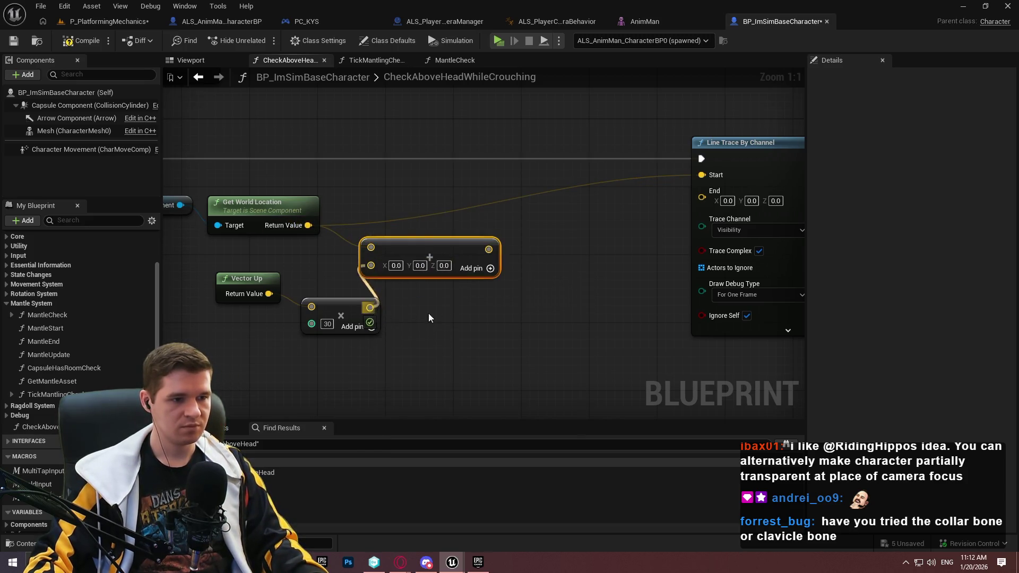
left_click_drag(422, 248, 701, 198)
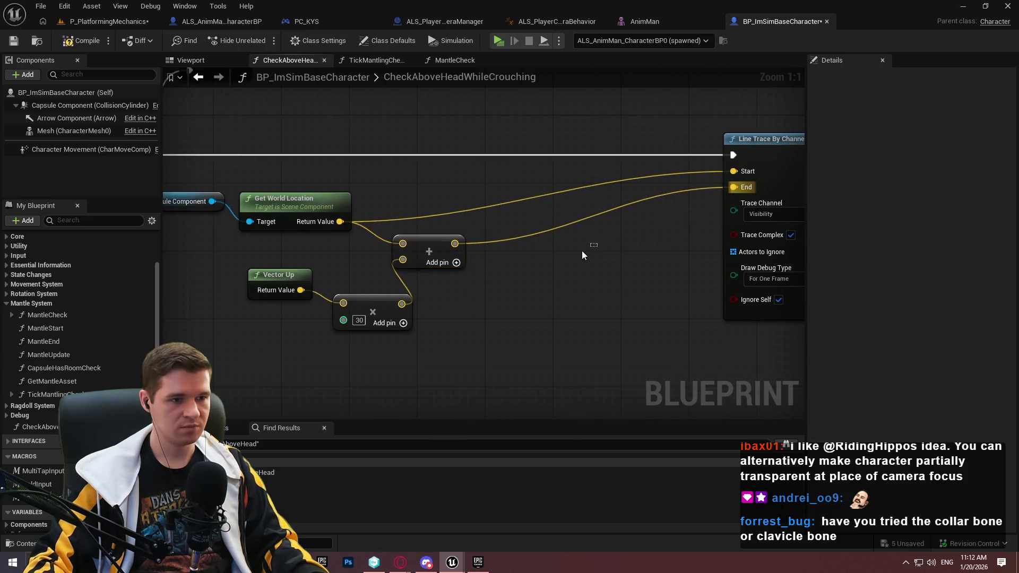
left_click(457, 300)
mouse_move(474, 308)
left_mouse_down()
mouse_move(434, 272)
mouse_move(362, 279)
mouse_move(295, 265)
mouse_move(296, 276)
left_mouse_up()
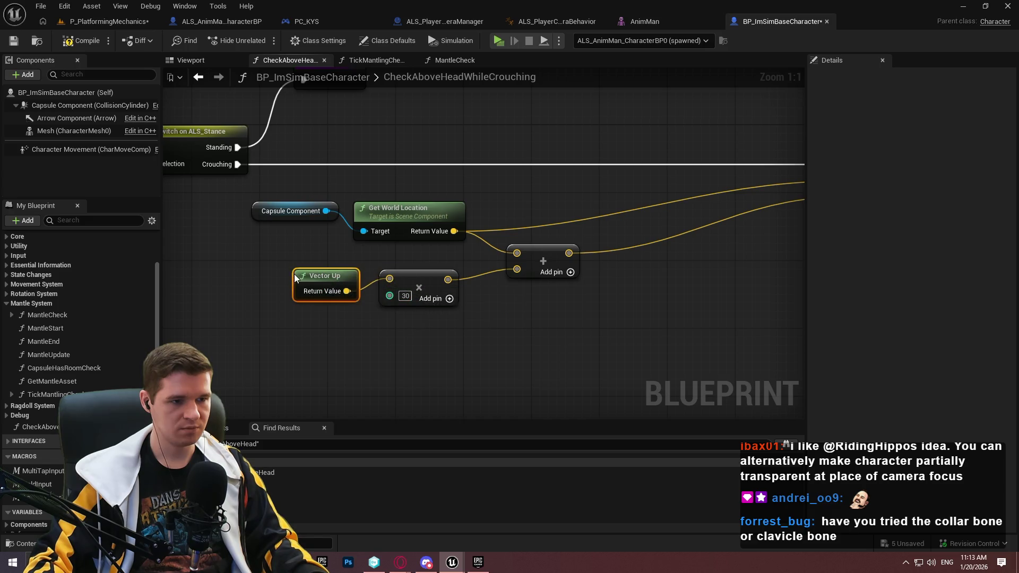
mouse_move(604, 354)
left_mouse_down()
mouse_move(302, 199)
mouse_move(466, 206)
left_mouse_up()
Add a Branch after the line trace, fed by the trace's Return Value.
left_click(585, 330)
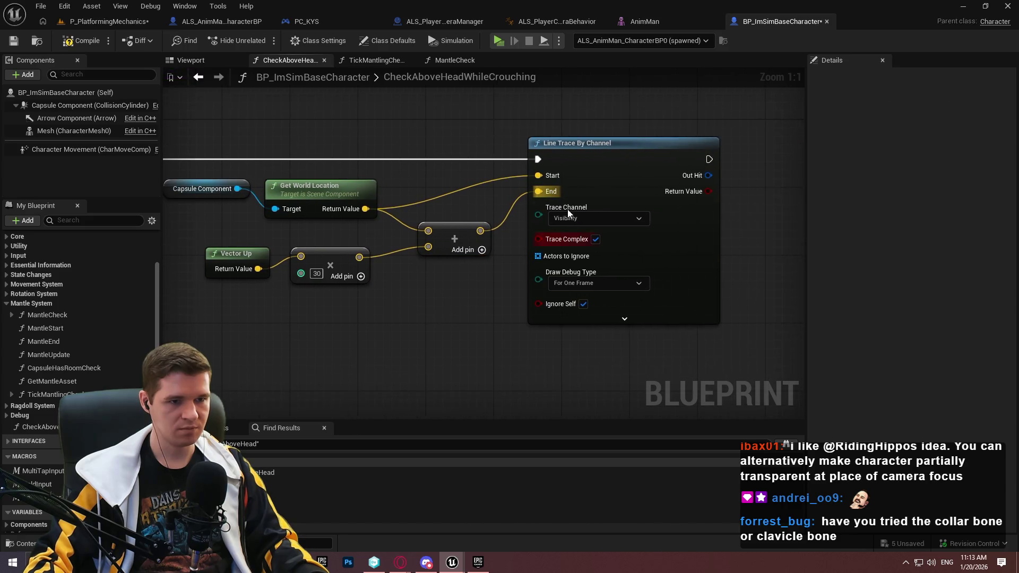
scroll(562, 246, "down", 3)
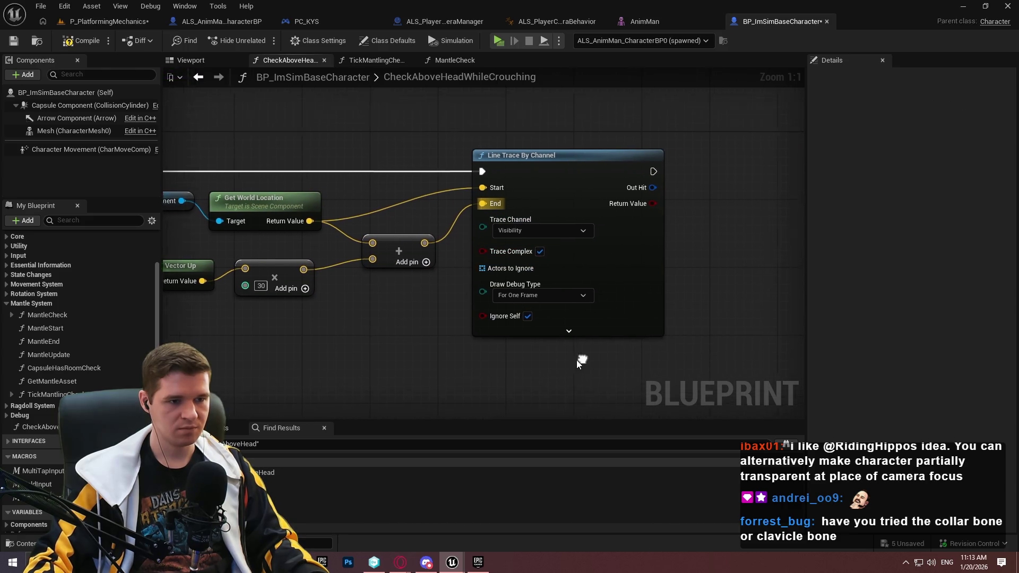
scroll(480, 239, "up", 4)
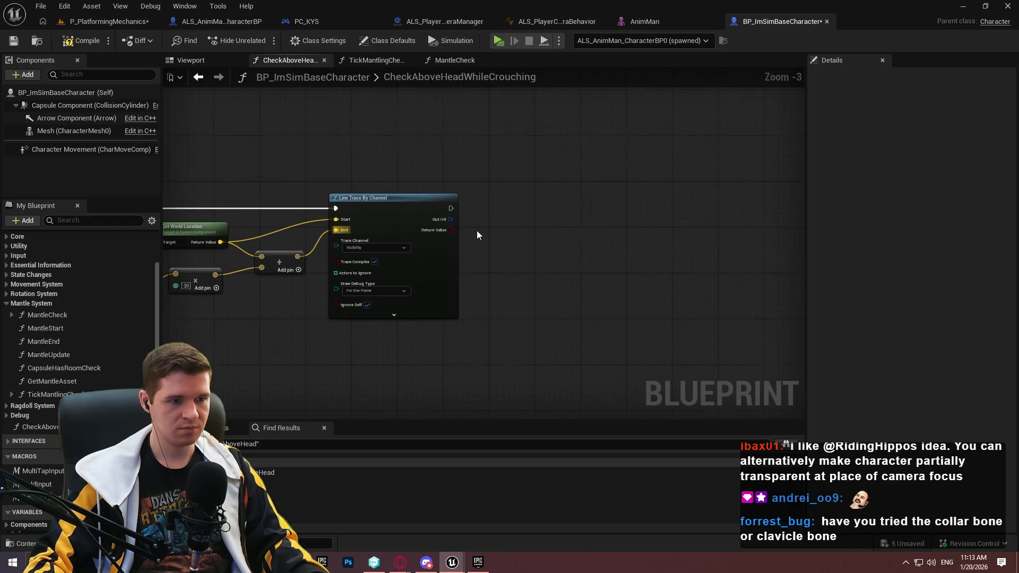
left_click(484, 190)
left_click_drag(494, 212, 432, 199)
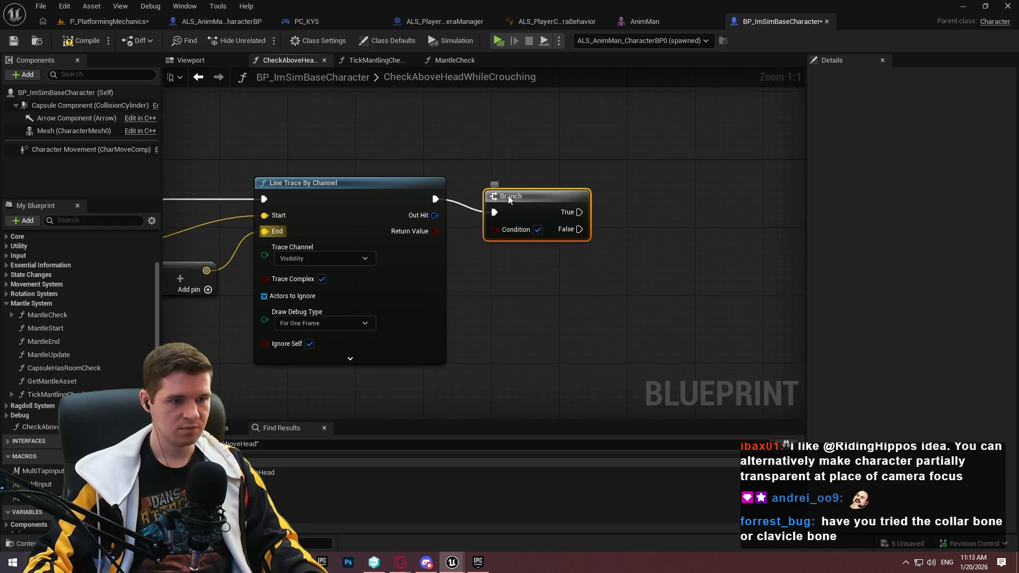
left_click_drag(505, 195, 487, 182)
mouse_move(477, 216)
left_mouse_down()
mouse_move(420, 238)
mouse_move(498, 215)
left_mouse_up()
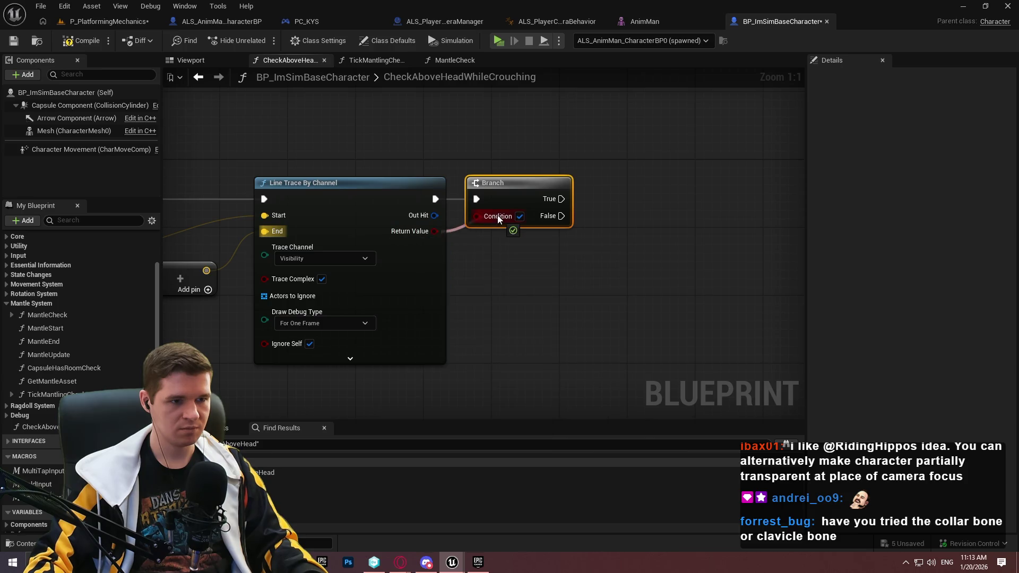
Replace the Branch with a SET bSomethingAboveHead node driven by the trace's Return Value.
scroll(79, 318, "down", 2)
scroll(47, 464, "down", 6)
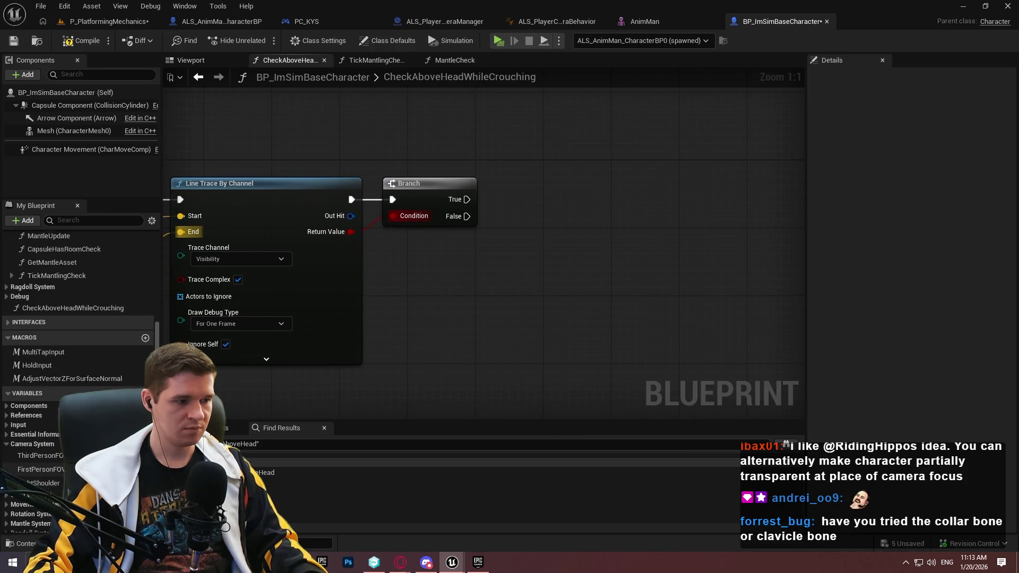
scroll(36, 481, "down", 1)
mouse_move(35, 467)
left_mouse_down()
mouse_move(442, 310)
mouse_move(425, 298)
left_mouse_up()
mouse_move(350, 232)
left_mouse_down()
mouse_move(411, 310)
mouse_move(432, 197)
mouse_move(352, 199)
left_mouse_up()
left_click(425, 183)
key("Delete")
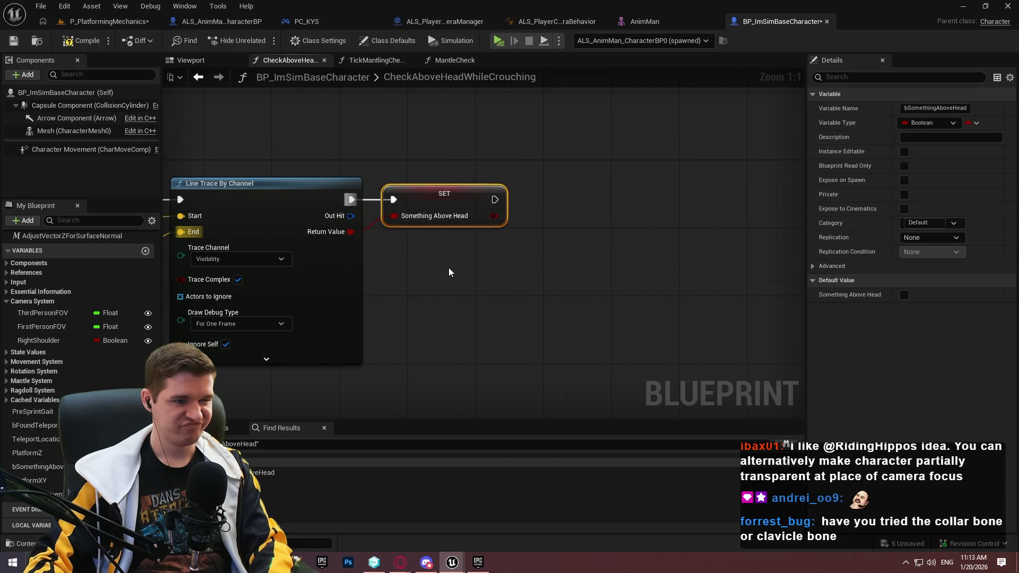
left_click_drag(490, 200, 562, 199)
Add a Return Node after the SET bSomethingAboveHead node.
type("return")
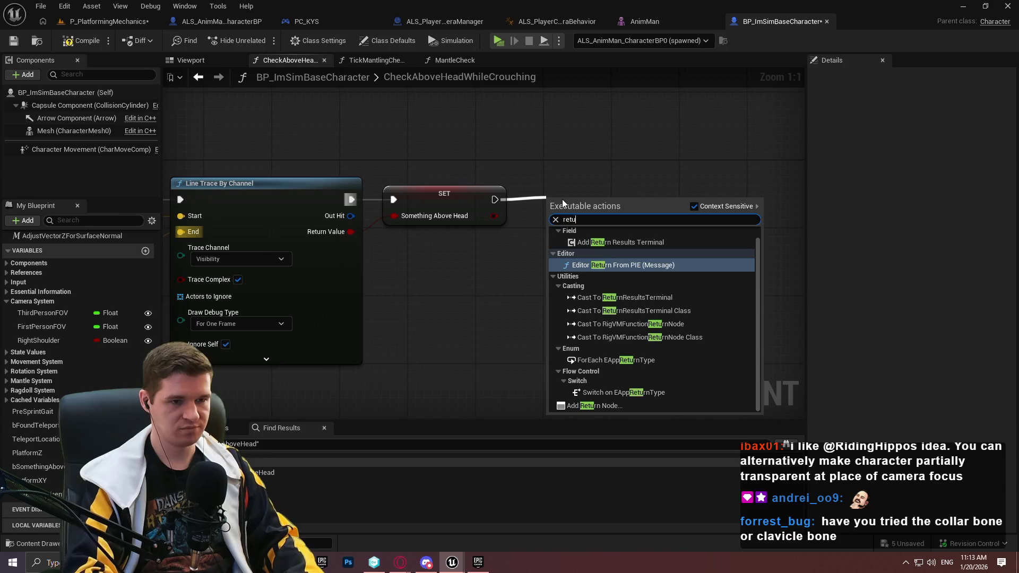
key("Return")
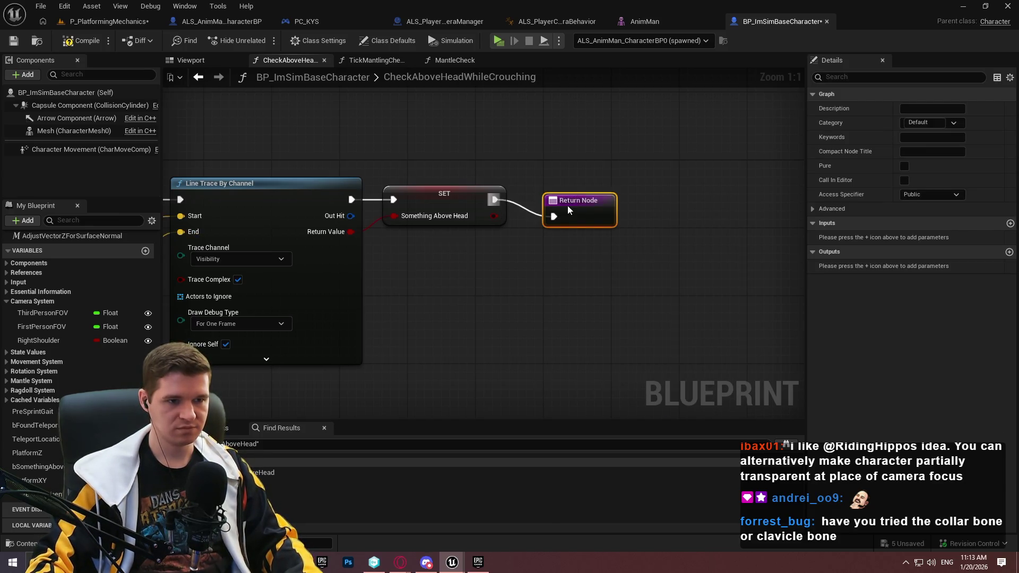
left_click_drag(562, 203, 554, 177)
left_click(524, 264)
left_click_drag(524, 263, 624, 267)
Compile and save the blueprint, then clear the old Find search text.
left_click(69, 42)
key("ctrl+s")
scroll(394, 167, "down", 2)
left_click_drag(394, 167, 667, 193)
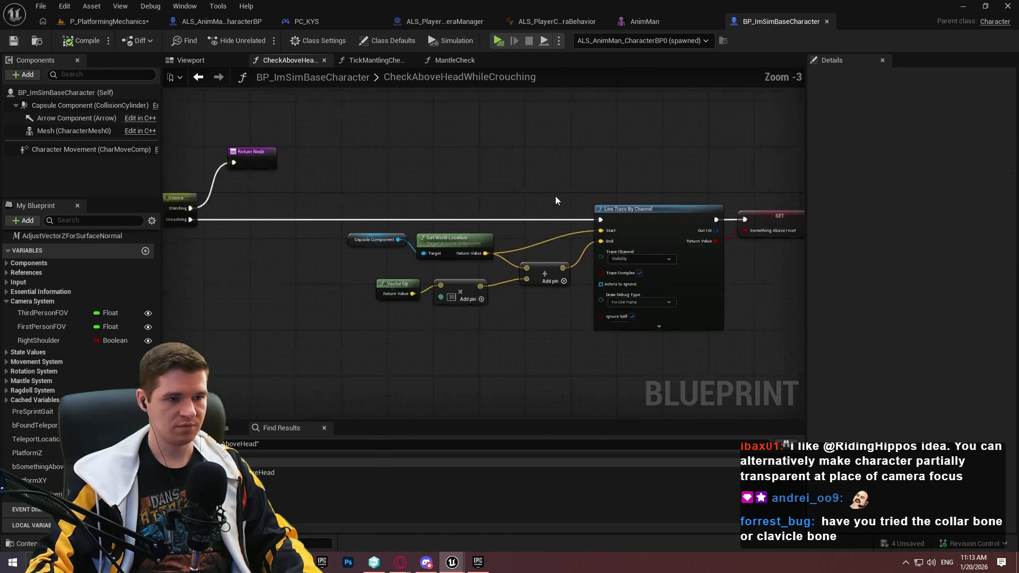
left_click_drag(356, 186, 614, 215)
scroll(28, 296, "up", 5)
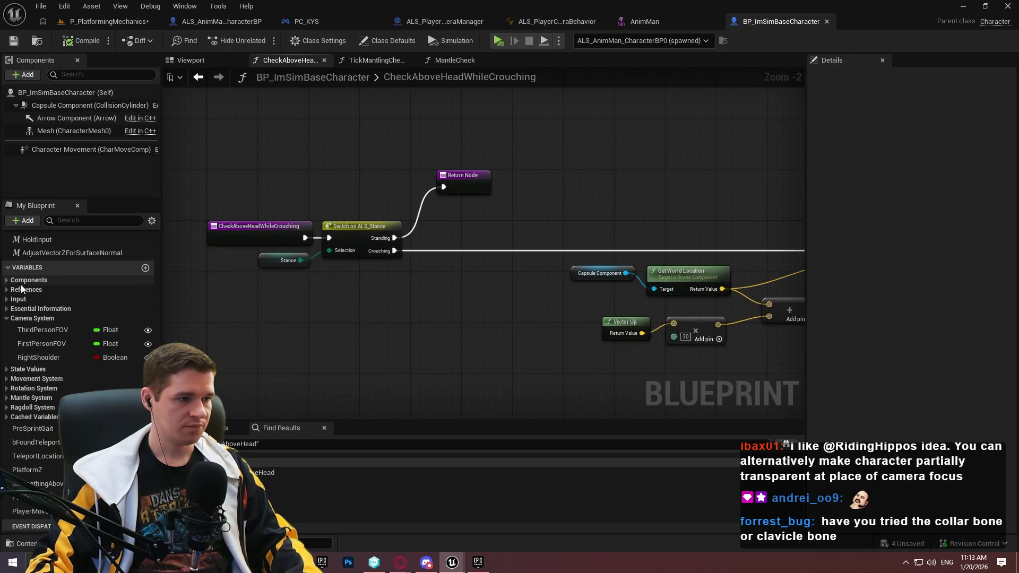
left_click(321, 448)
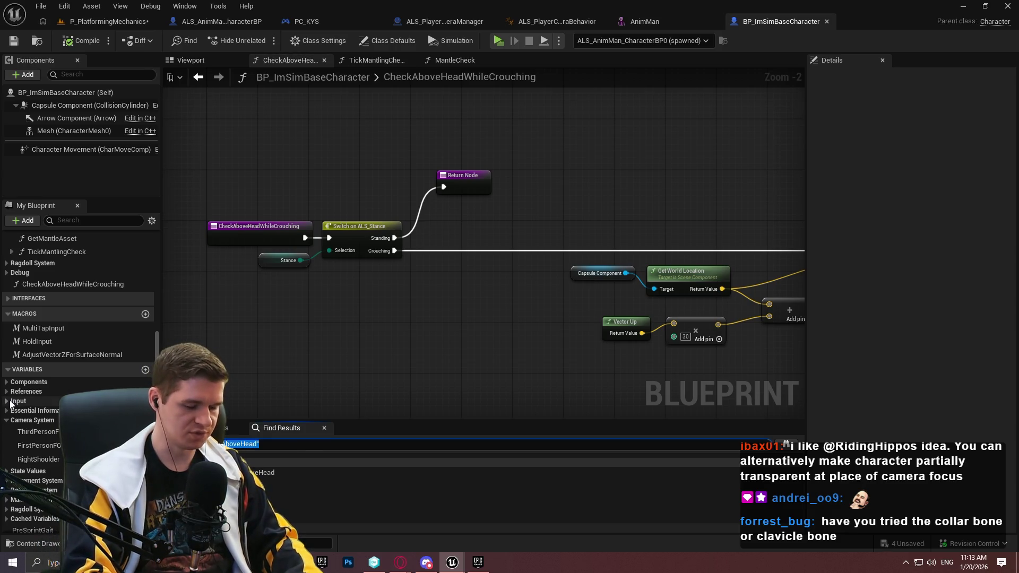
key("BackSpace")
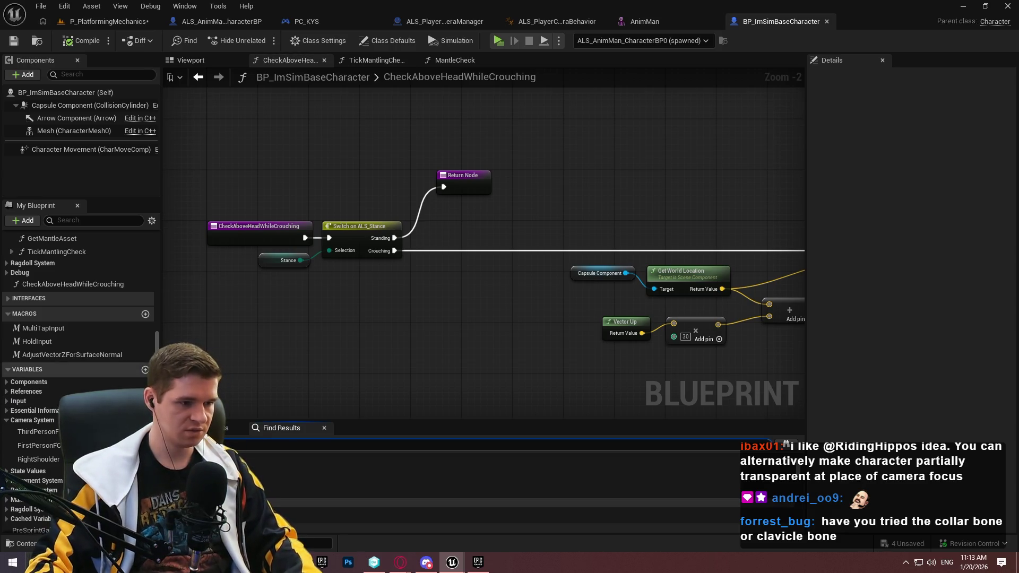
Open the OnStanceChanged function graph from the Find Results.
double_click(478, 507)
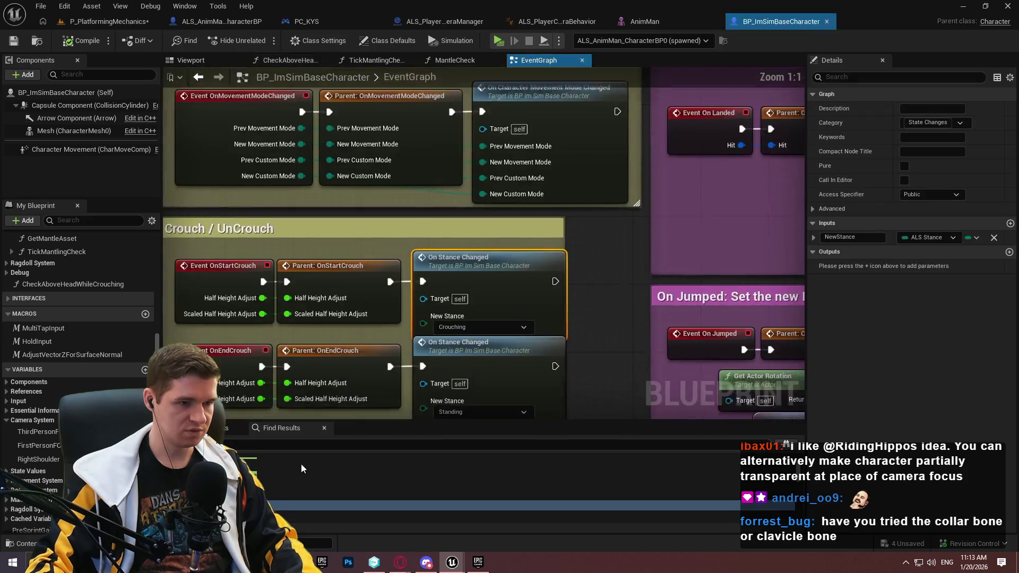
double_click(503, 242)
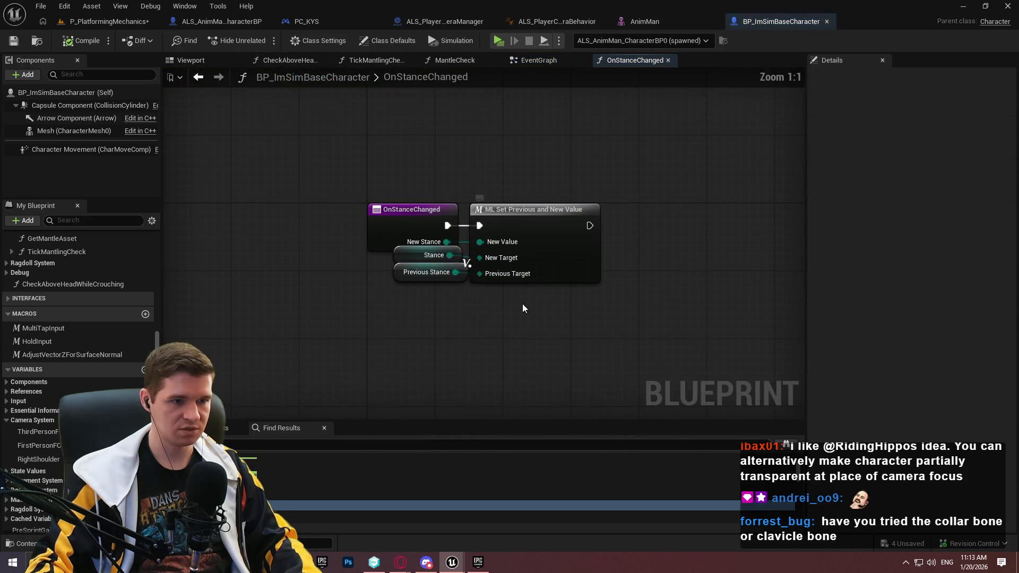
left_click_drag(391, 263, 396, 274)
left_click_drag(463, 334, 328, 338)
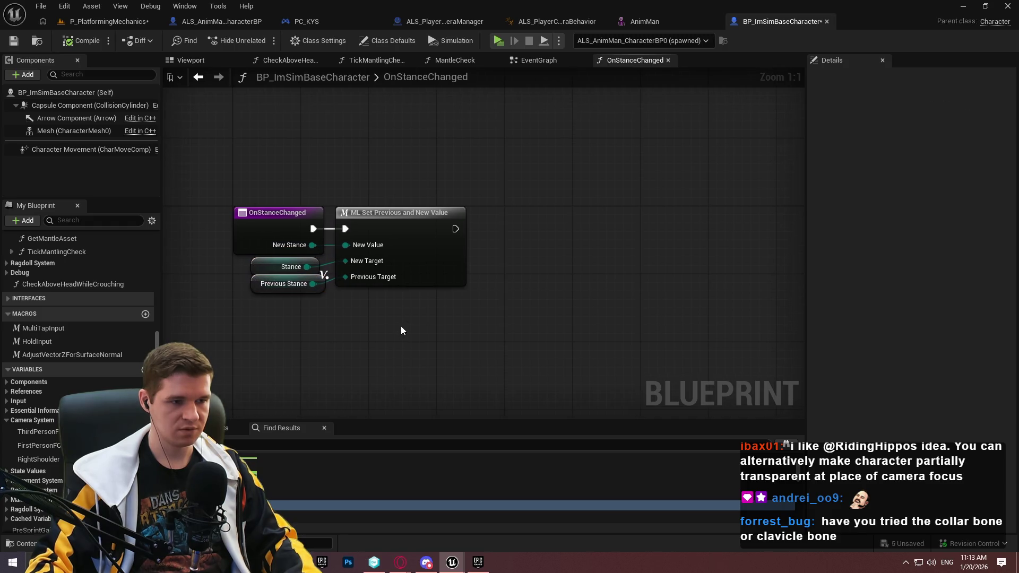
Add a Get New Stance node to the OnStanceChanged graph.
right_click(498, 259)
type("new")
type(" li")
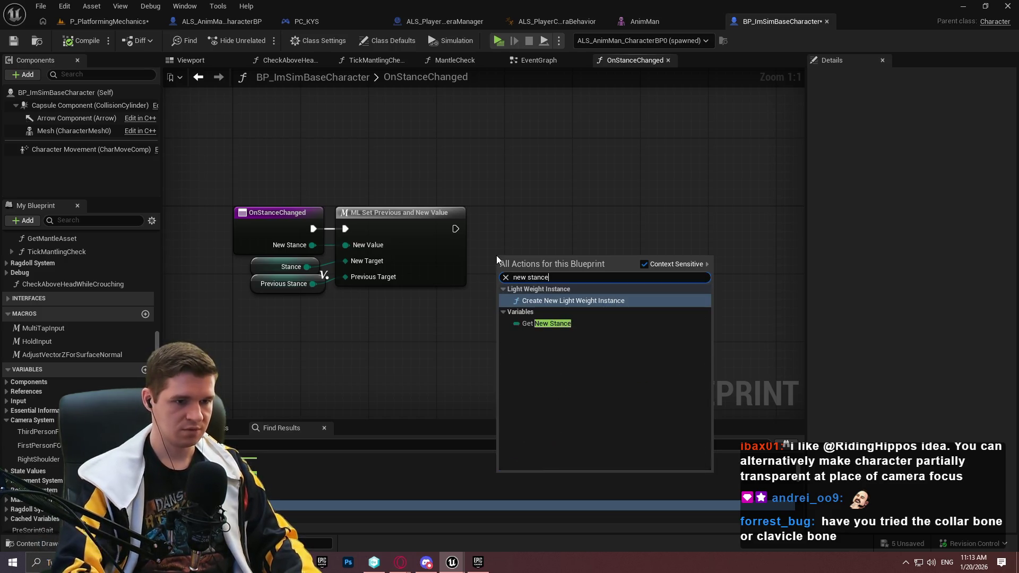
key("Escape")
key("ctrl+v")
left_click(586, 227)
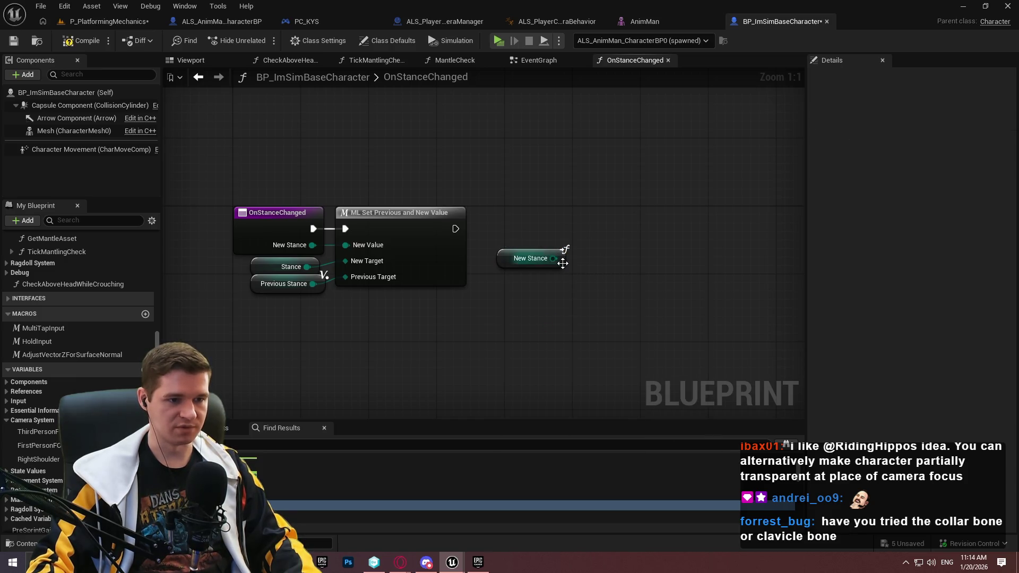
Compare New Stance to Standing with an == (Enum) node.
left_click_drag(563, 260, 588, 256)
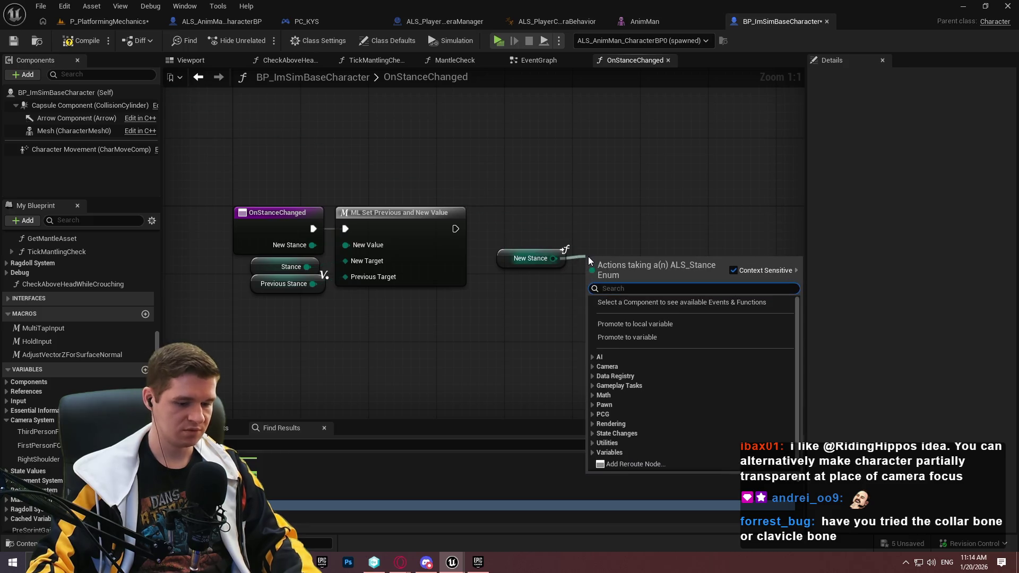
type("==")
left_click(638, 336)
left_click(628, 274)
left_click(642, 274)
left_click(628, 294)
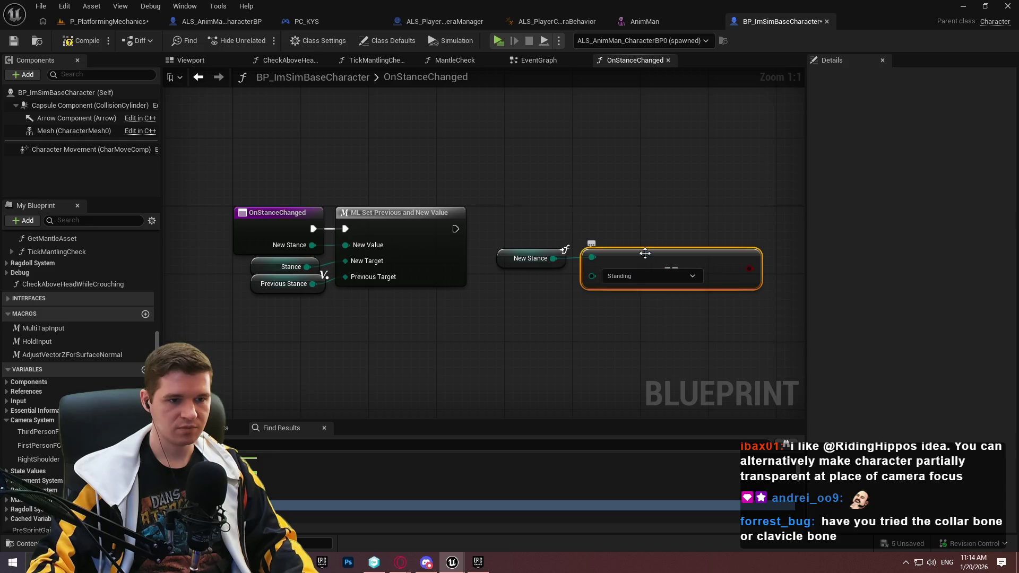
left_click_drag(646, 255, 637, 263)
scroll(51, 481, "down", 5)
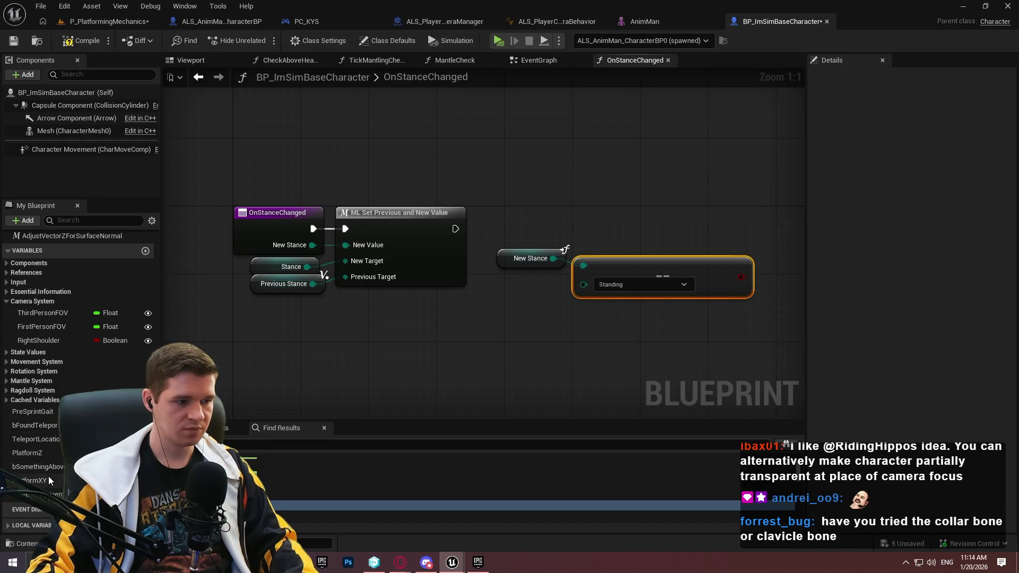